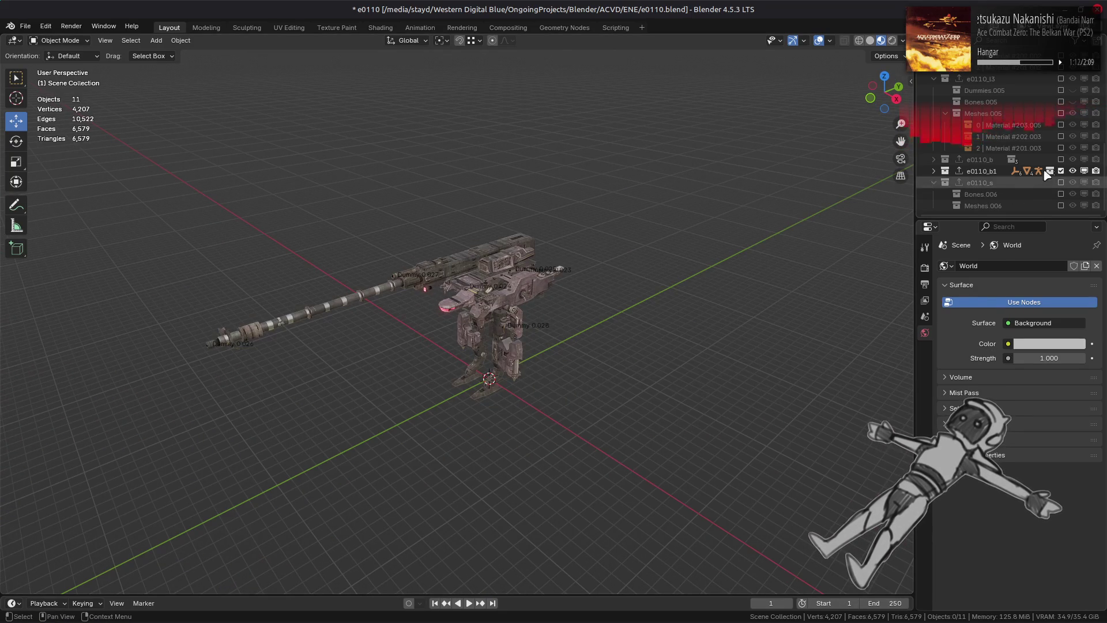
Exclude the e0110_b1 and e0110_b collections and include e0110_l3 in the scene
left_click(1061, 159)
left_click(1061, 170)
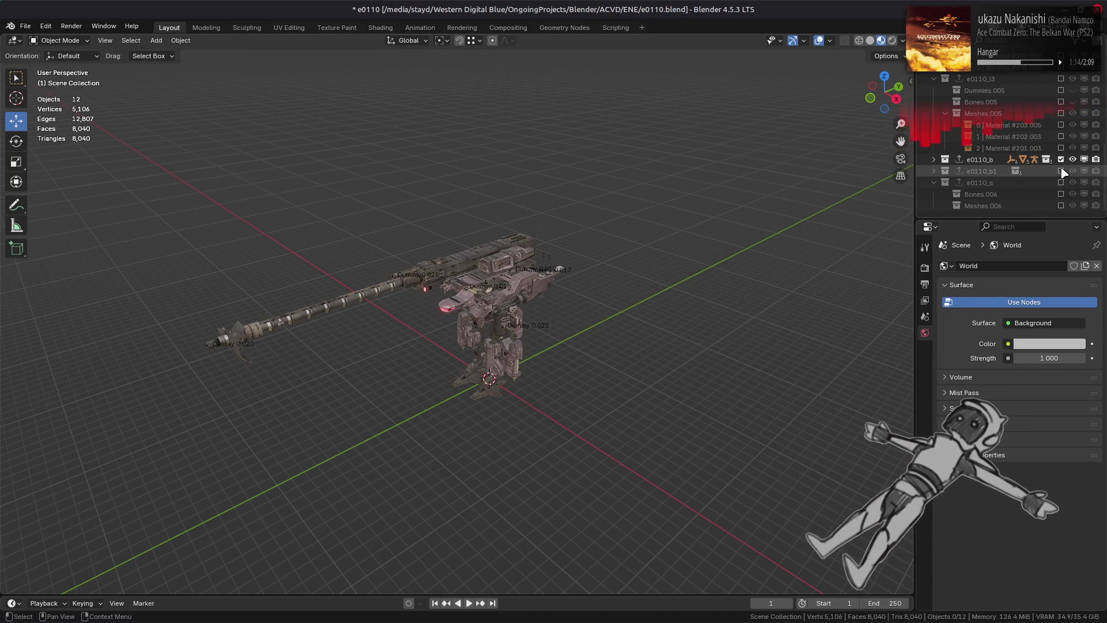
left_click(1061, 78)
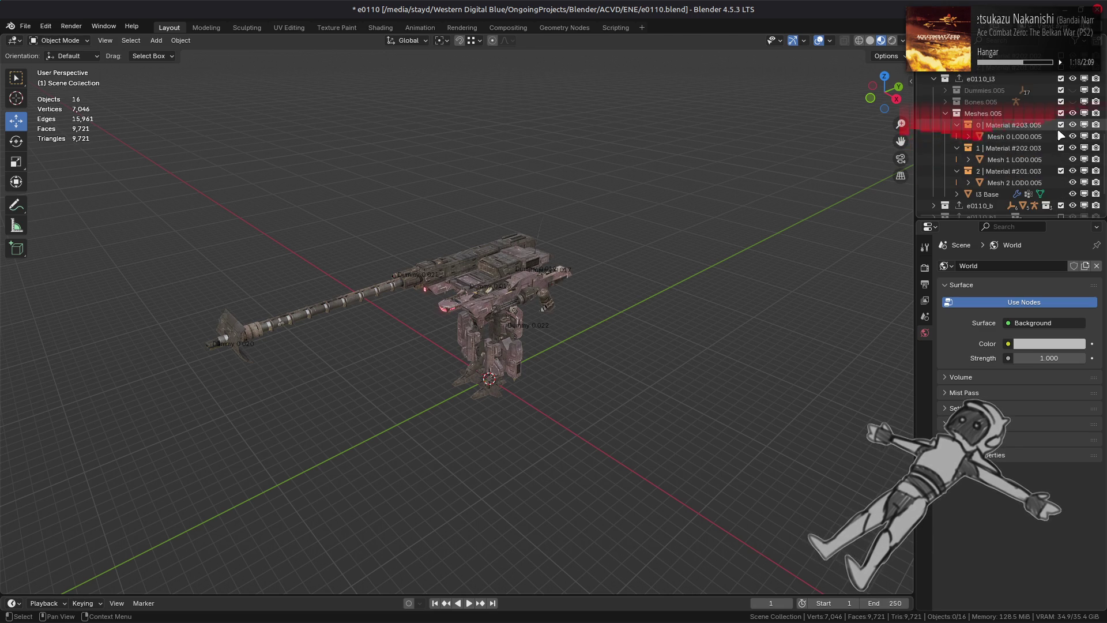
left_click(1061, 206)
left_click(1061, 205)
left_click(1061, 205)
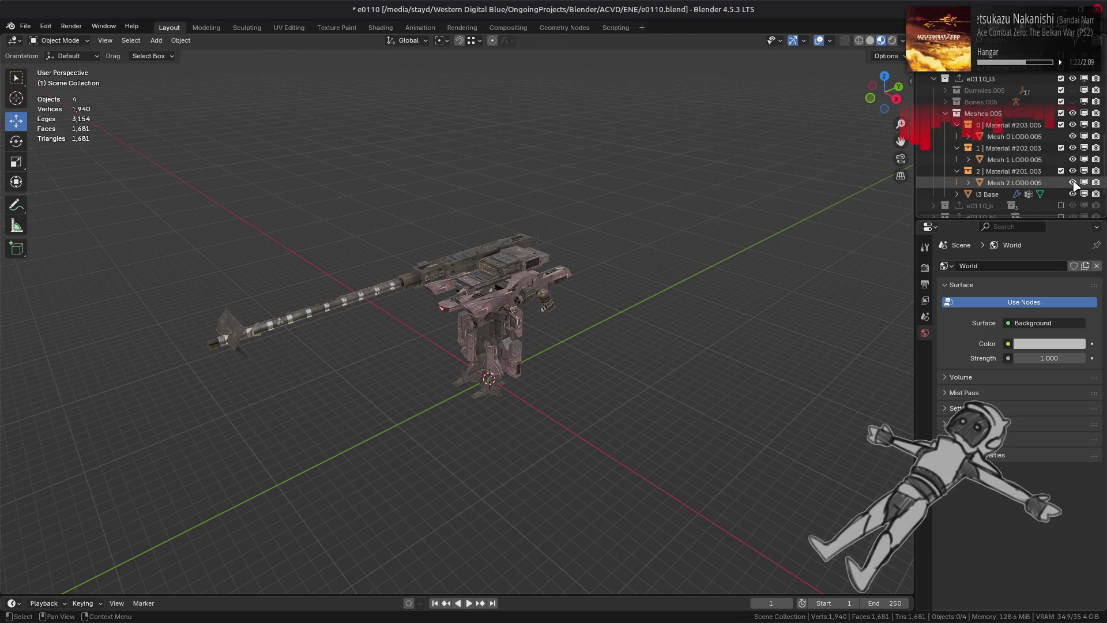
Hide the Mesh 0 and Mesh 1 LOD0.005 pieces and select the l3 Base object
left_click_drag(1074, 186, 1074, 143)
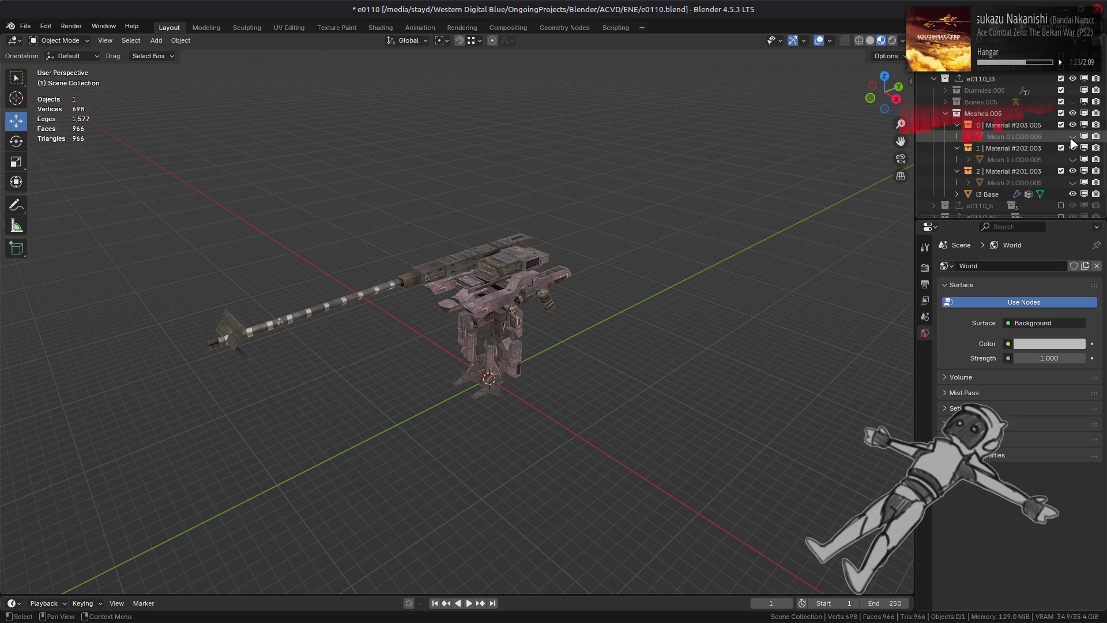
left_click(521, 284)
key("alt+a")
scroll(531, 308, "up", 5)
middle_click_drag(531, 308, 561, 305)
left_click(999, 197)
In Solid shading, toggle a modifier's viewport visibility to compare flat and smooth shading
left_click(925, 372)
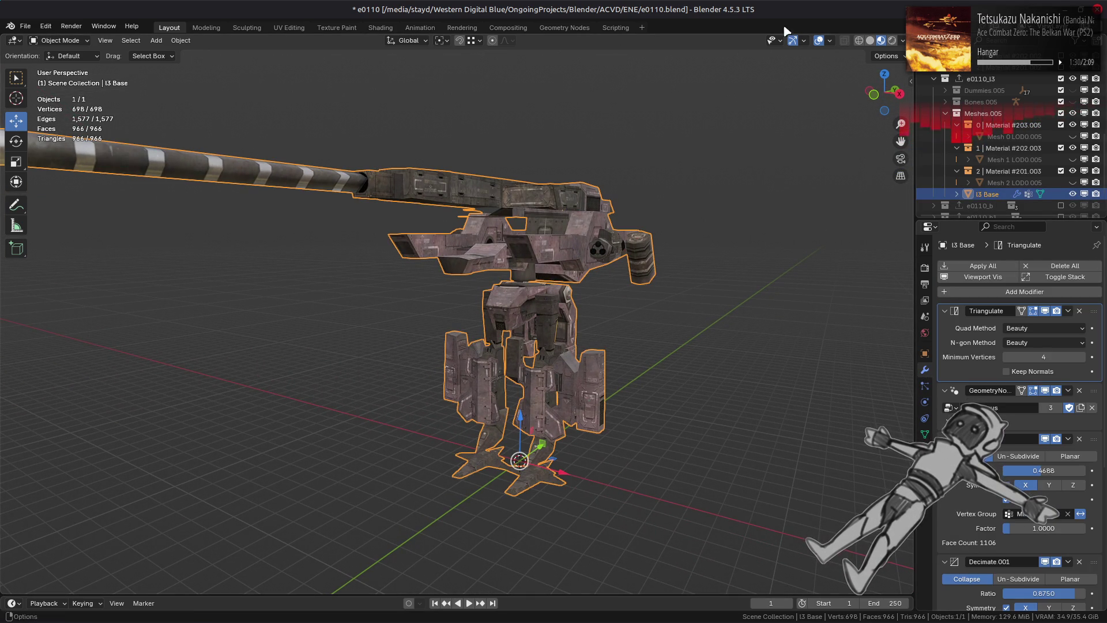
left_click(868, 41)
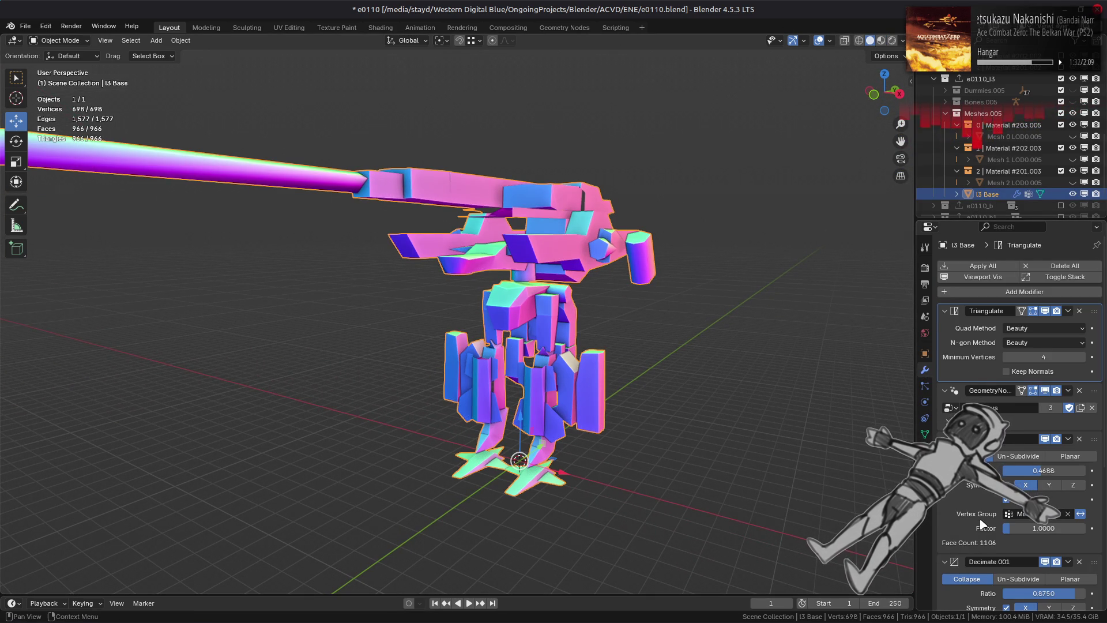
scroll(982, 519, "down", 10)
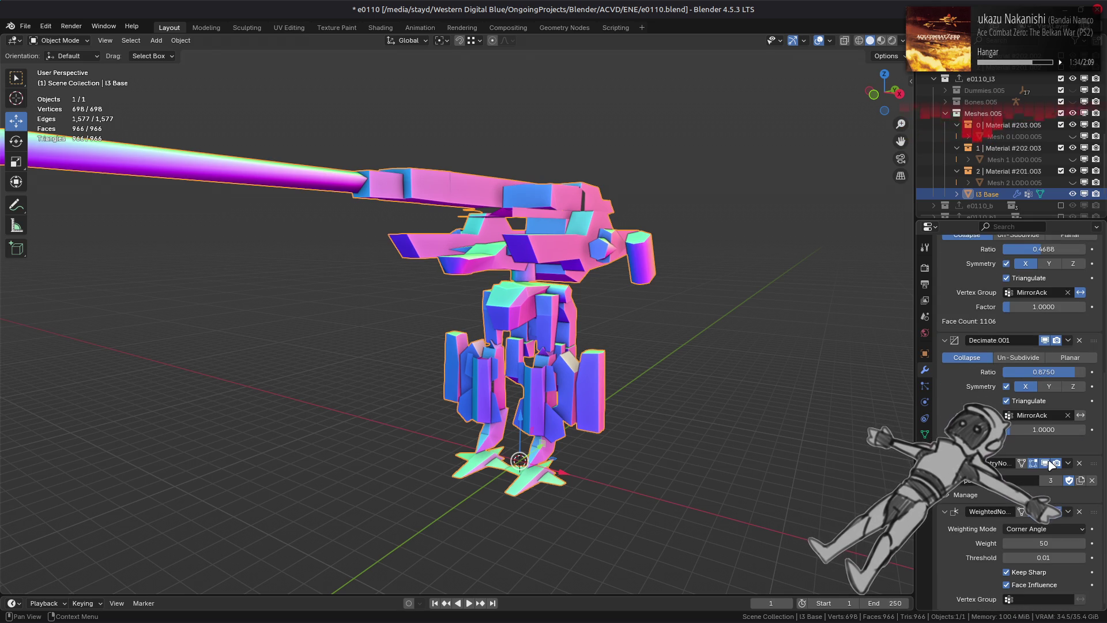
left_click(1047, 464)
left_click(1050, 464)
left_click(1051, 464)
left_click(1050, 464)
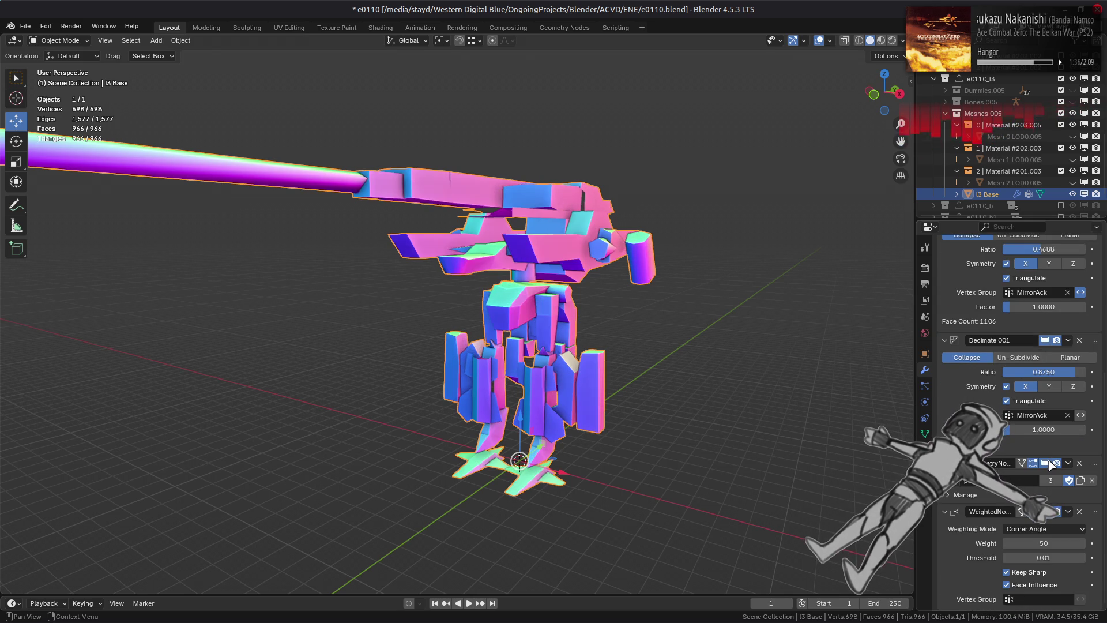
left_click(1051, 464)
left_click(1050, 463)
left_click(1051, 464)
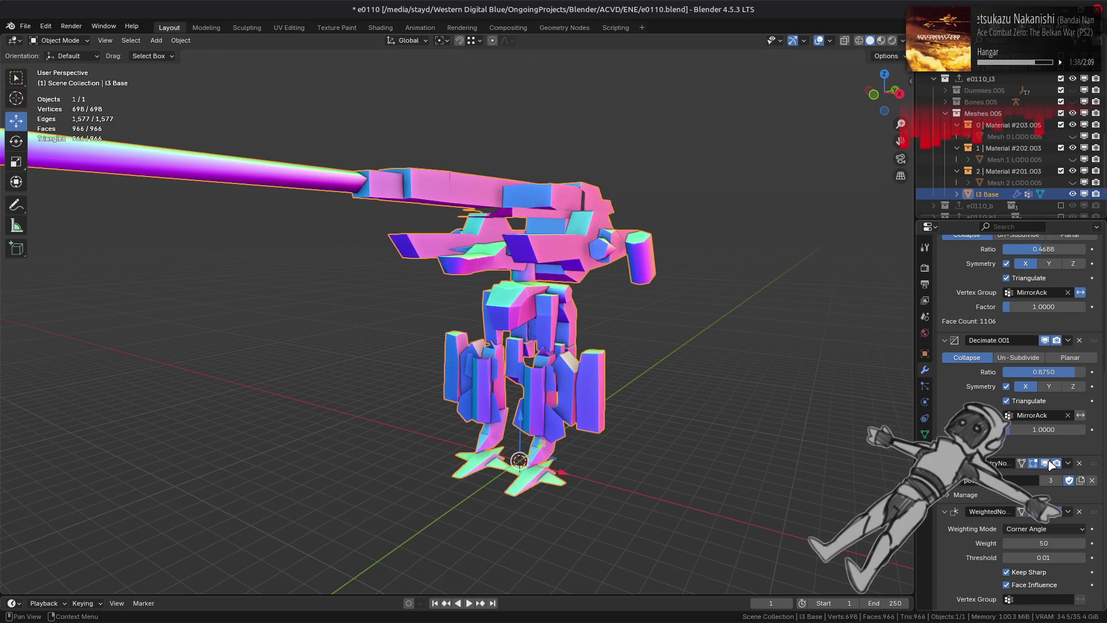
left_click(1051, 463)
scroll(719, 441, "up", 2)
scroll(719, 436, "up", 5)
mouse_move(550, 332)
middle_mouse_down()
mouse_move(554, 361)
mouse_move(584, 344)
middle_mouse_up()
Return to Material Preview shading and enter Edit Mode on l3 Base, selecting a leg edge
left_click(881, 40)
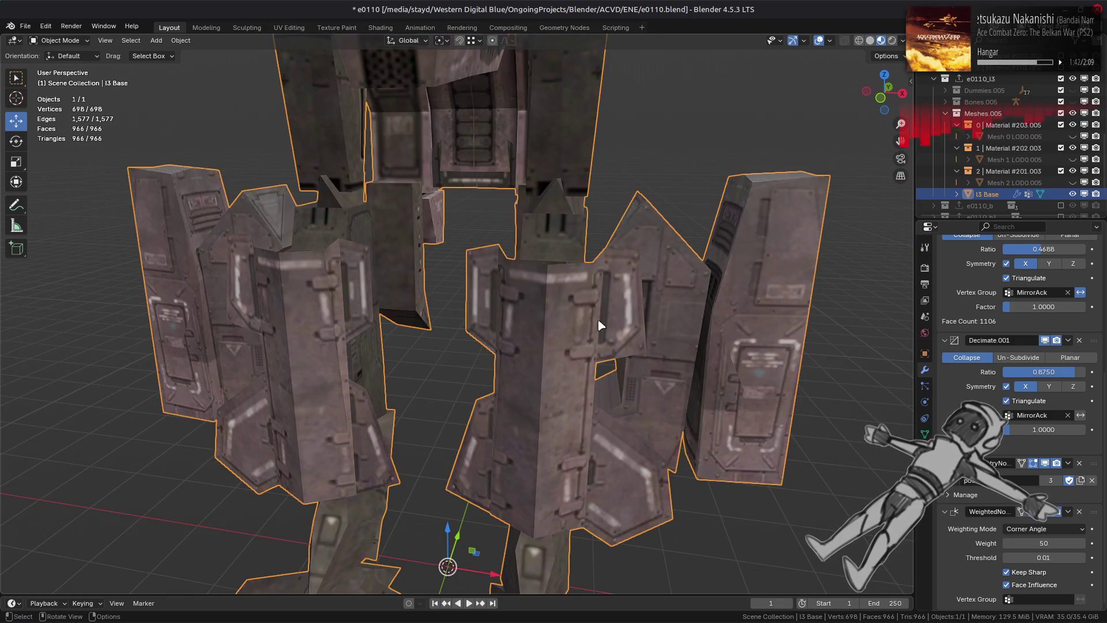
key("Tab")
scroll(553, 358, "up", 2)
left_click(556, 398)
mouse_move(556, 398)
middle_mouse_down()
mouse_move(338, 406)
mouse_move(343, 443)
middle_mouse_up()
Dissolve the two selected edges, then undo it and return to Object Mode
left_click(492, 402, "shift")
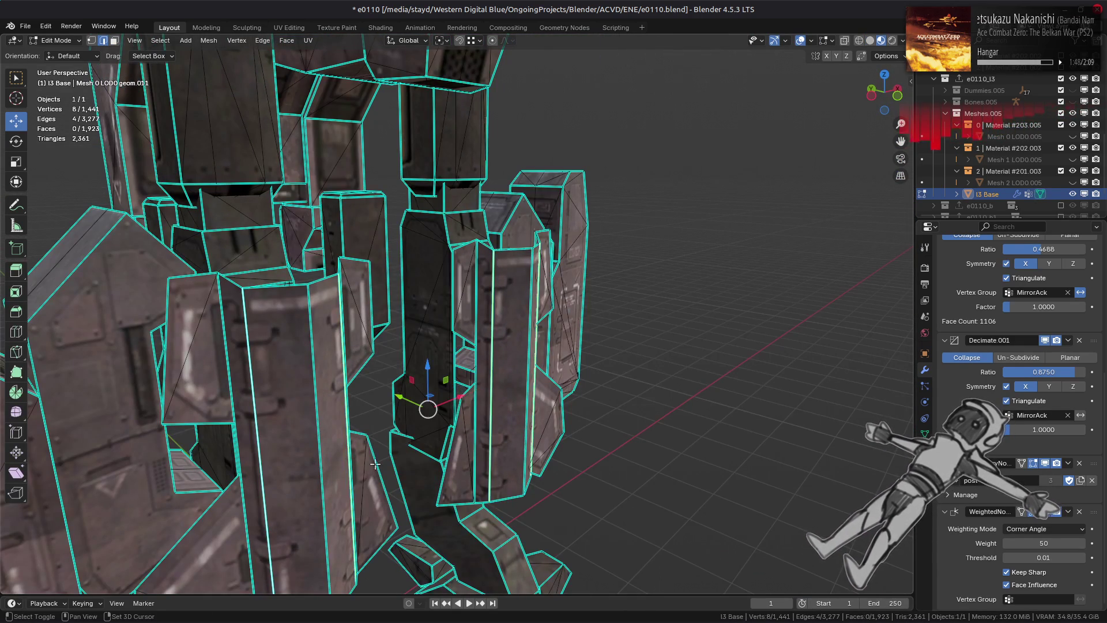
right_click(499, 415)
left_click(473, 599)
scroll(450, 345, "down", 8)
mouse_move(450, 346)
middle_mouse_down()
mouse_move(439, 340)
mouse_move(530, 348)
middle_mouse_up()
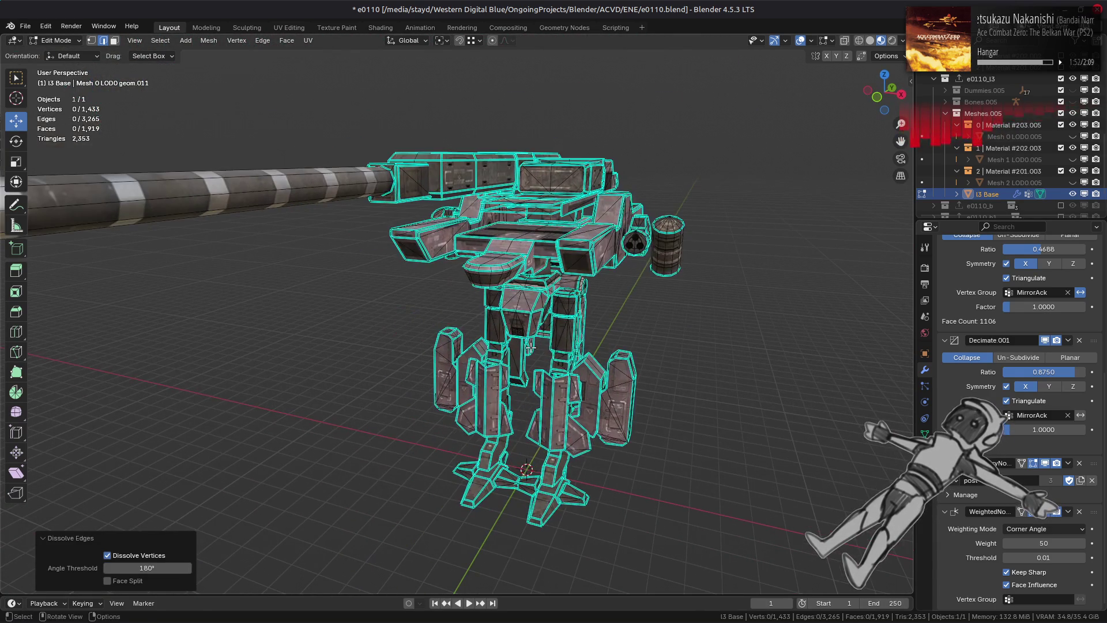
key("ctrl+z")
key("Tab")
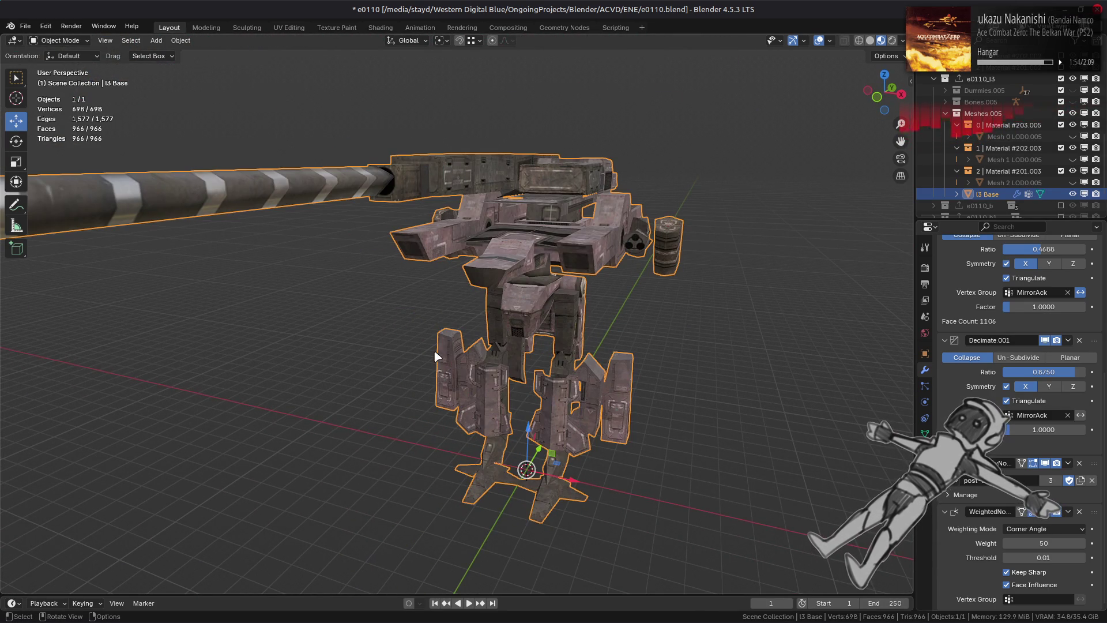
Re-enter Edit Mode, dissolve the selected edges again, and go back to Object Mode
scroll(436, 356, "up", 1)
middle_click_drag(309, 365, 327, 378)
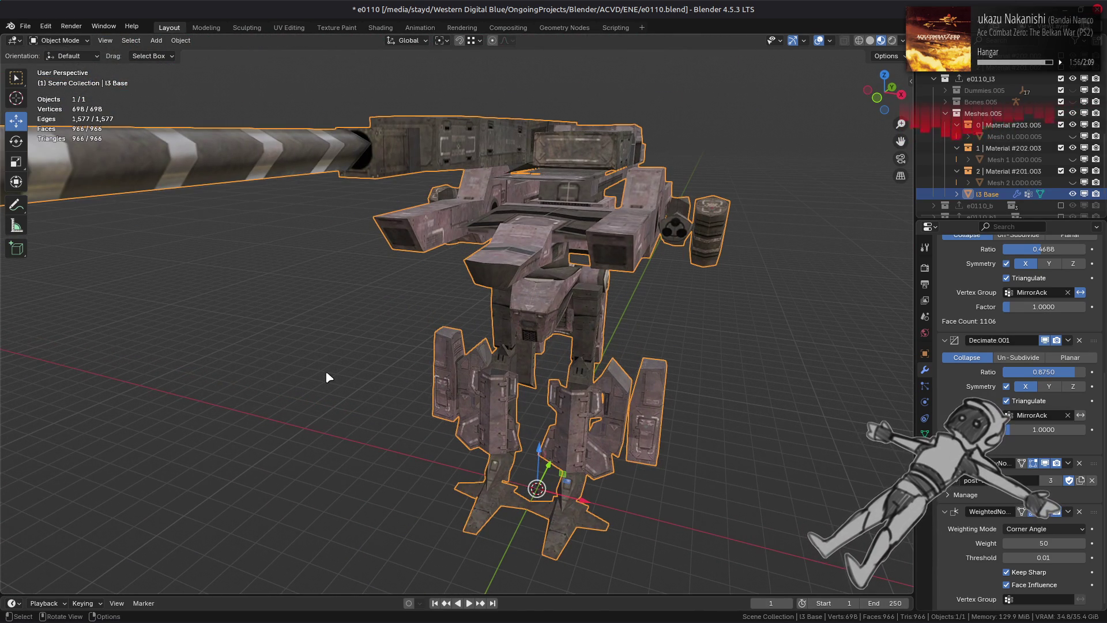
key("Tab")
right_click(325, 370)
left_click(306, 403)
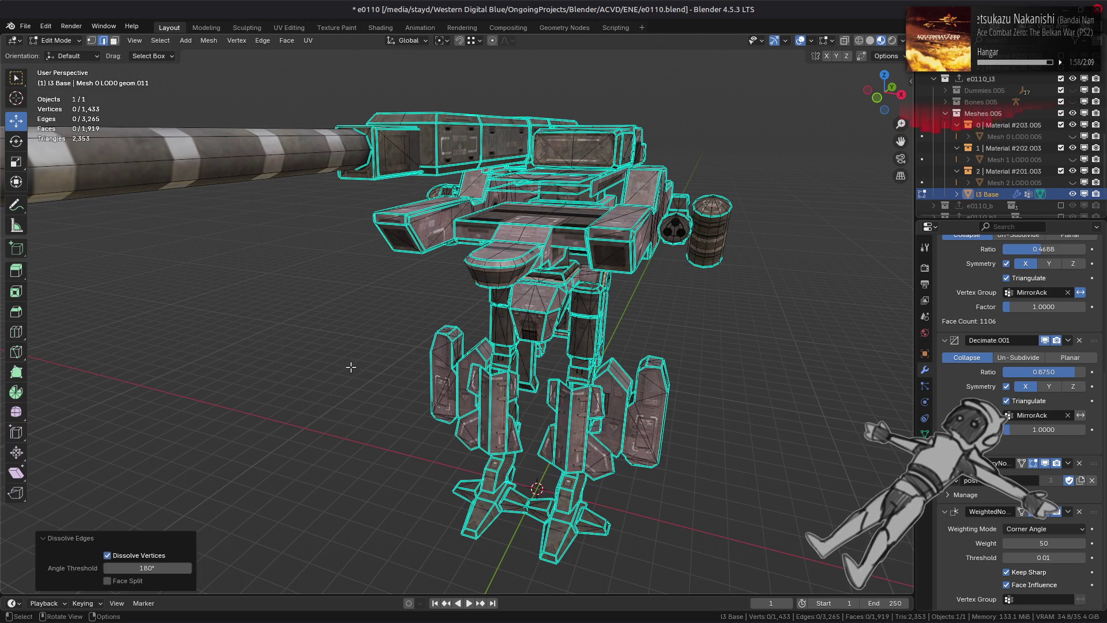
key("Tab")
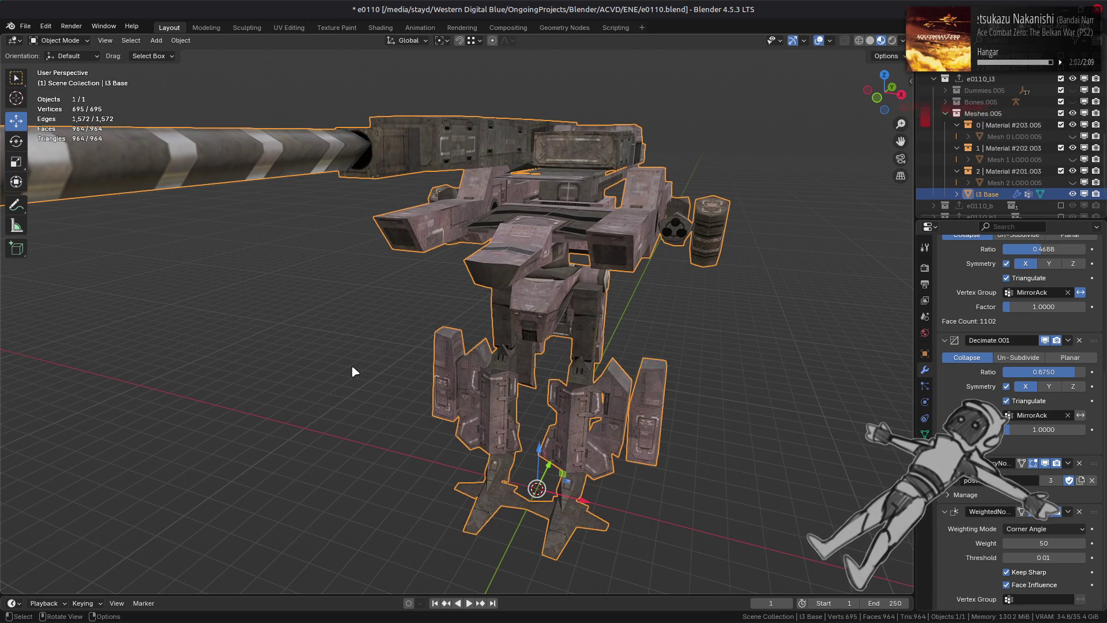
Redo the edge dissolve from a lower angle, leaving 695 vertices and 964 triangles
key("Tab")
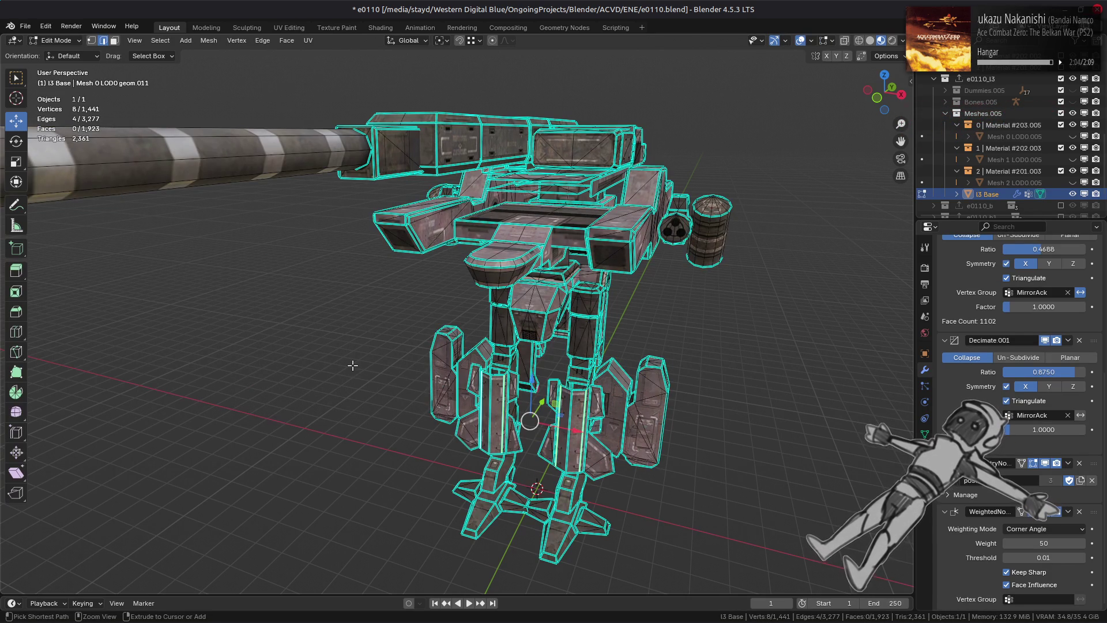
key("Tab")
middle_click_drag(353, 367, 282, 398)
key("Tab")
right_click(281, 399)
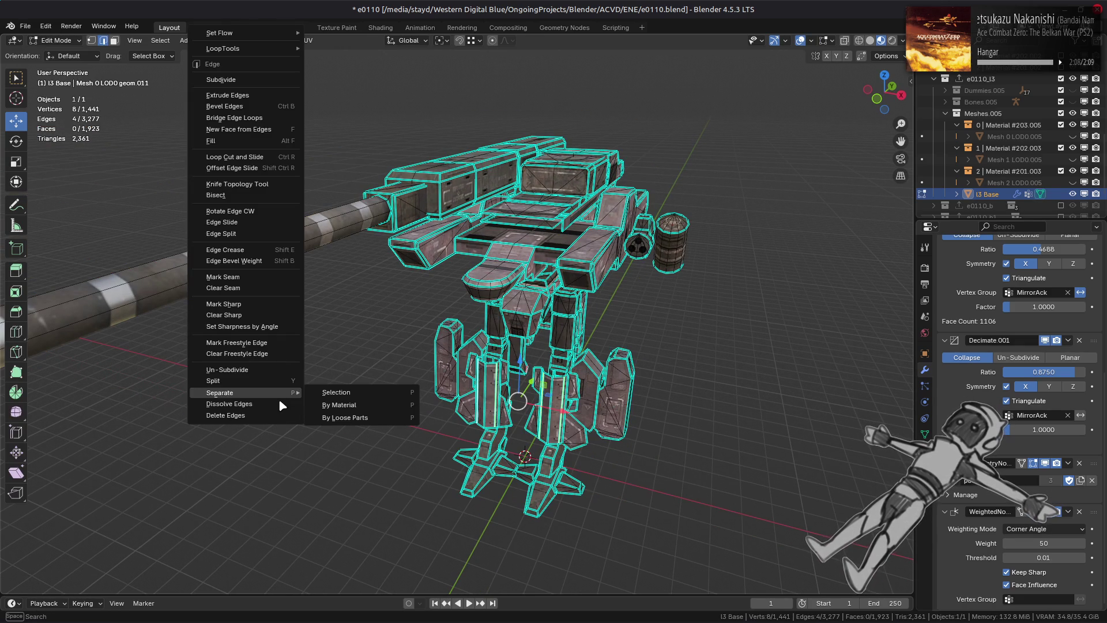
left_click(279, 403)
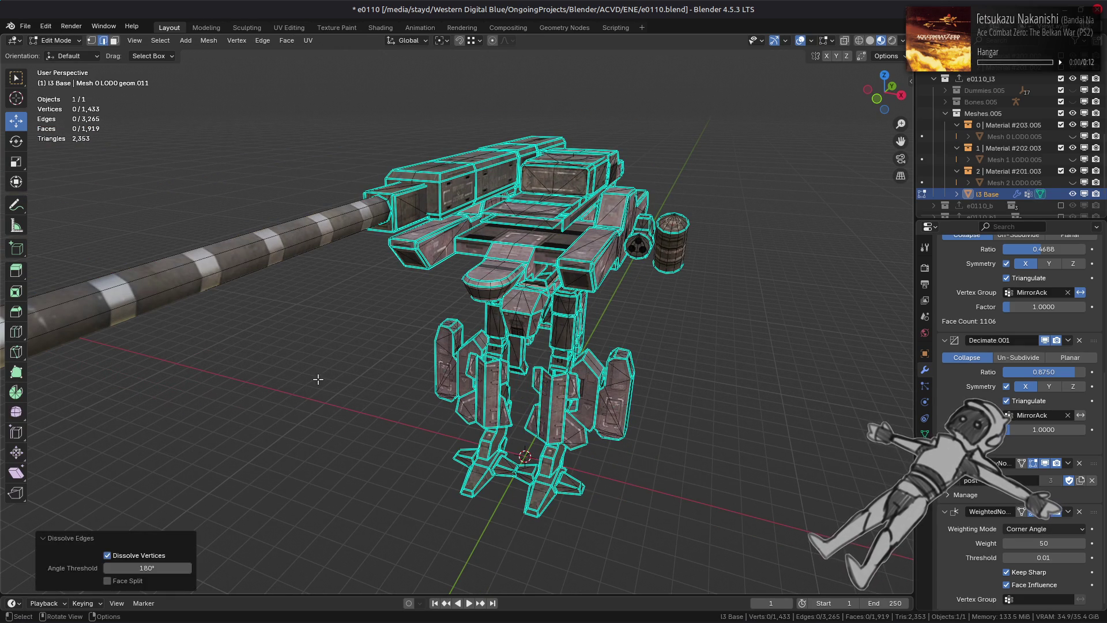
key("Tab")
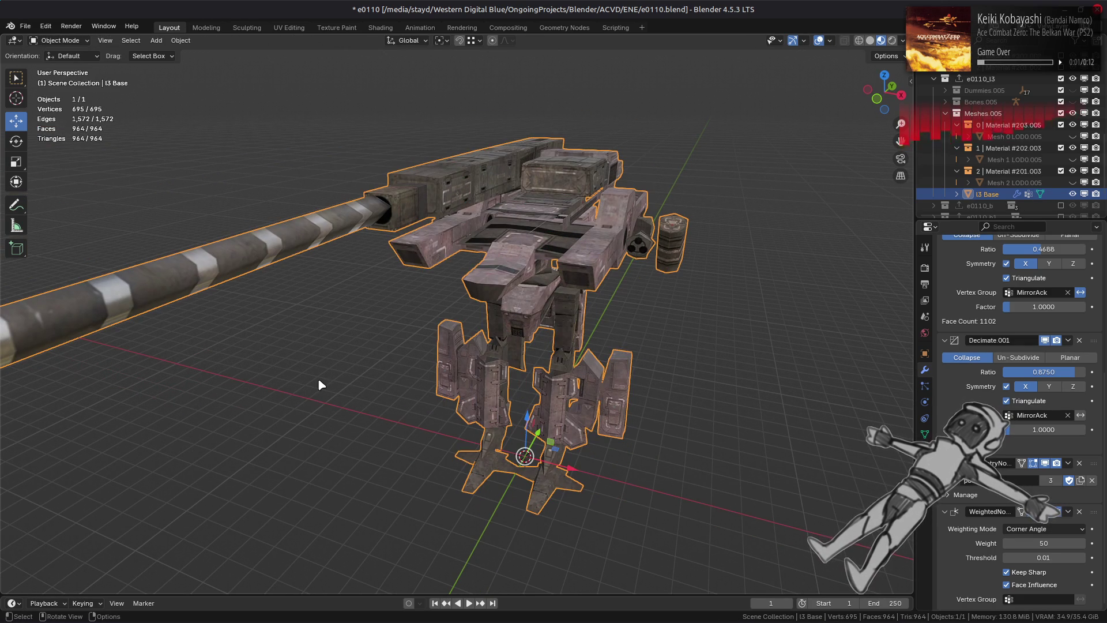
mouse_move(318, 381)
middle_mouse_down()
mouse_move(336, 334)
mouse_move(380, 369)
mouse_move(205, 375)
mouse_move(320, 349)
mouse_move(326, 375)
mouse_move(366, 383)
mouse_move(309, 383)
mouse_move(374, 366)
mouse_move(423, 372)
mouse_move(427, 314)
mouse_move(475, 314)
mouse_move(390, 340)
mouse_move(371, 400)
mouse_move(334, 403)
mouse_move(408, 386)
mouse_move(376, 373)
mouse_move(465, 363)
middle_mouse_up()
left_click(378, 361)
scroll(260, 376, "up", 5)
key("Tab")
key("Tab")
scroll(351, 372, "down", 6)
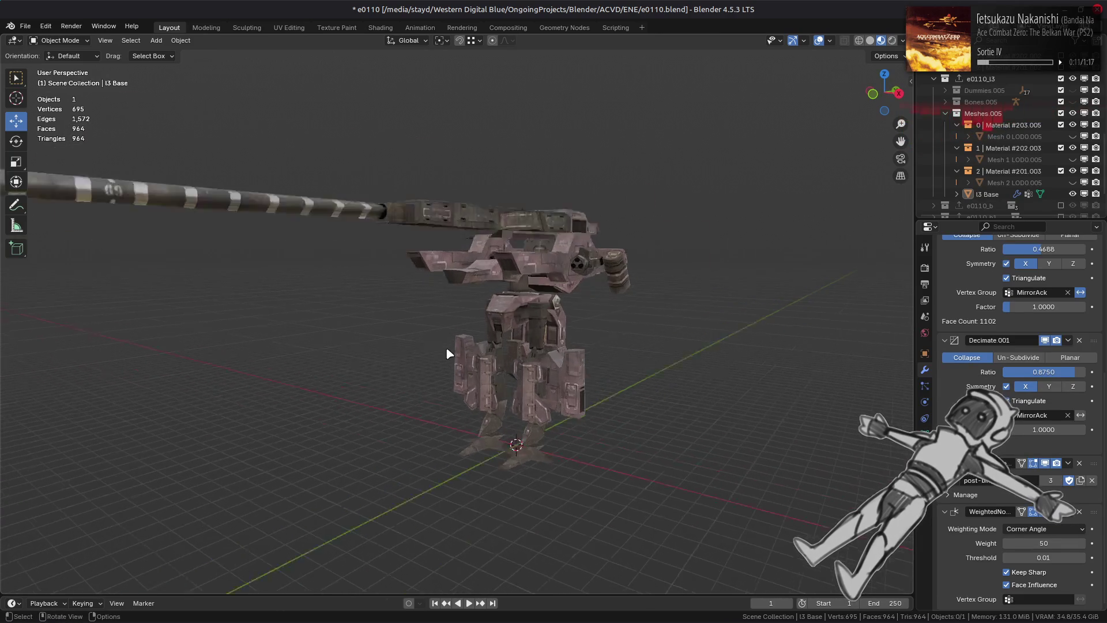
scroll(501, 372, "up", 5)
mouse_move(542, 379)
middle_mouse_down()
mouse_move(449, 378)
mouse_move(438, 403)
mouse_move(499, 401)
mouse_move(464, 386)
mouse_move(447, 396)
mouse_move(491, 381)
mouse_move(483, 465)
mouse_move(473, 464)
mouse_move(621, 440)
mouse_move(607, 470)
mouse_move(595, 396)
mouse_move(749, 406)
mouse_move(620, 364)
mouse_move(621, 379)
mouse_move(574, 371)
mouse_move(665, 389)
mouse_move(483, 369)
middle_mouse_up()
scroll(624, 379, "down", 5)
key("Tab")
key("Tab")
scroll(462, 317, "up", 3)
middle_click_drag(694, 381, 733, 307)
Hide l3 Base and show Mesh 0, 1 and 2 LOD0.005 to inspect the low-poly pieces
left_click(1073, 193)
left_click_drag(1072, 182, 1072, 136)
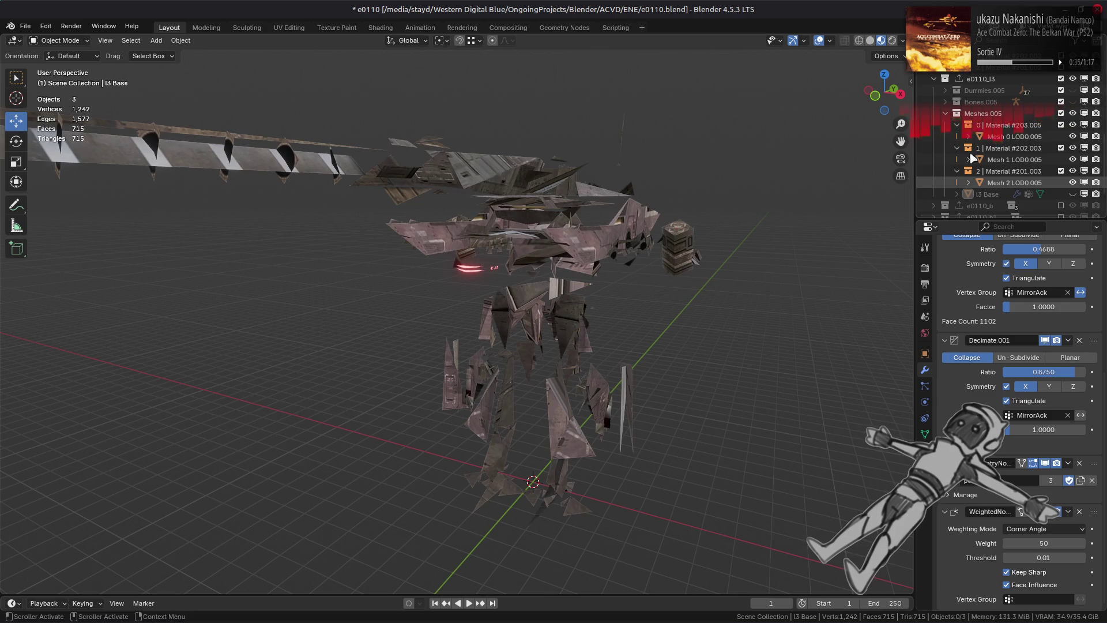
left_click(581, 240)
key("alt+a")
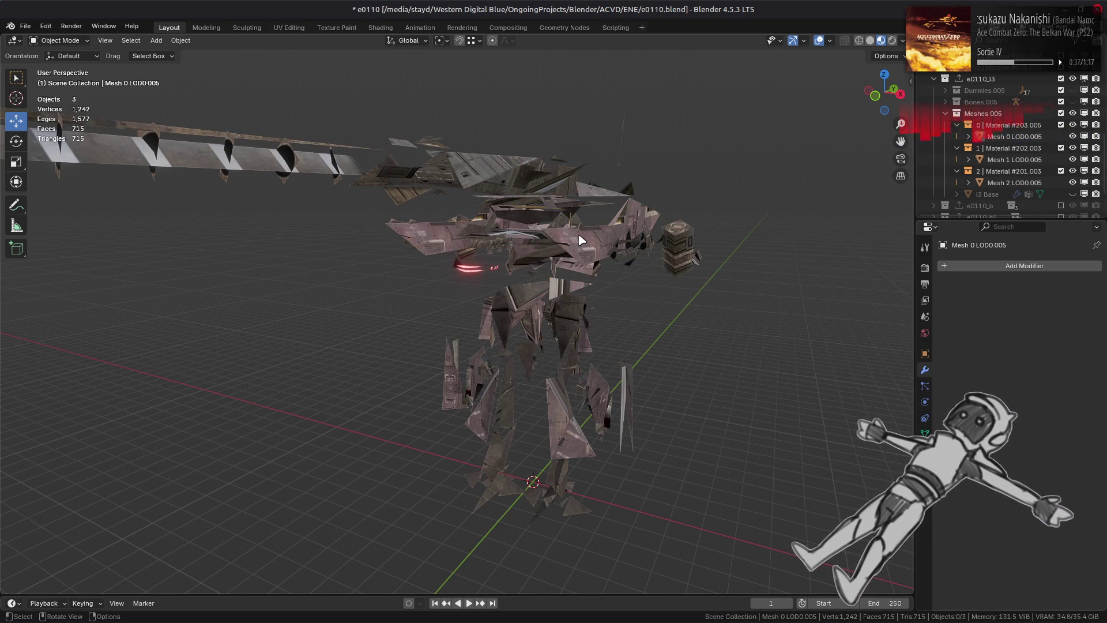
scroll(581, 240, "down", 1)
mouse_move(593, 266)
middle_mouse_down()
mouse_move(583, 284)
mouse_move(610, 300)
mouse_move(591, 294)
middle_mouse_up()
scroll(596, 306, "up", 5)
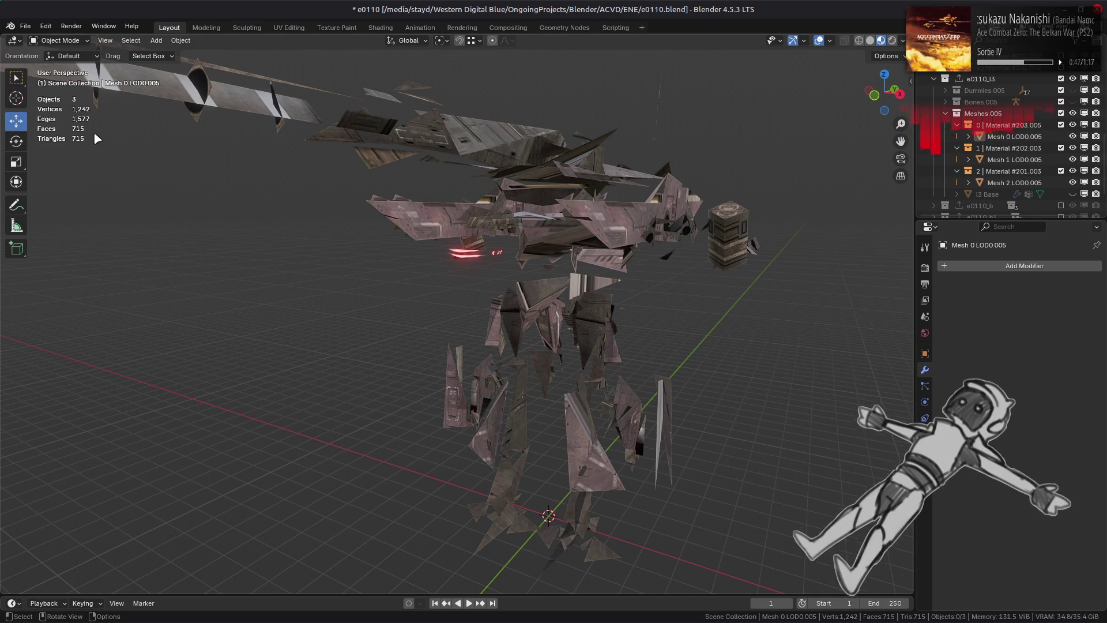
middle_click_drag(402, 265, 456, 281)
mouse_move(522, 264)
middle_mouse_down()
mouse_move(495, 253)
mouse_move(530, 245)
middle_mouse_up()
Hide Mesh 1 and Mesh 0 LOD0.005, show l3 Base again, and make it active
left_click(1072, 159)
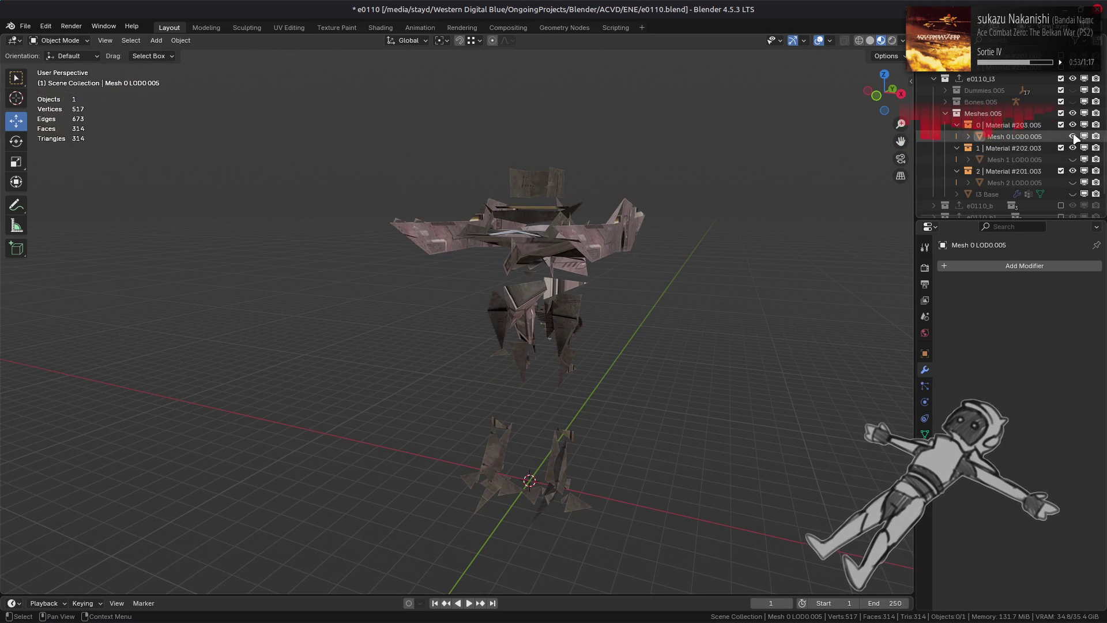
left_click(1072, 136)
left_click(1073, 194)
left_click(609, 250)
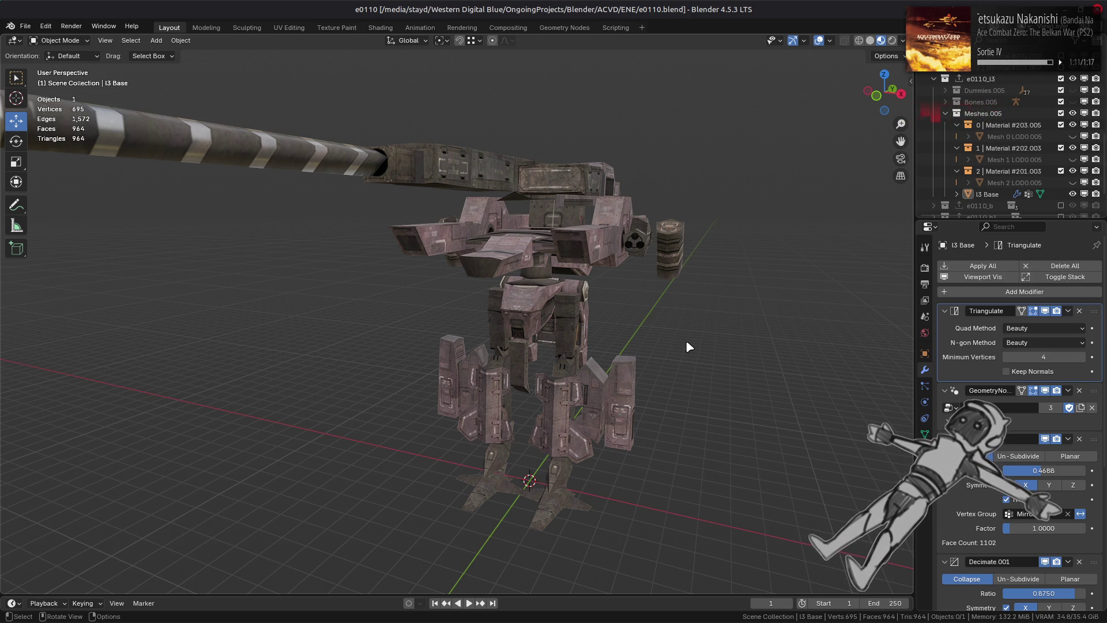
Orbit around the mech, then exclude the e0110_l3 collection so no objects remain
mouse_move(742, 331)
middle_mouse_down()
mouse_move(727, 366)
mouse_move(731, 330)
mouse_move(767, 360)
middle_mouse_up()
scroll(731, 329, "up", 3)
scroll(774, 351, "up", 2)
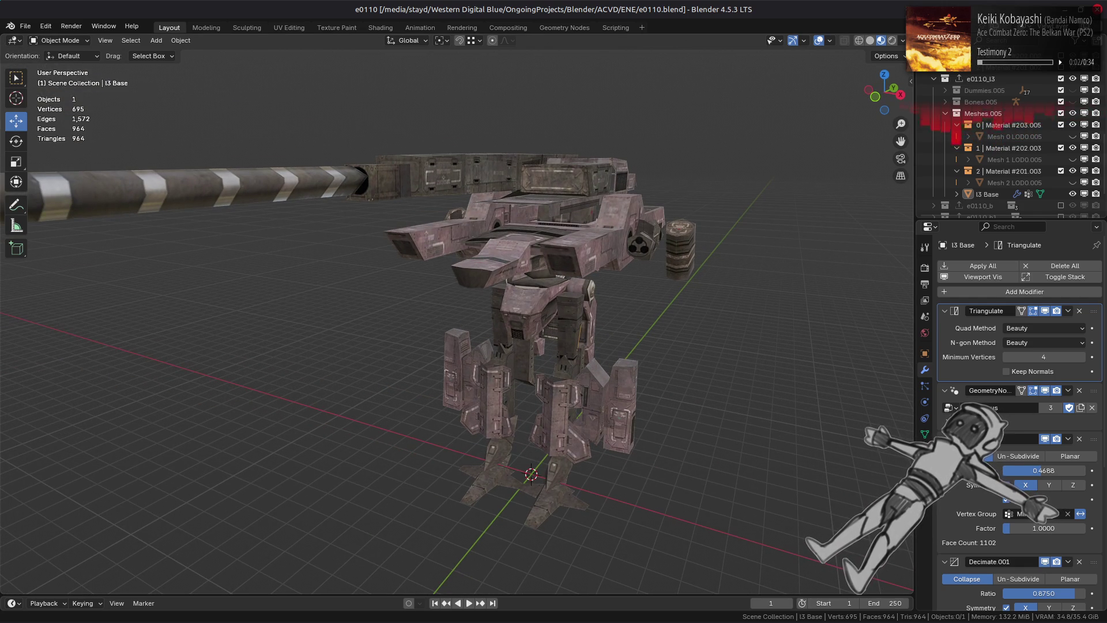
mouse_move(734, 273)
middle_mouse_down()
mouse_move(722, 261)
mouse_move(640, 265)
mouse_move(520, 247)
mouse_move(546, 224)
mouse_move(749, 279)
middle_mouse_up()
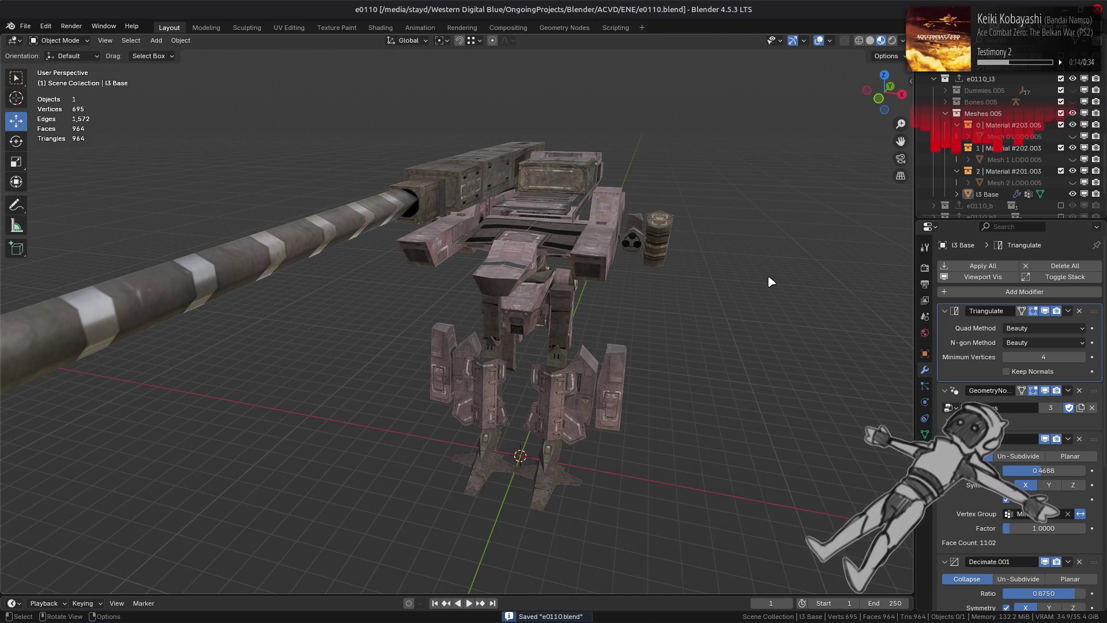
scroll(1009, 144, "up", 5)
left_click(1061, 170)
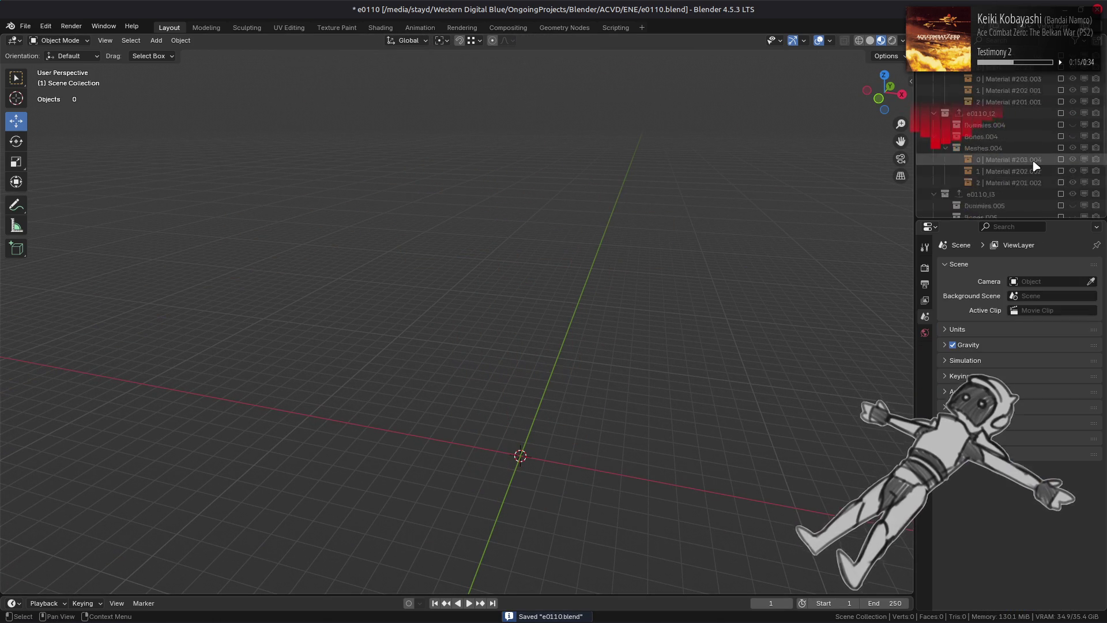
Exclude the original top mech collection and include the e0110_l1 collection
scroll(1032, 159, "up", 6)
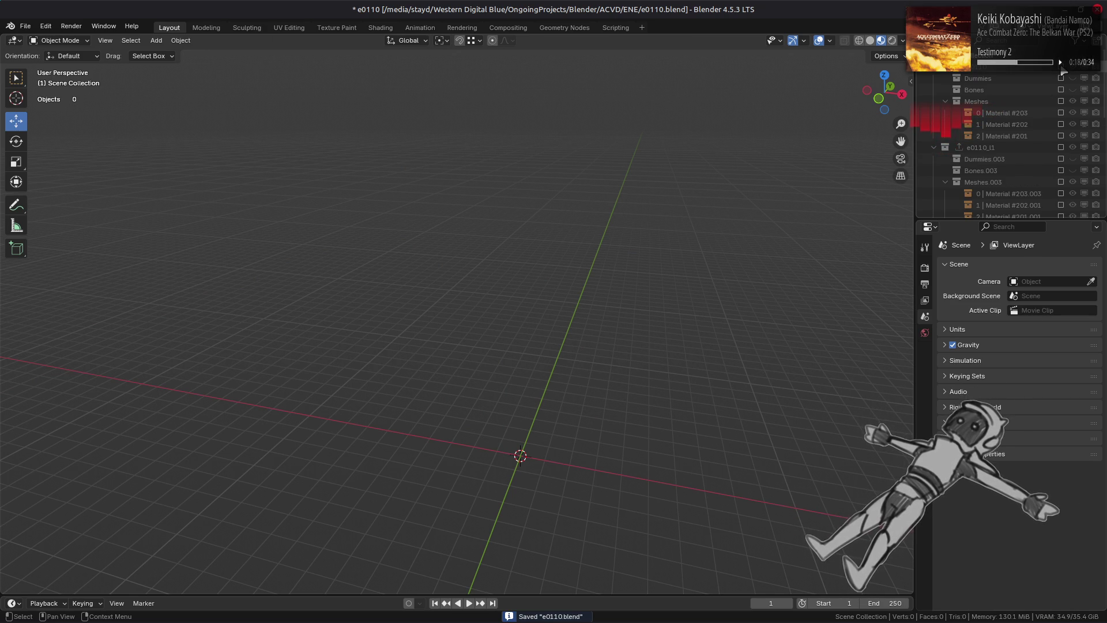
left_click(1061, 67)
scroll(558, 250, "up", 4)
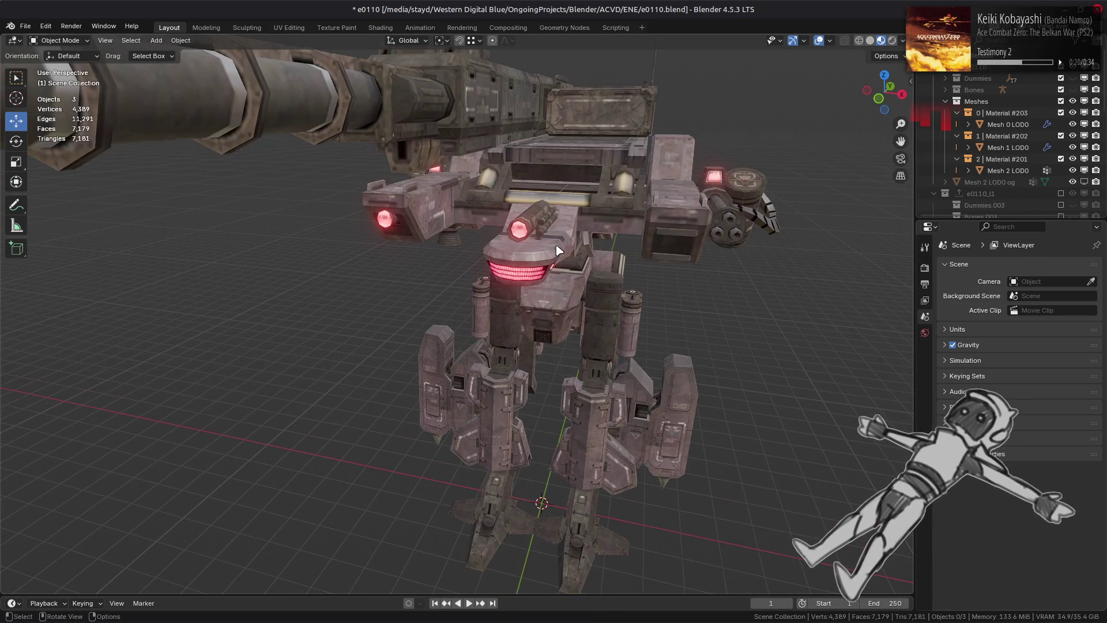
scroll(557, 249, "up", 2)
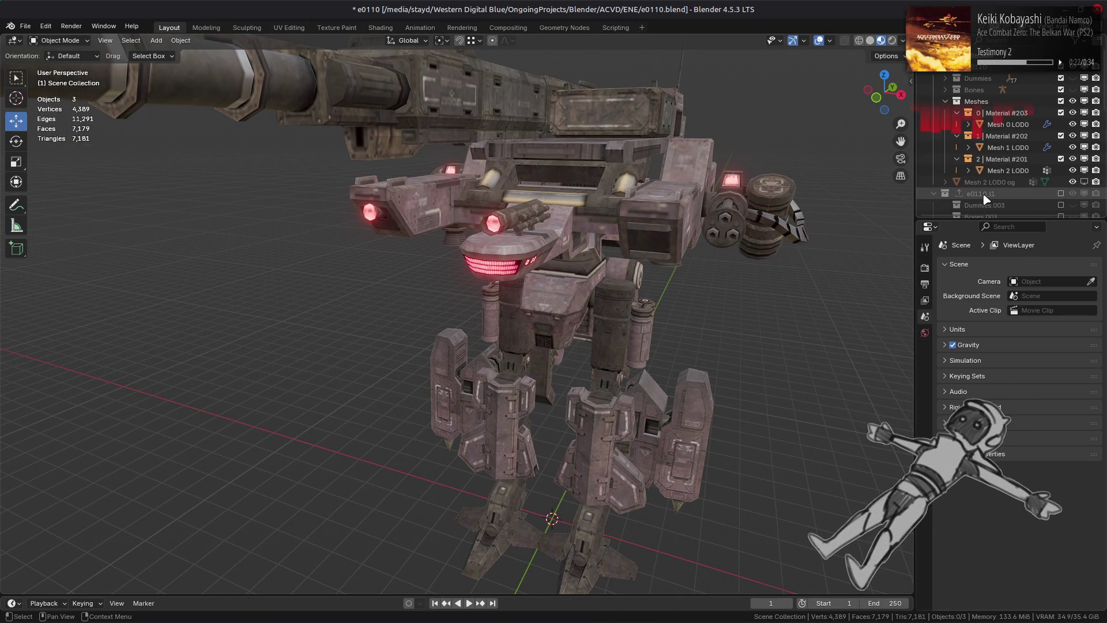
left_click(1061, 67)
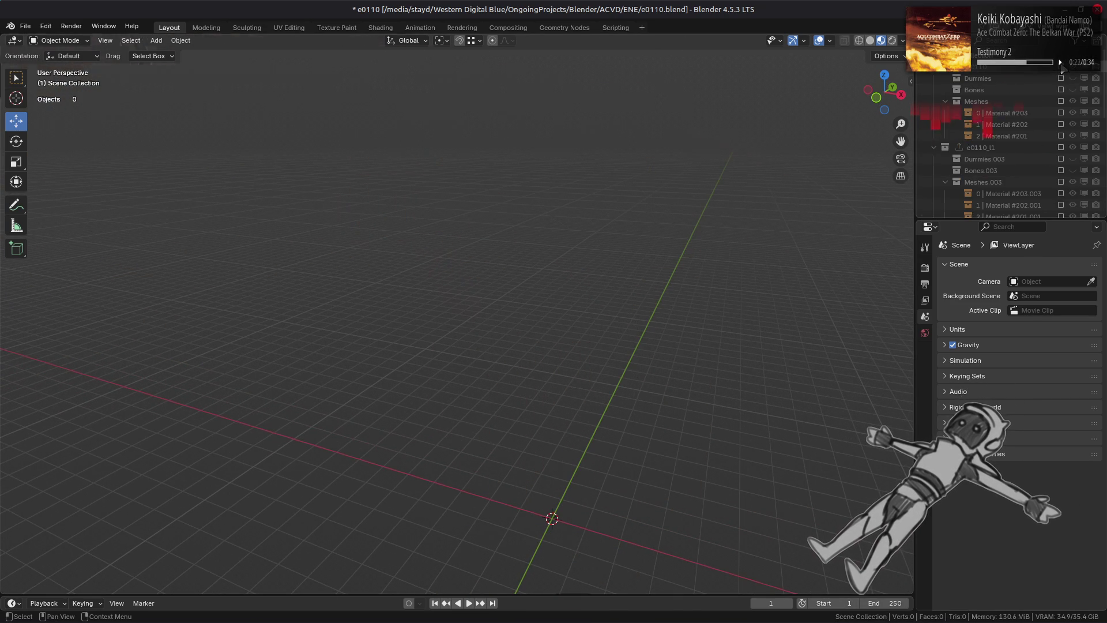
left_click(1060, 147)
scroll(824, 189, "down", 2)
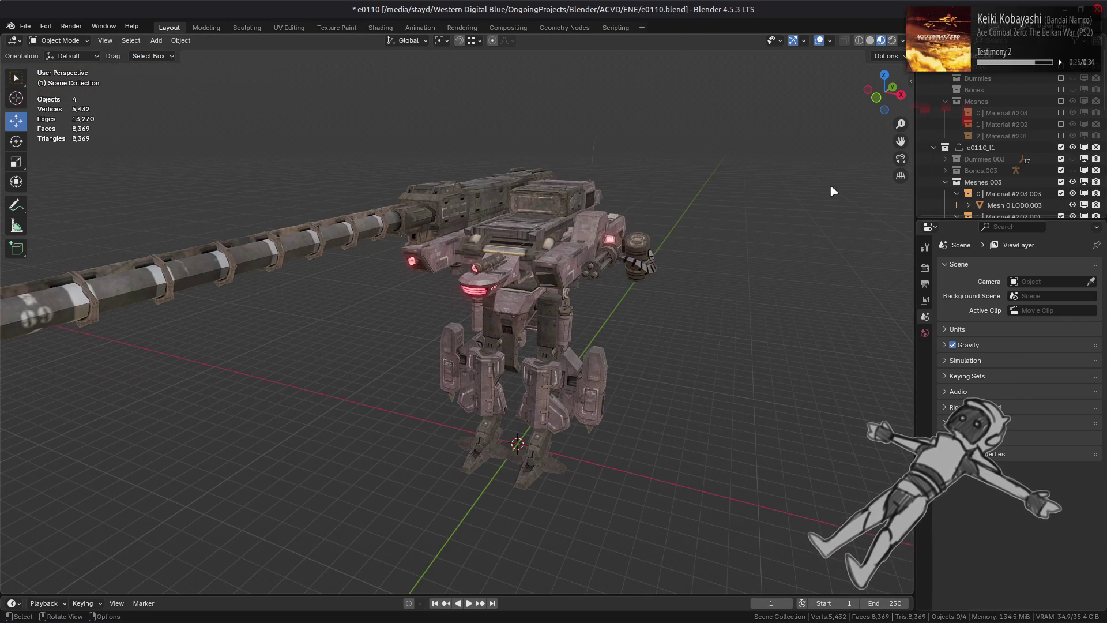
scroll(980, 173, "down", 3)
Inspect the LOD0.003 meshes and l1 Base, then hide Mesh 0, 1 and 2 LOD0.003
left_click(1015, 182)
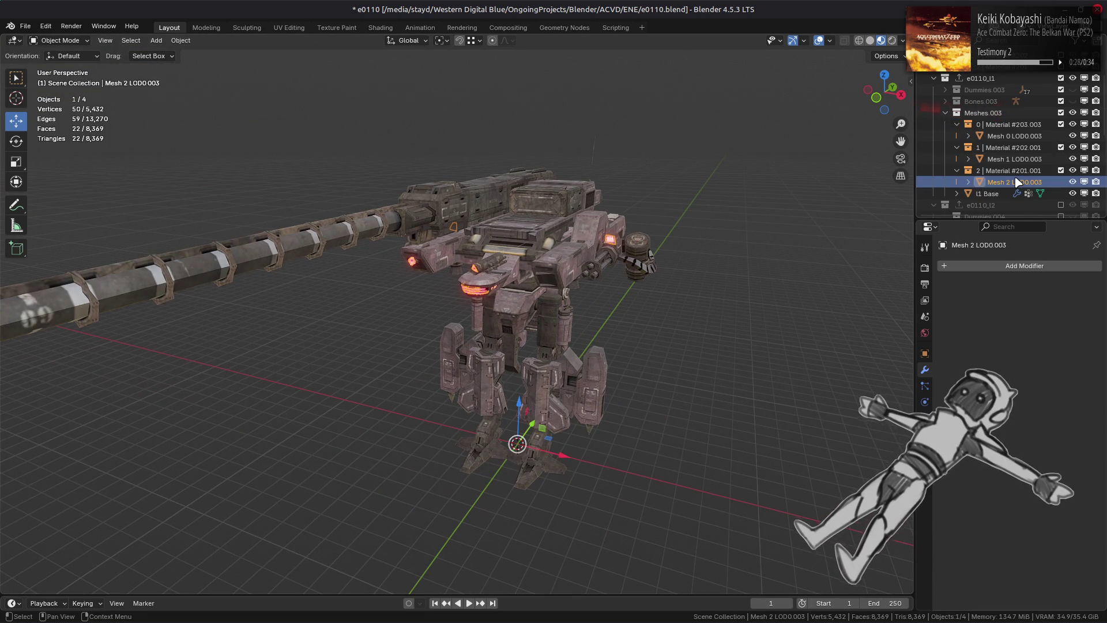
left_click(1018, 137)
left_click(925, 354)
scroll(1000, 538, "down", 10)
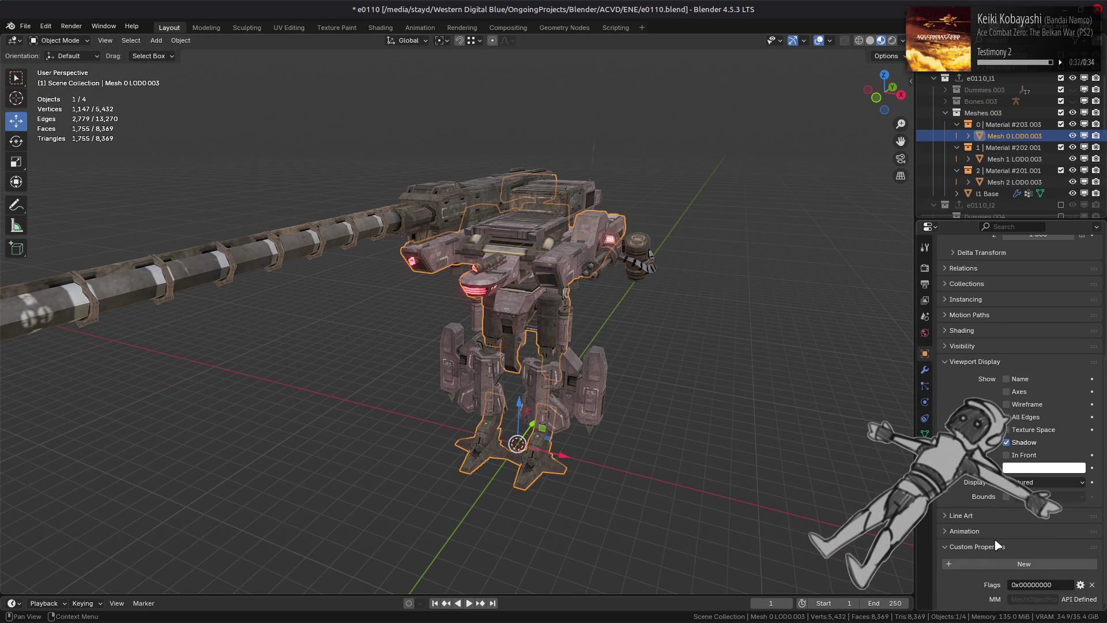
left_click(1006, 194)
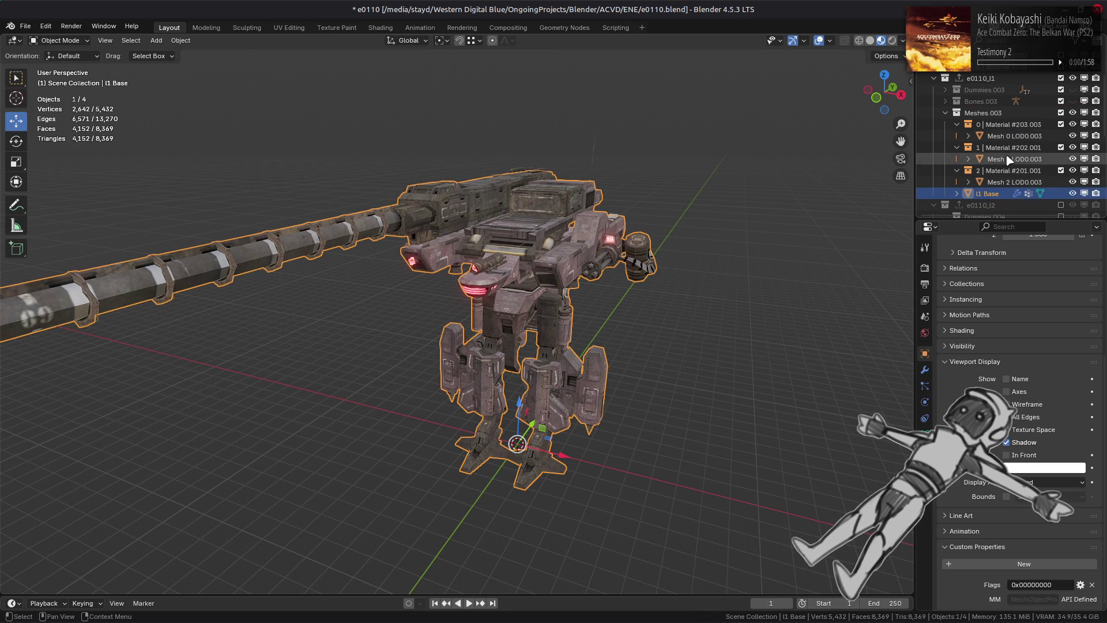
left_click(1032, 182)
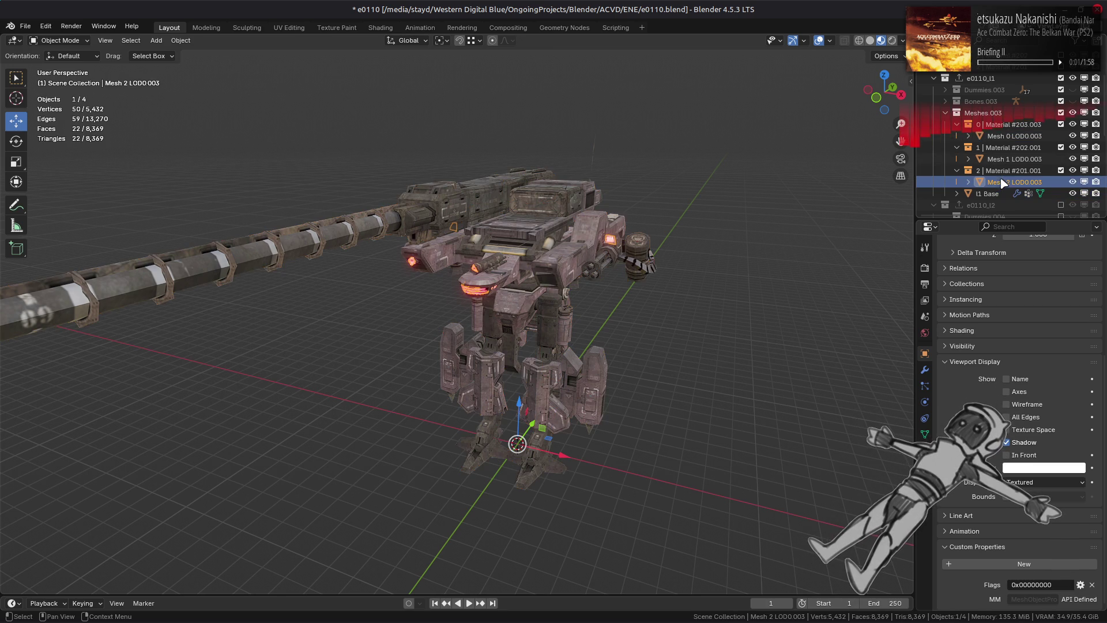
left_click_drag(1072, 183, 1073, 136)
middle_click_drag(698, 242, 658, 237)
Swap to view the three LOD0.003 meshes, hide them again, and collapse their Material collections
left_click(1073, 193)
left_click_drag(1072, 182, 1074, 135)
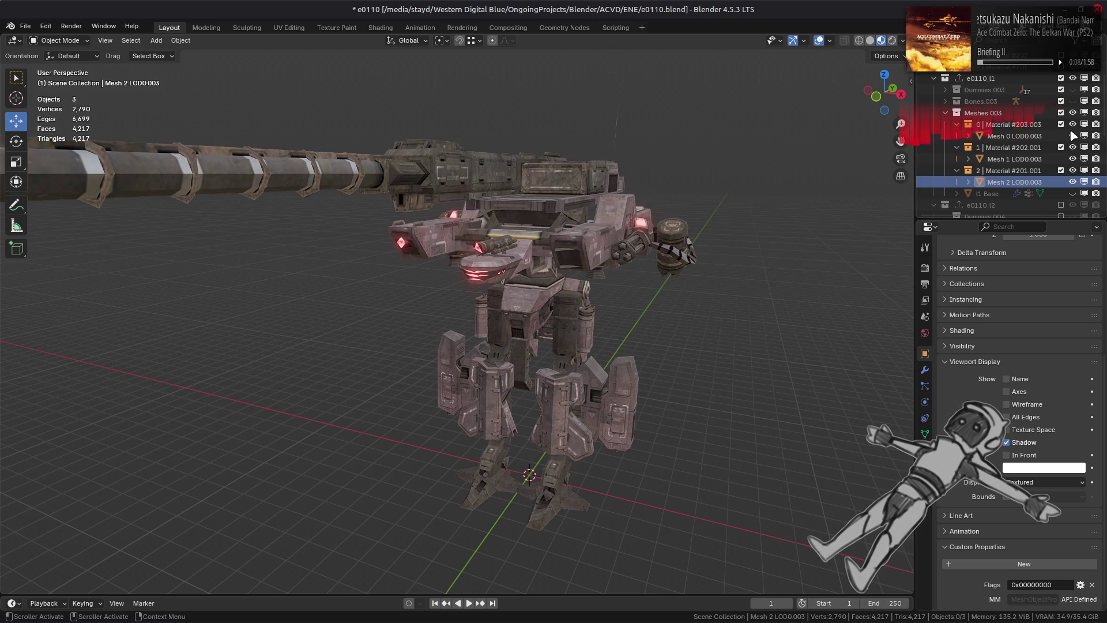
mouse_move(556, 291)
middle_mouse_down()
mouse_move(520, 300)
mouse_move(550, 284)
mouse_move(659, 304)
middle_mouse_up()
middle_click_drag(657, 306, 657, 298)
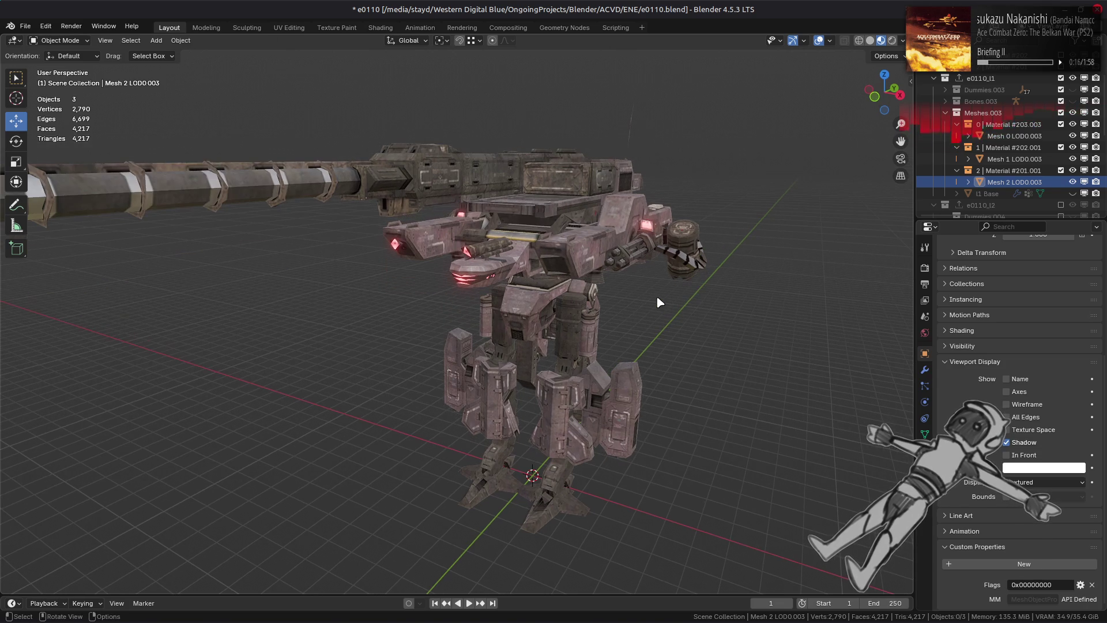
left_click(1072, 182)
left_click(1073, 159)
left_click(1073, 136)
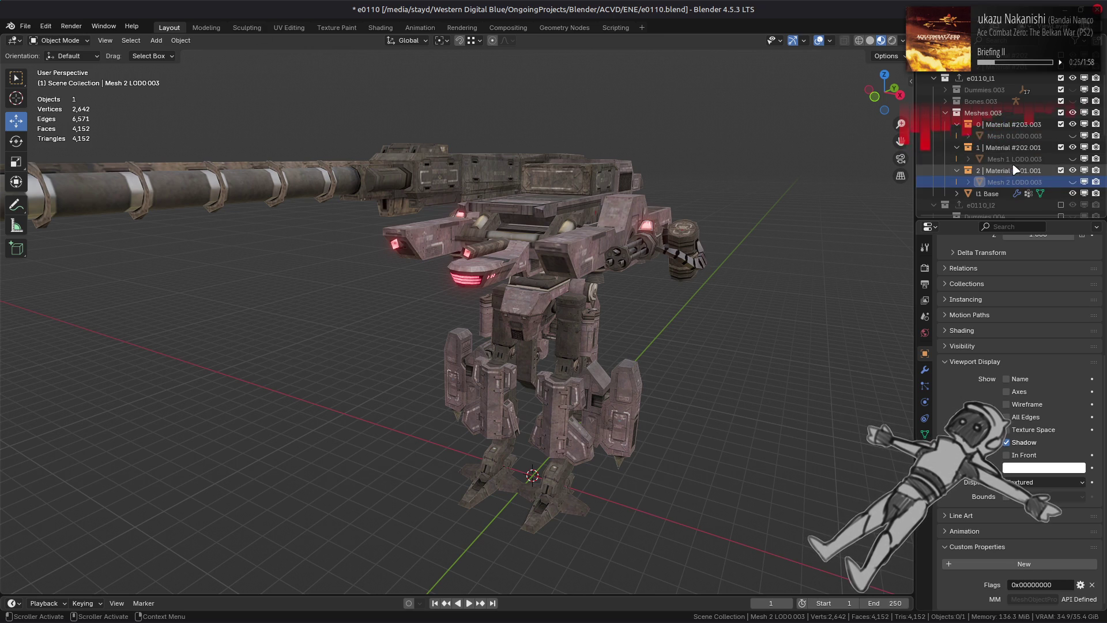
left_click(1016, 136, "shift")
left_click_drag(956, 124, 957, 170)
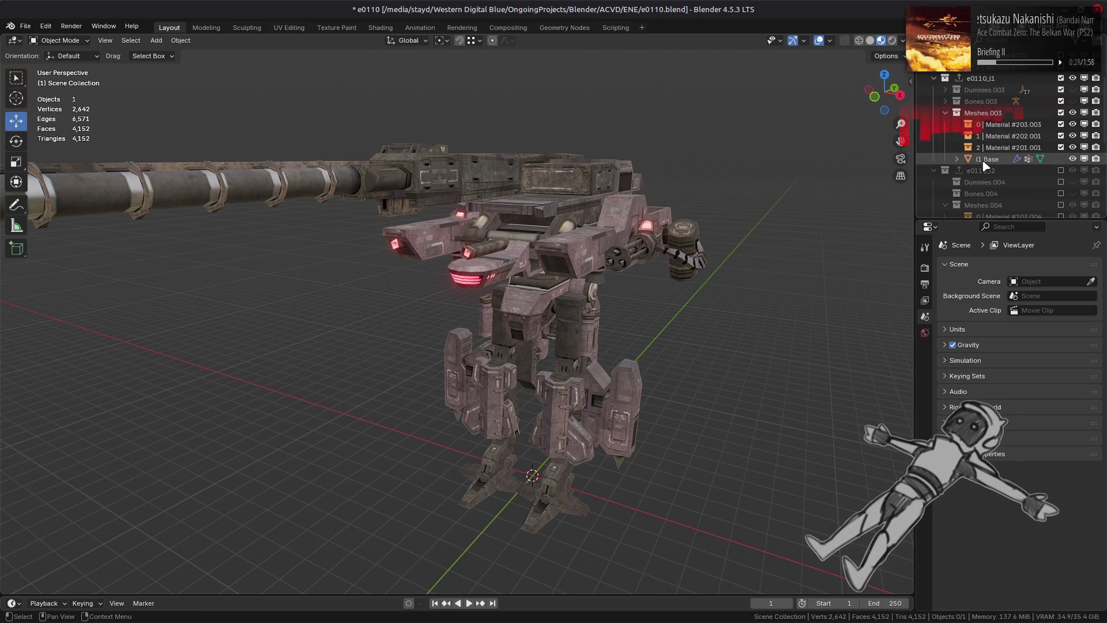
Duplicate l1 Base in place as l1 Base.001, hide the original, and use Solid shading
left_click(987, 159)
left_click(925, 369)
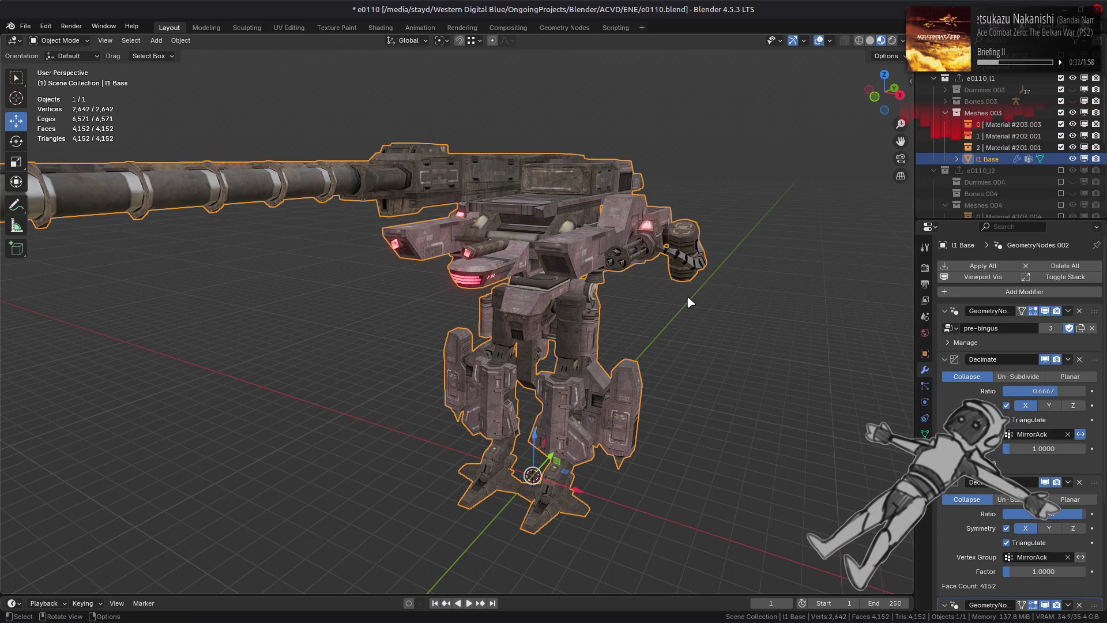
key("shift+d")
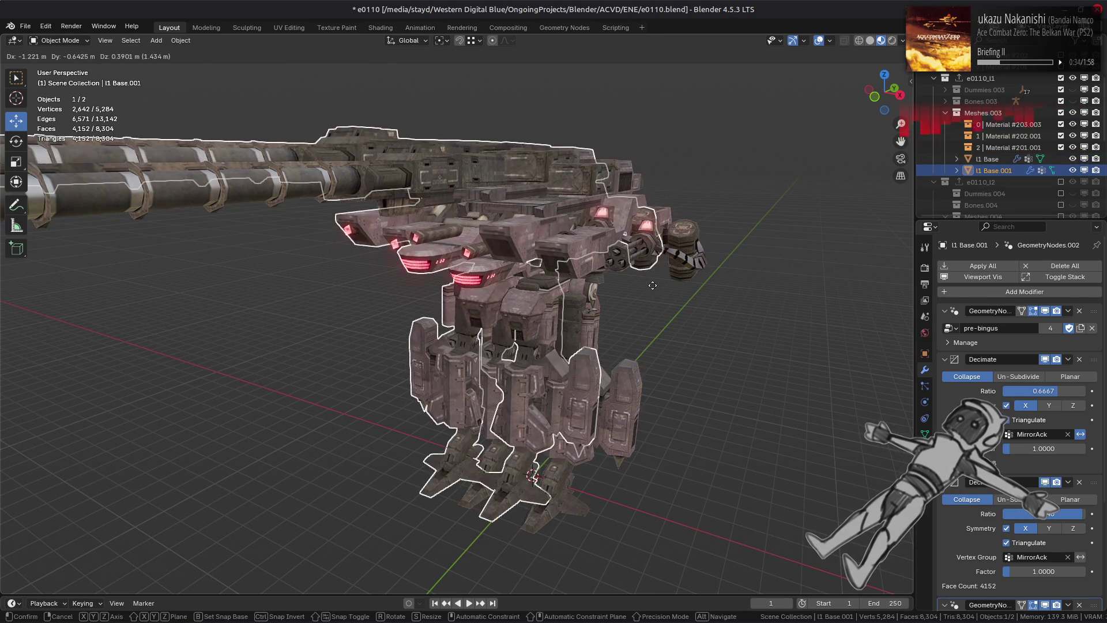
key("Escape")
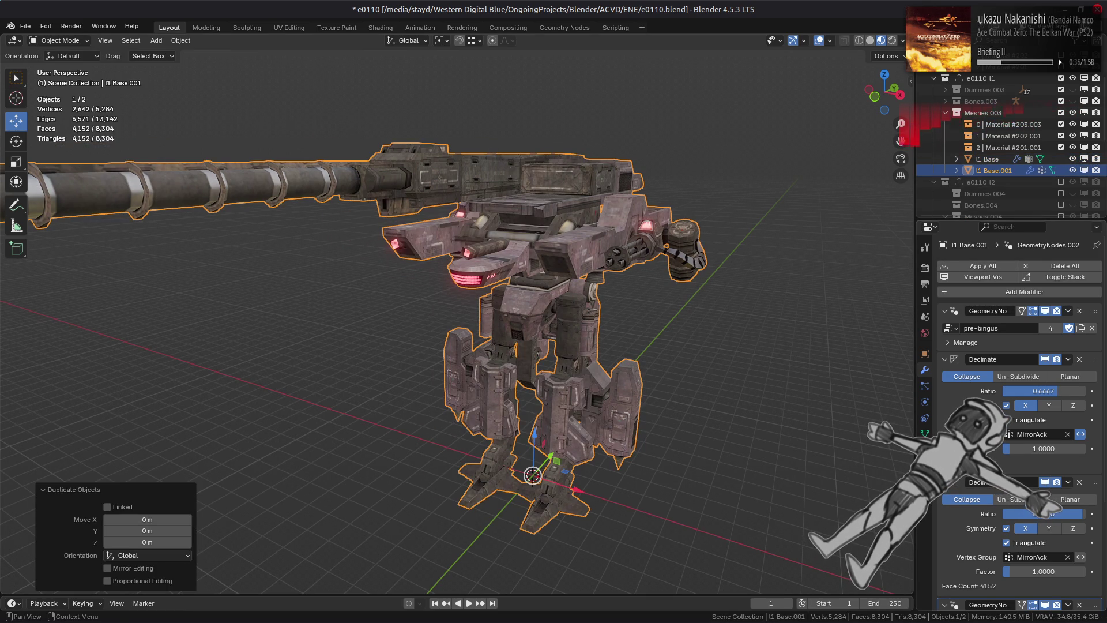
scroll(981, 275, "down", 4)
scroll(982, 275, "down", 2)
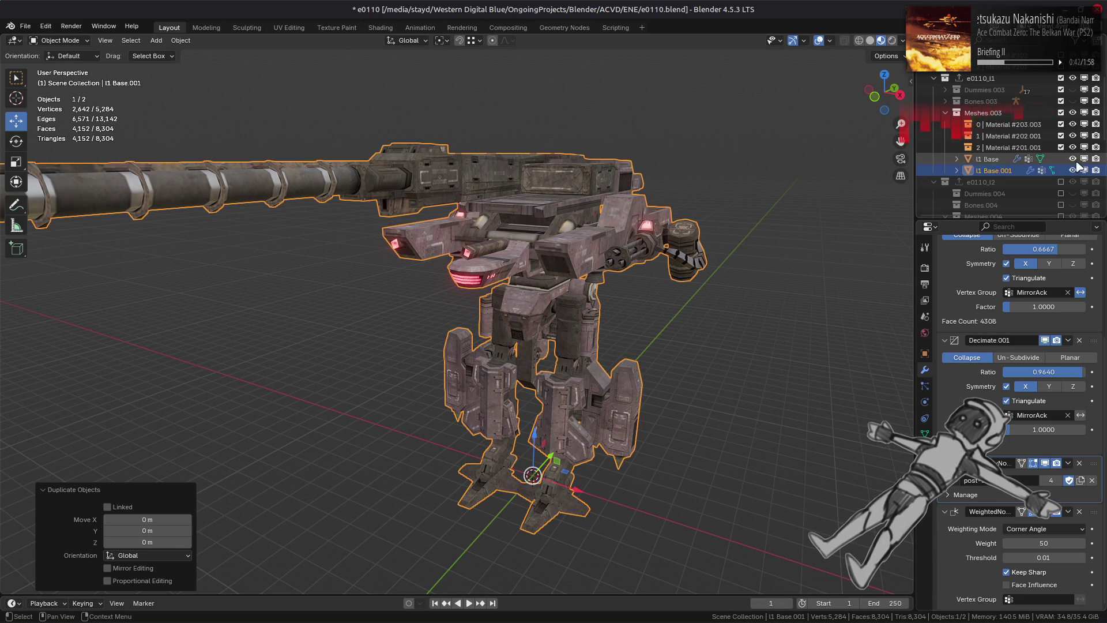
key("shift+h")
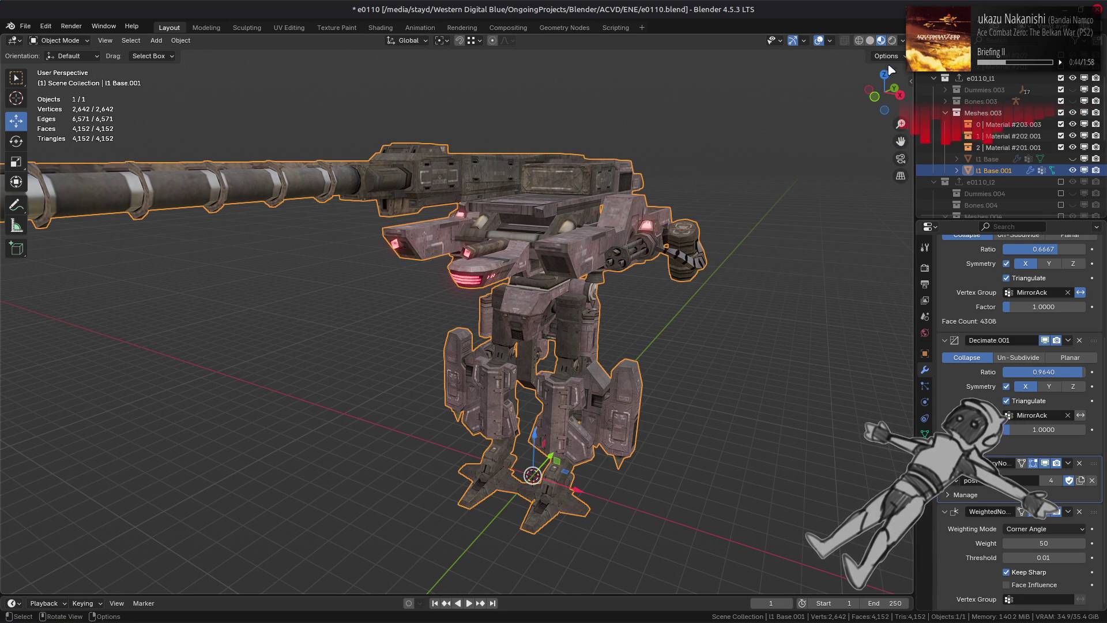
left_click(870, 41)
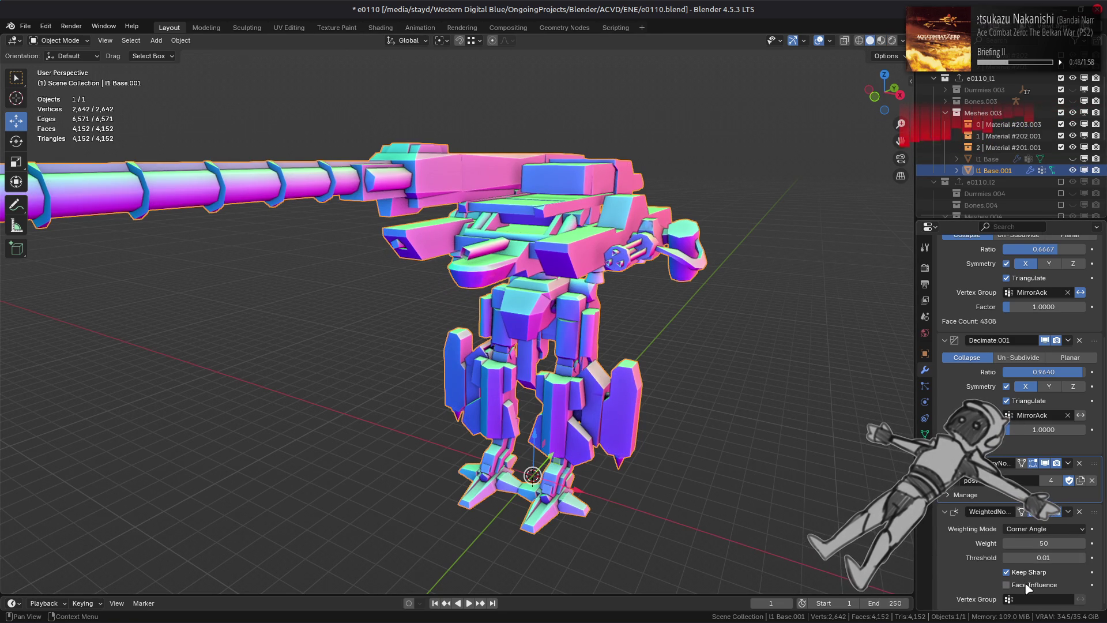
Toggle the Weighted Normal modifier's Face Influence off and back on
scroll(806, 509, "up", 5)
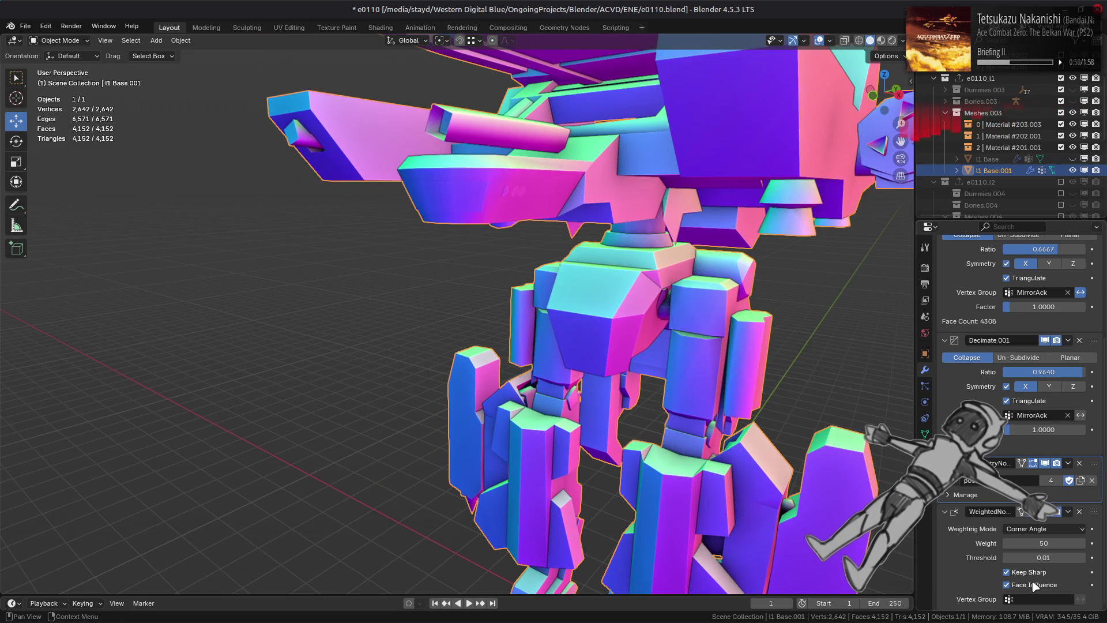
scroll(744, 455, "up", 3)
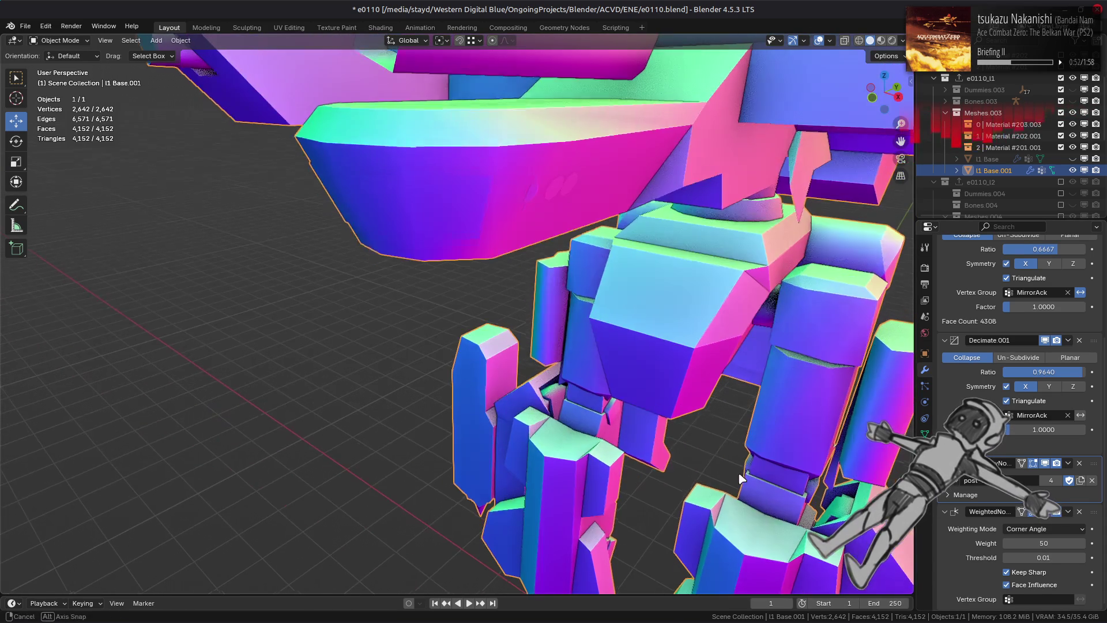
left_click(1039, 586)
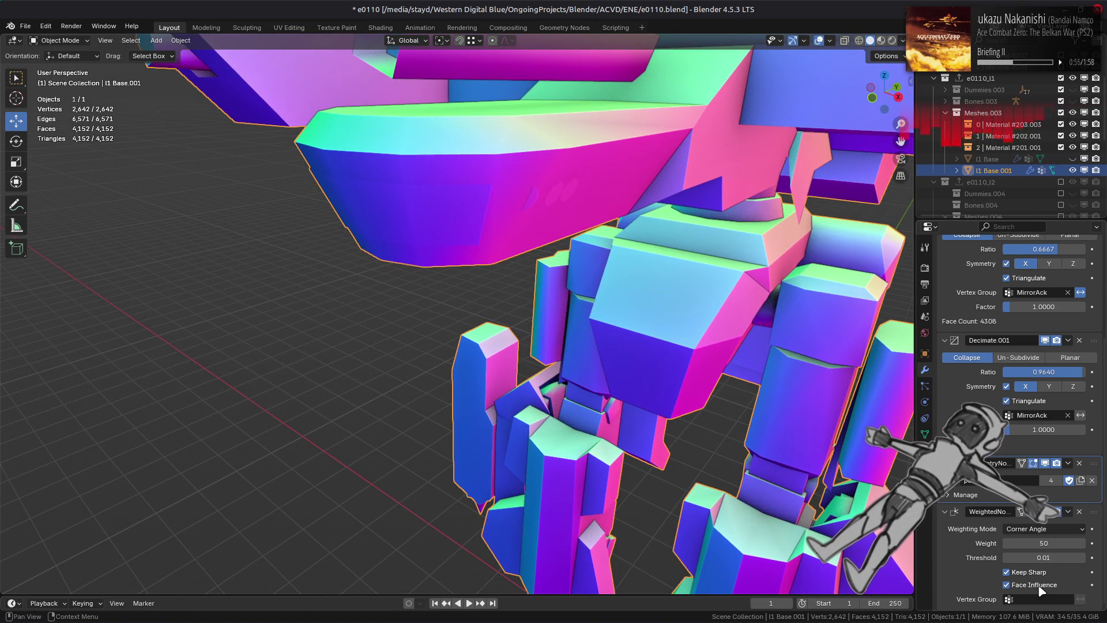
left_click(1040, 587)
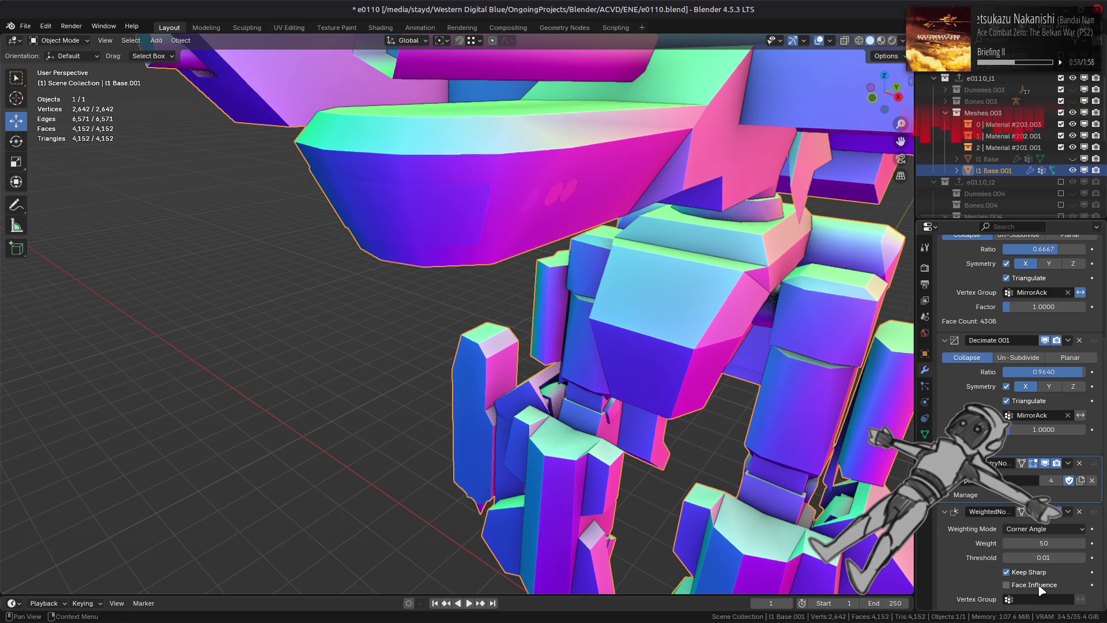
scroll(725, 426, "down", 6)
middle_click_drag(699, 418, 669, 415)
Try Face Area & Angle weighting, settle on Corner Angle, and switch to Material Preview shading
left_click(1046, 529)
left_click(1045, 570)
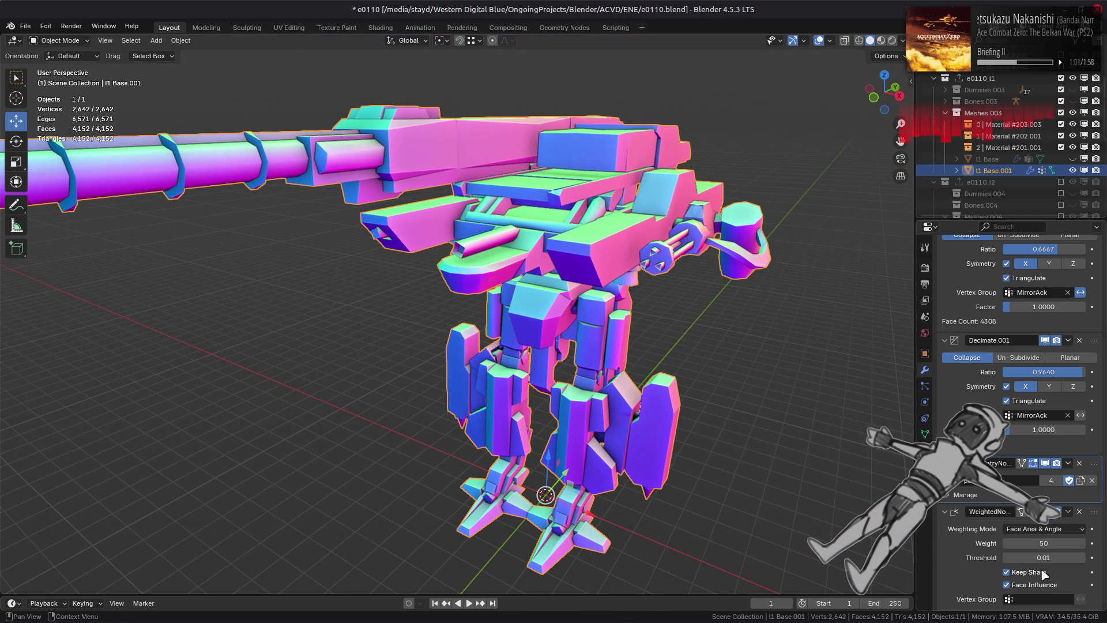
left_click(1041, 529)
left_click(1036, 557)
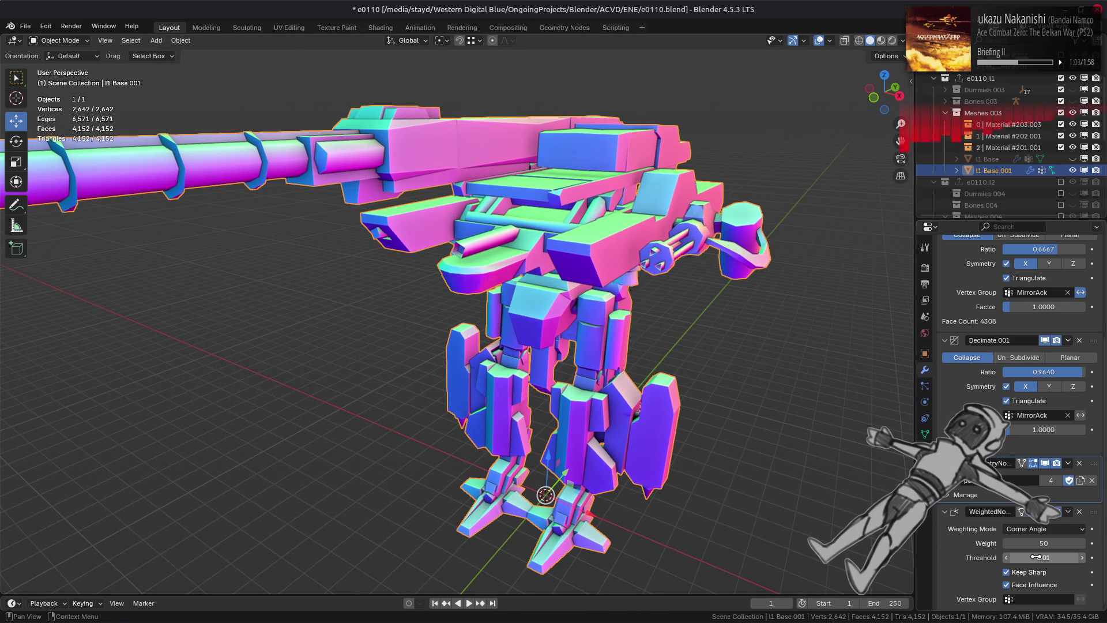
scroll(749, 432, "up", 5)
middle_click_drag(778, 438, 820, 452)
left_click(1044, 529)
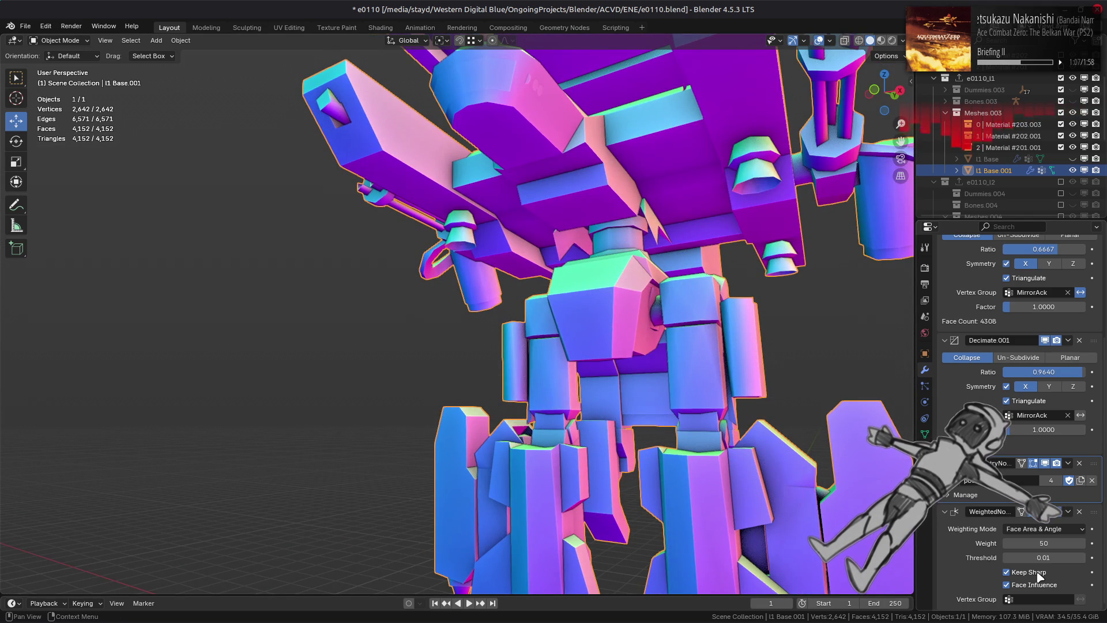
left_click(1031, 530)
left_click(1032, 556)
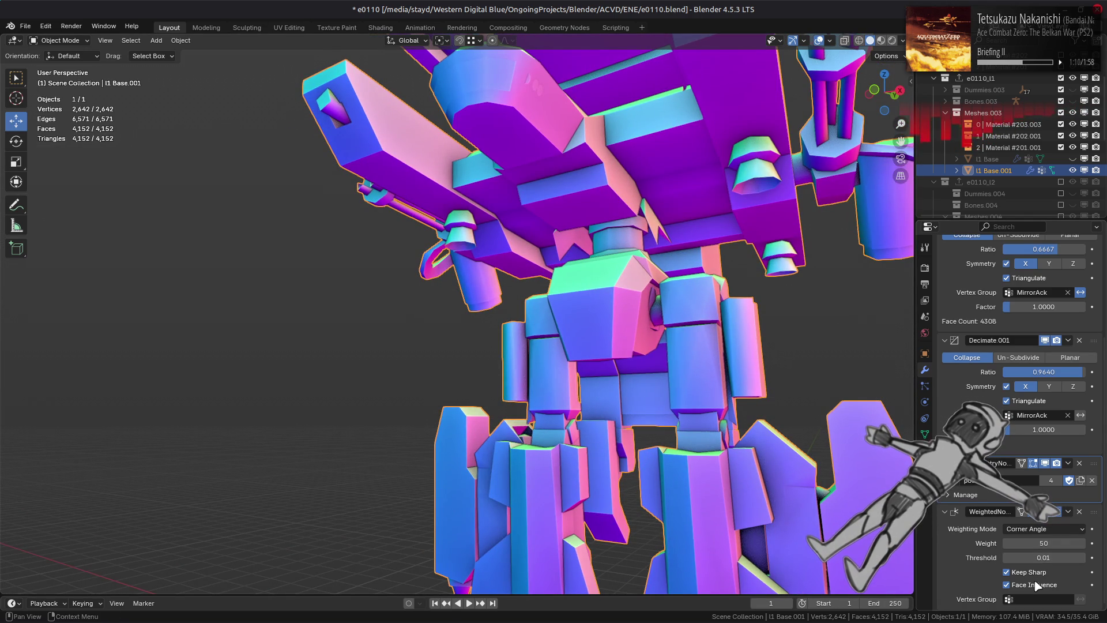
left_click(881, 40)
middle_click_drag(750, 312, 732, 326)
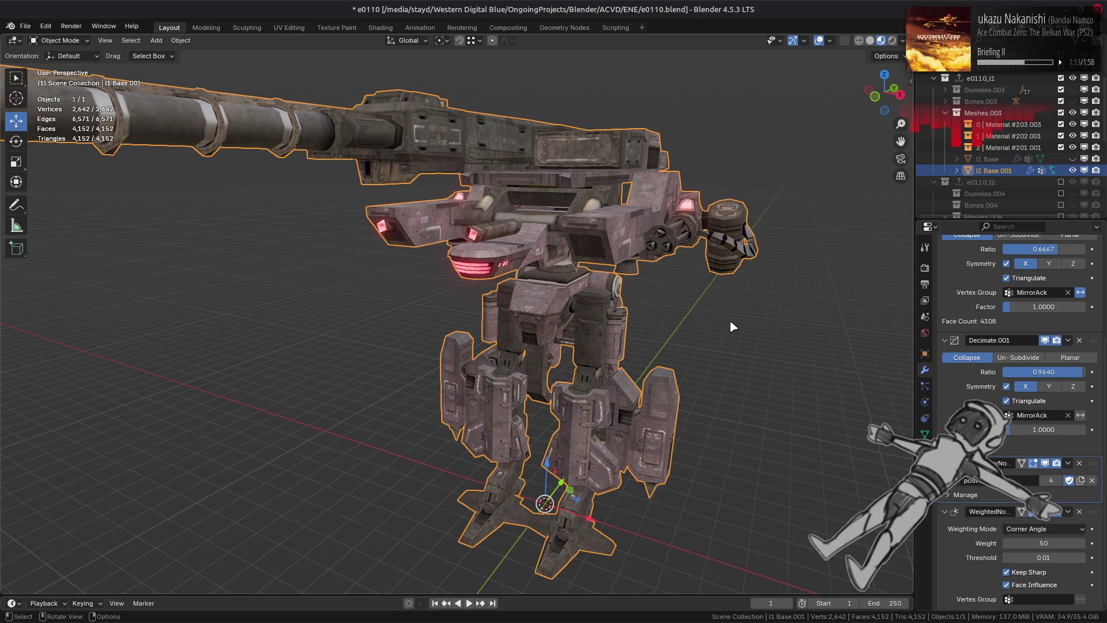
Apply all modifiers on l1 Base.001, save e0110.blend, and enter Edit Mode
left_click(993, 161)
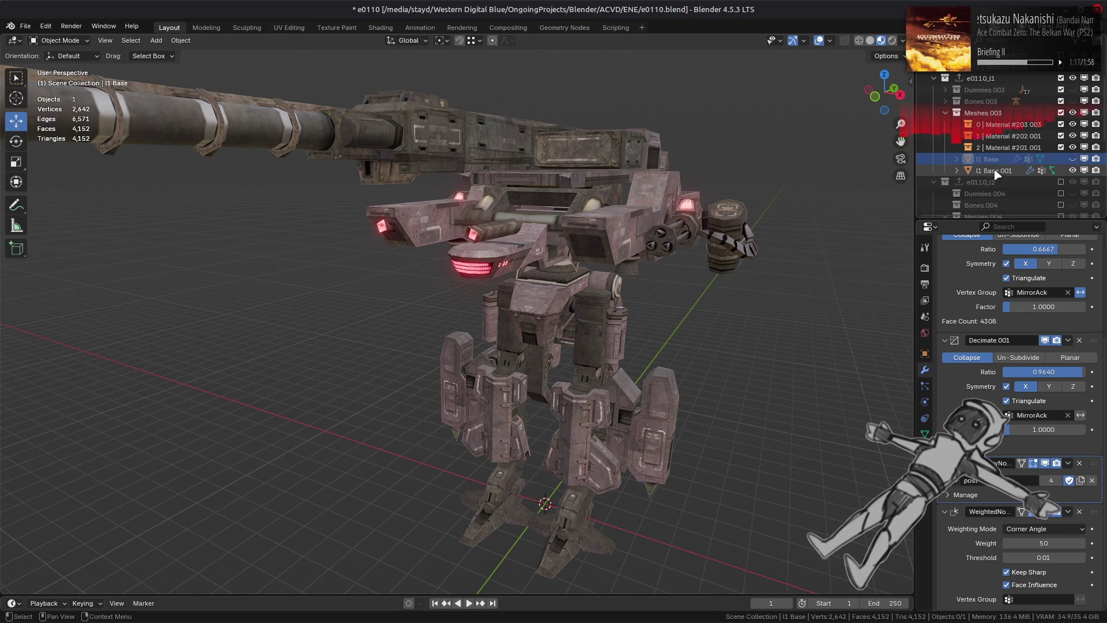
left_click(996, 171)
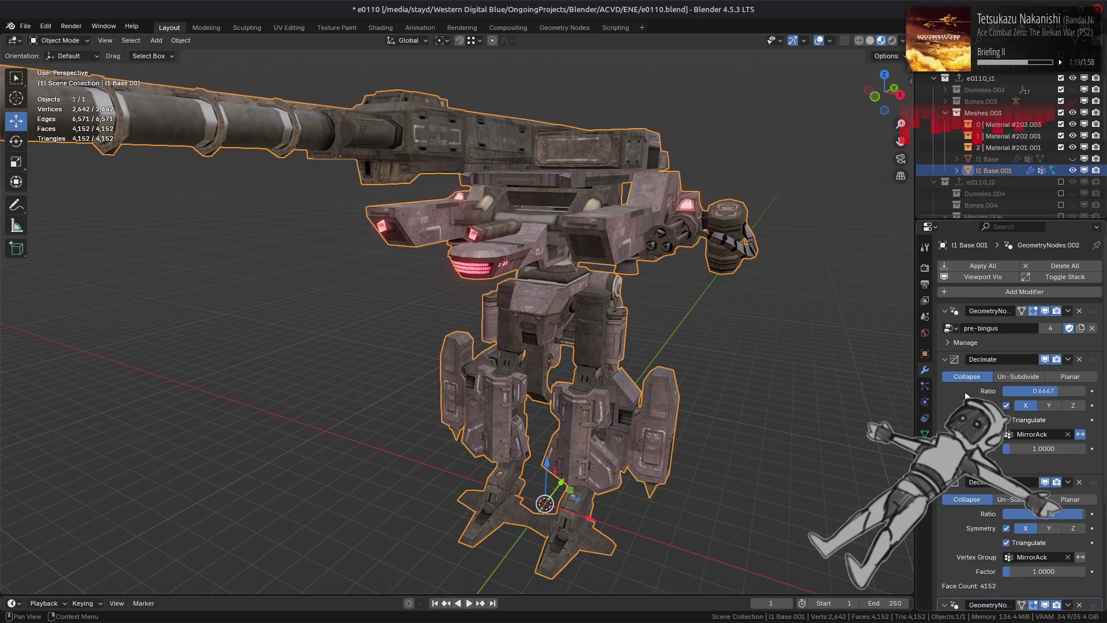
left_click(978, 266)
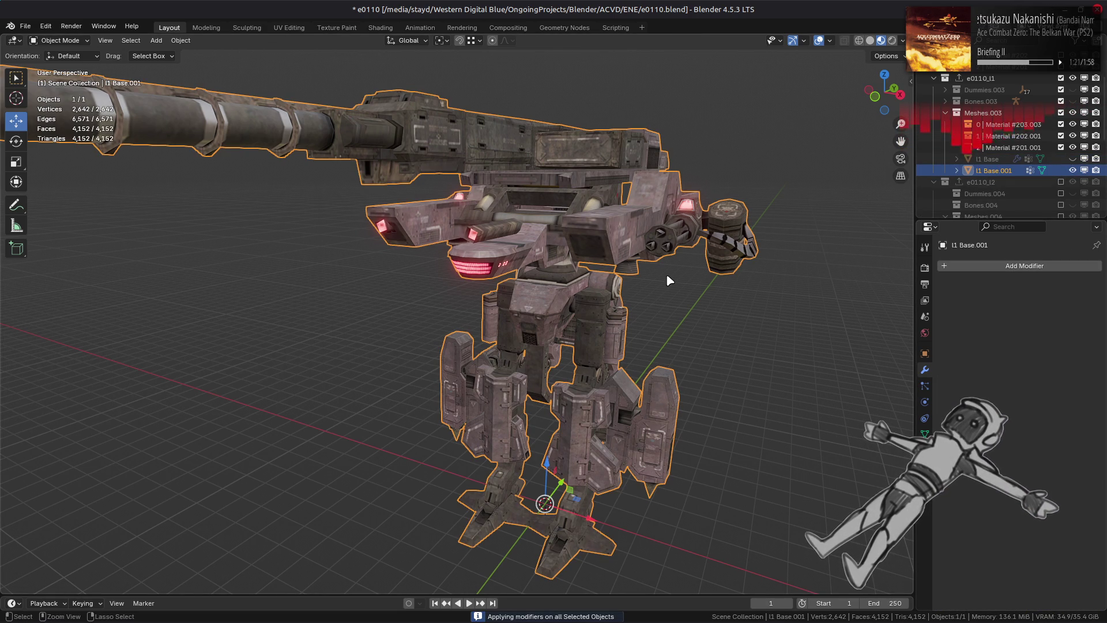
key("ctrl+s")
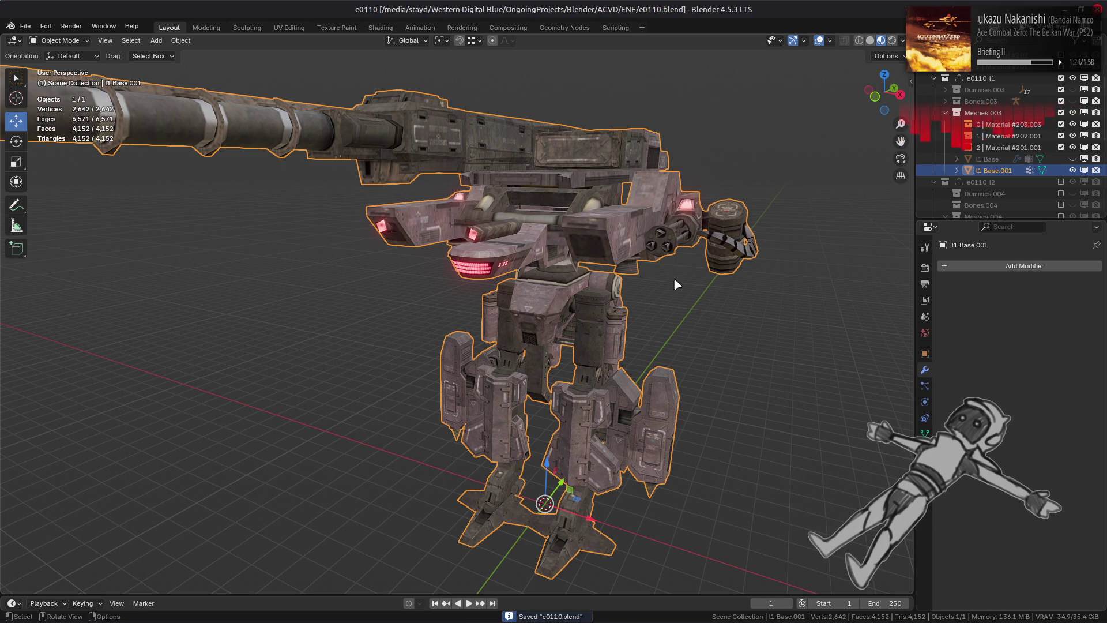
key("Tab")
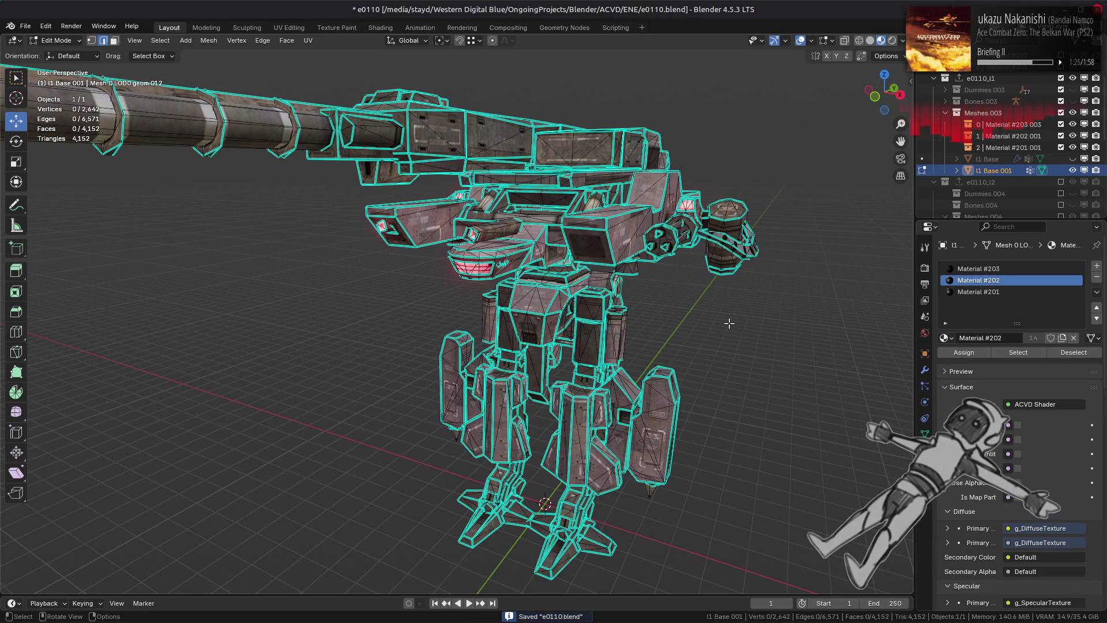
Separate the Material #203 faces of the mech mesh into a new object, then return to Object Mode
key("alt+a")
left_click(997, 269)
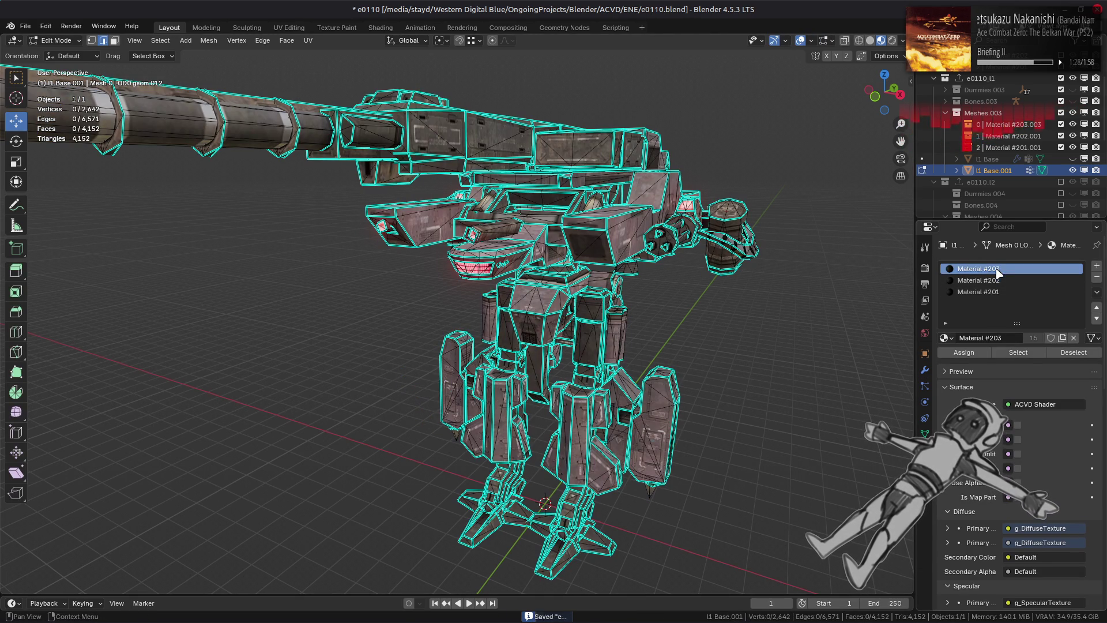
left_click(1028, 352)
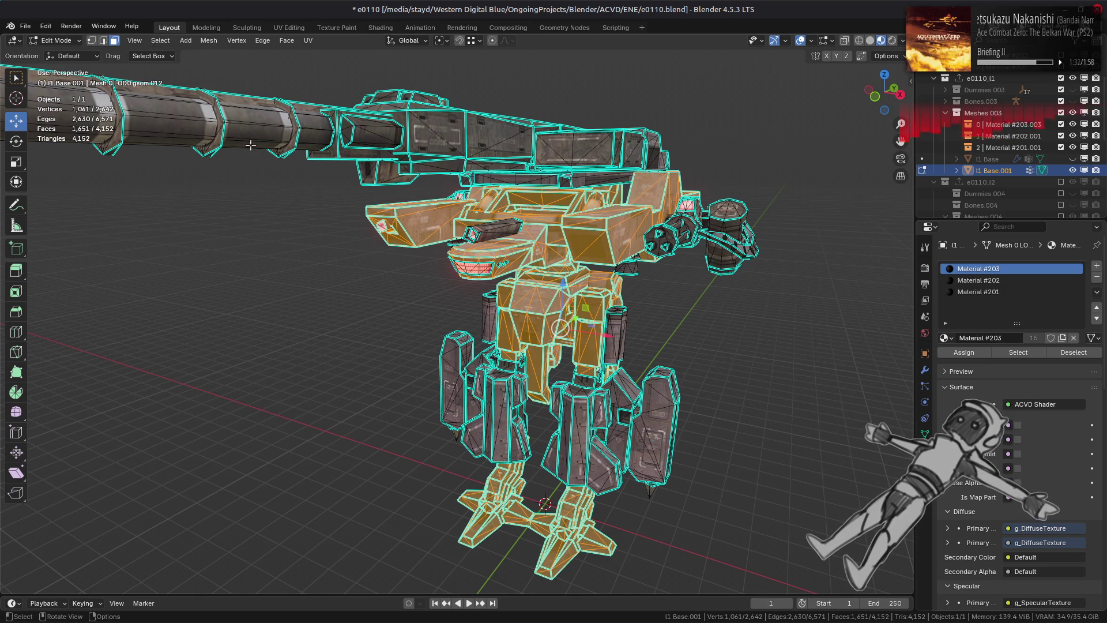
key("alt+a")
left_click(1019, 354)
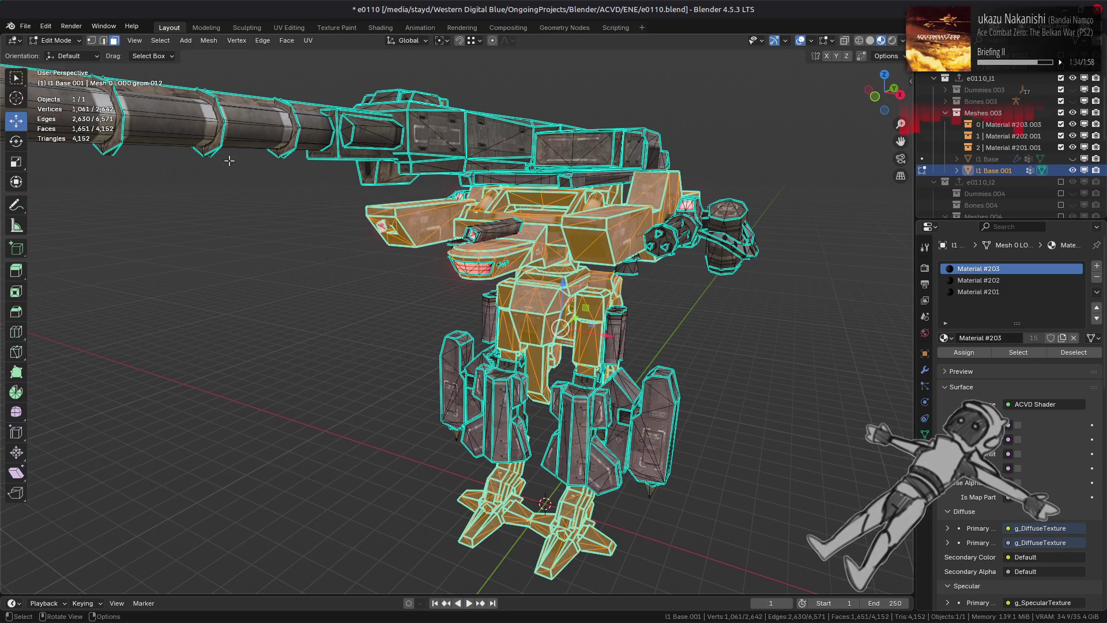
left_click(208, 40)
mouse_move(278, 148)
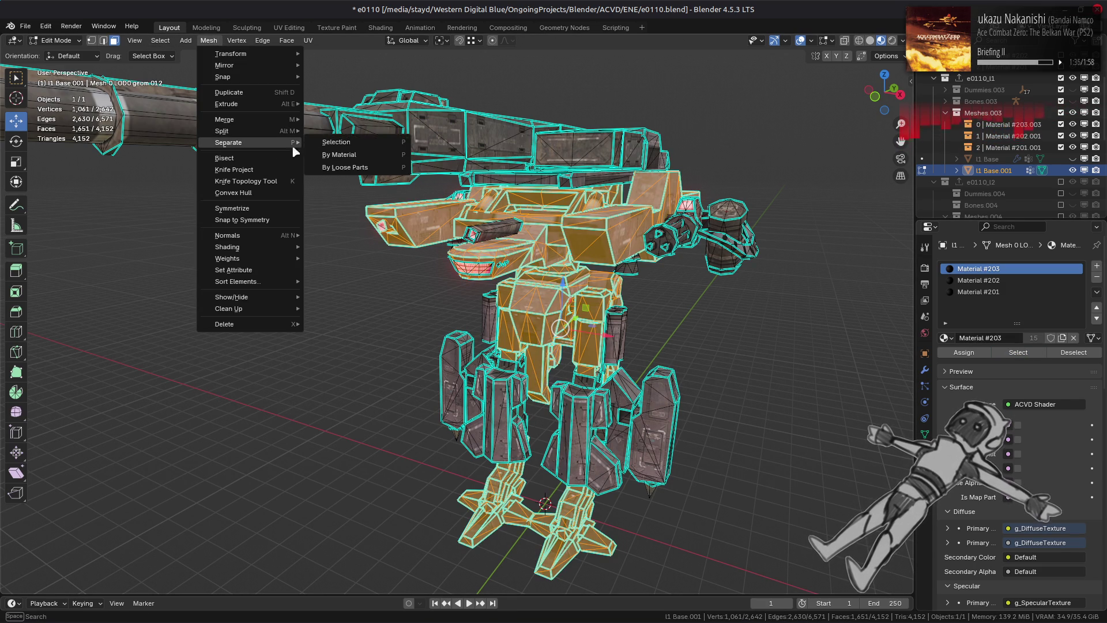
left_click(339, 147)
left_click(68, 45)
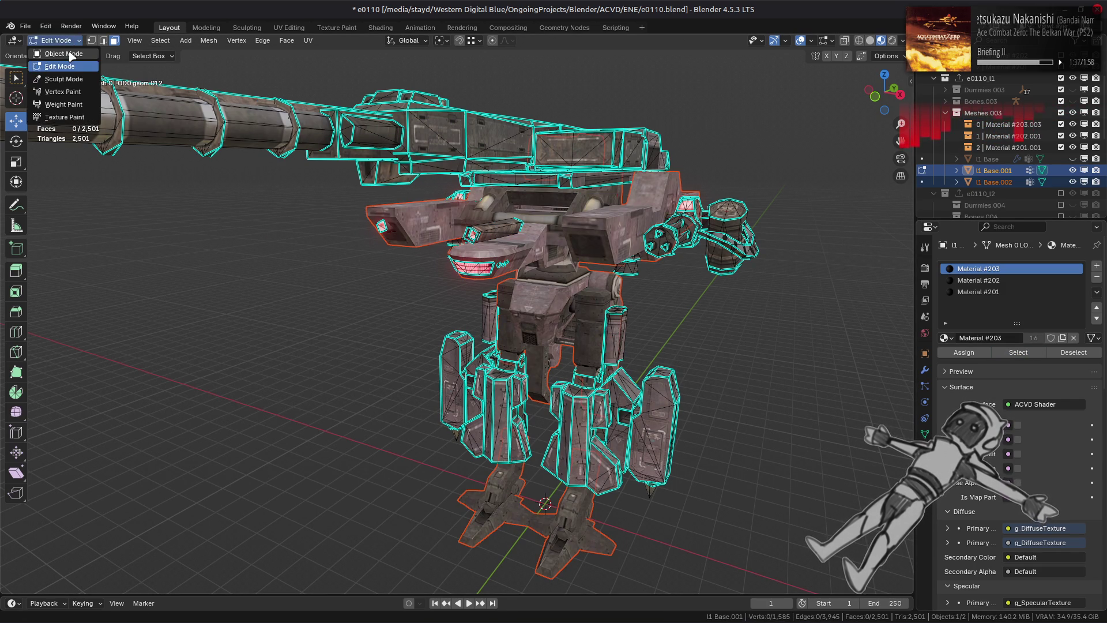
left_click(58, 53)
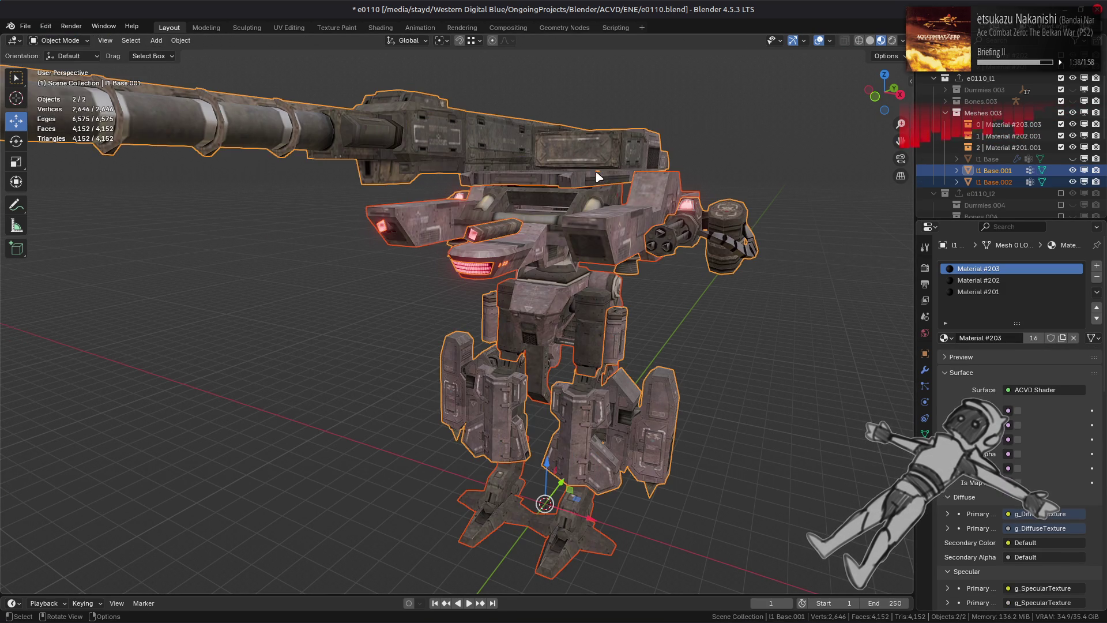
Select l1 Base.001 on its own in the Outliner
left_click(758, 200)
left_click(1003, 170)
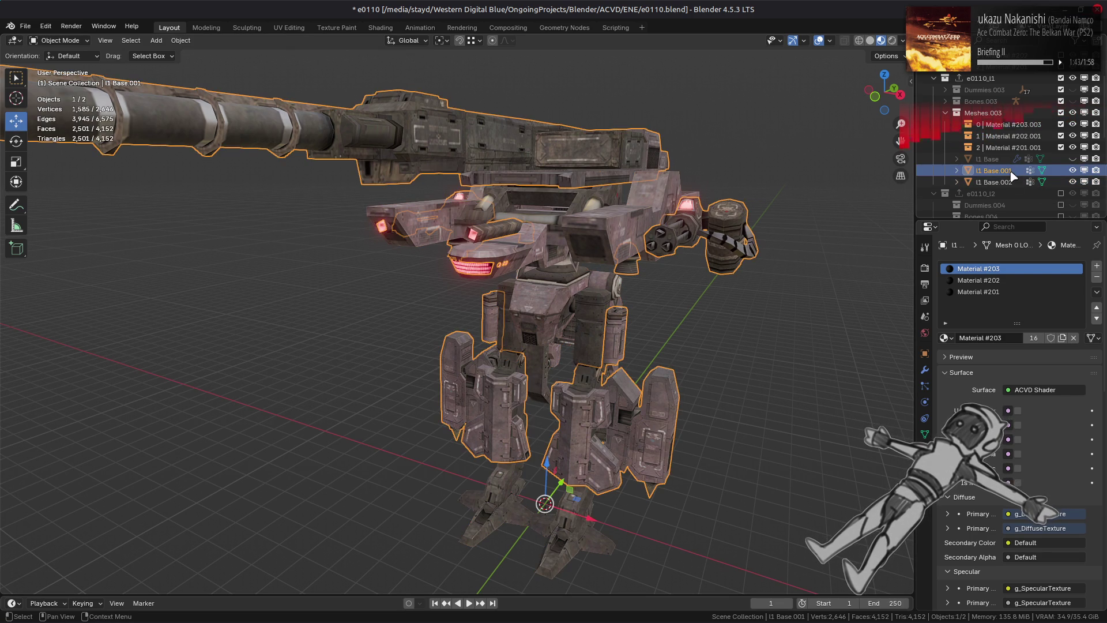
left_click(1010, 184)
left_click(1004, 171)
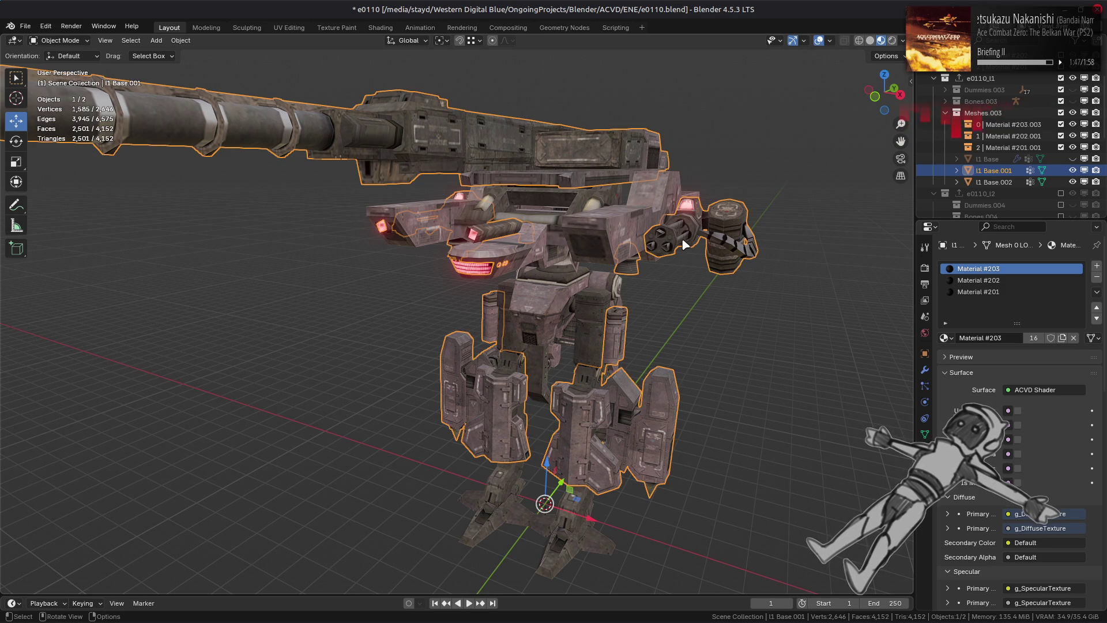
Separate l1 Base.001's Material #201 faces into another object and return to Object Mode
key("Tab")
left_click(995, 282)
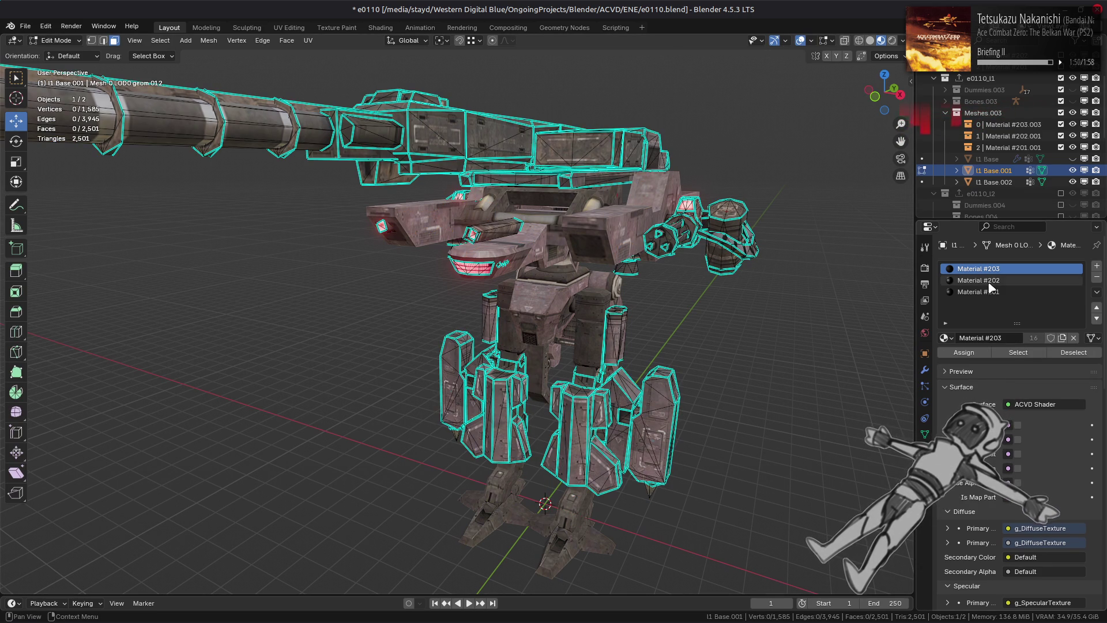
left_click(997, 291)
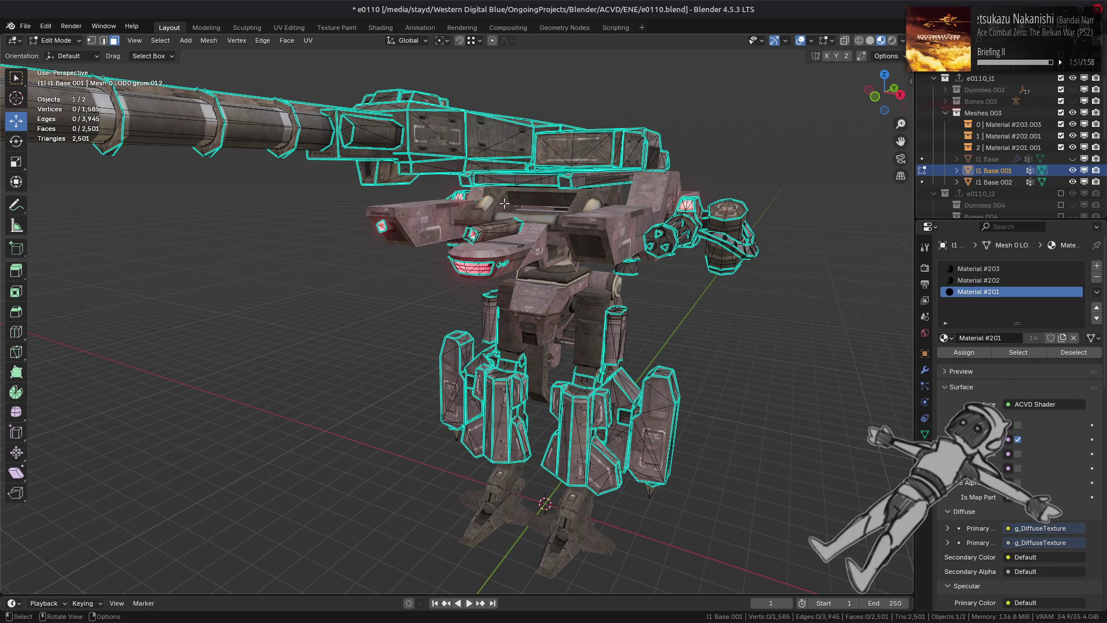
left_click(1006, 354)
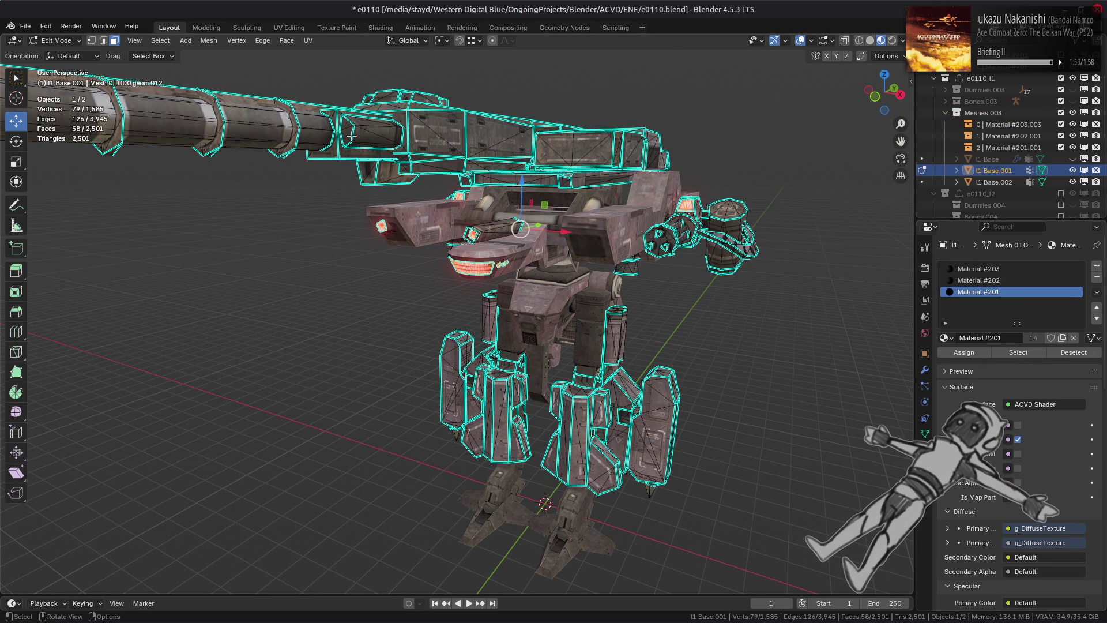
left_click(208, 40)
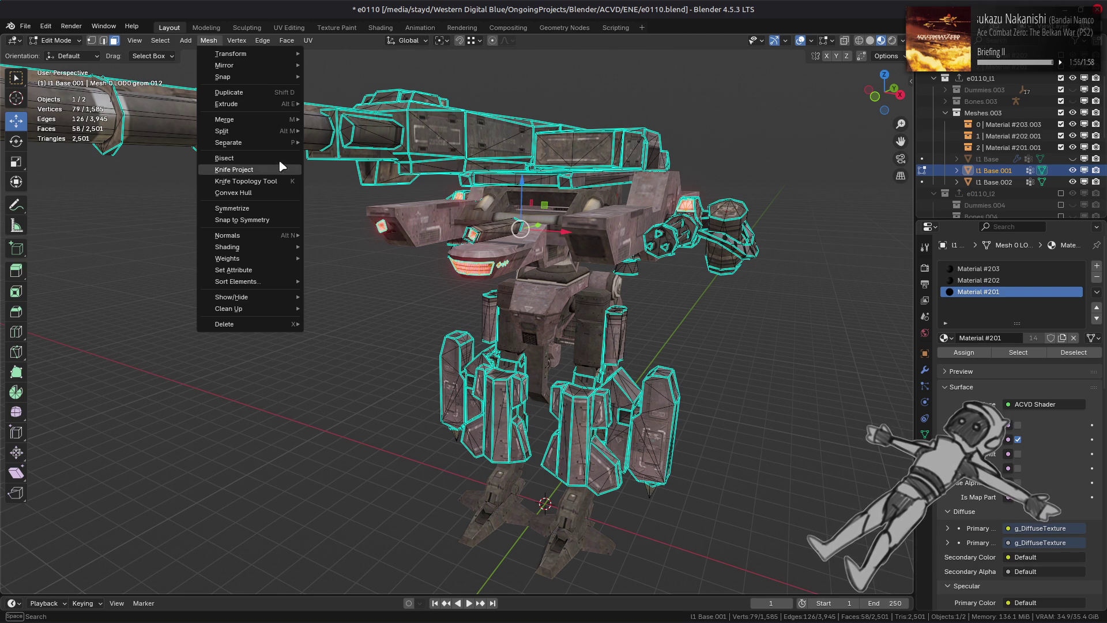
mouse_move(295, 143)
left_click(336, 143)
left_click(60, 40)
left_click(60, 53)
left_click(1004, 172)
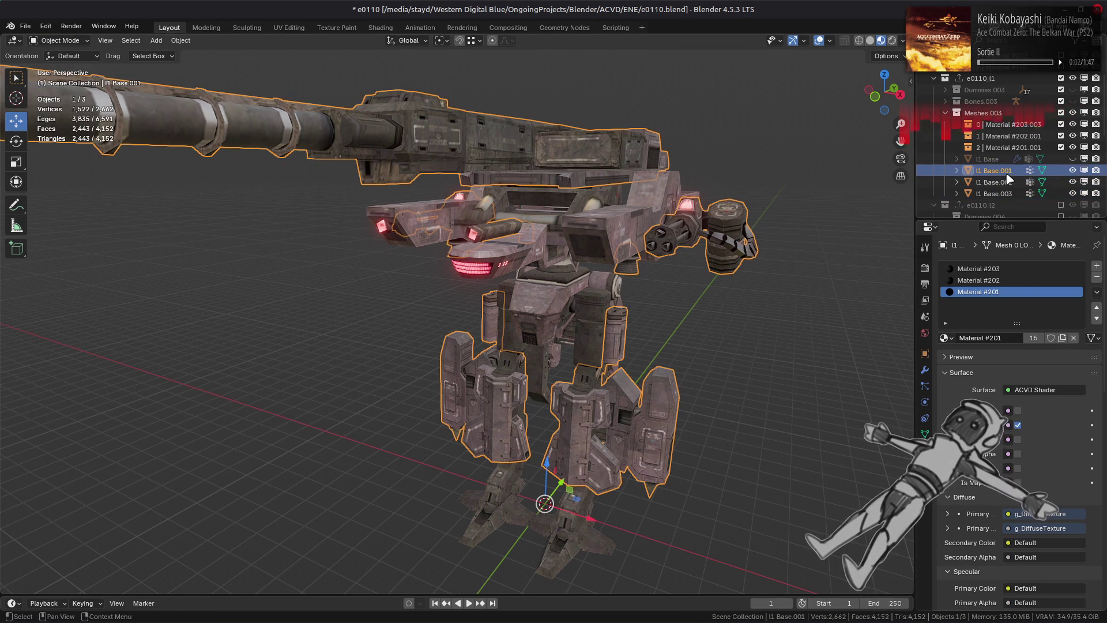
Remove unused material slots from l1 Base.001, l1 Base.002 and l1 Base.003
left_click(1096, 292)
left_click(1085, 345)
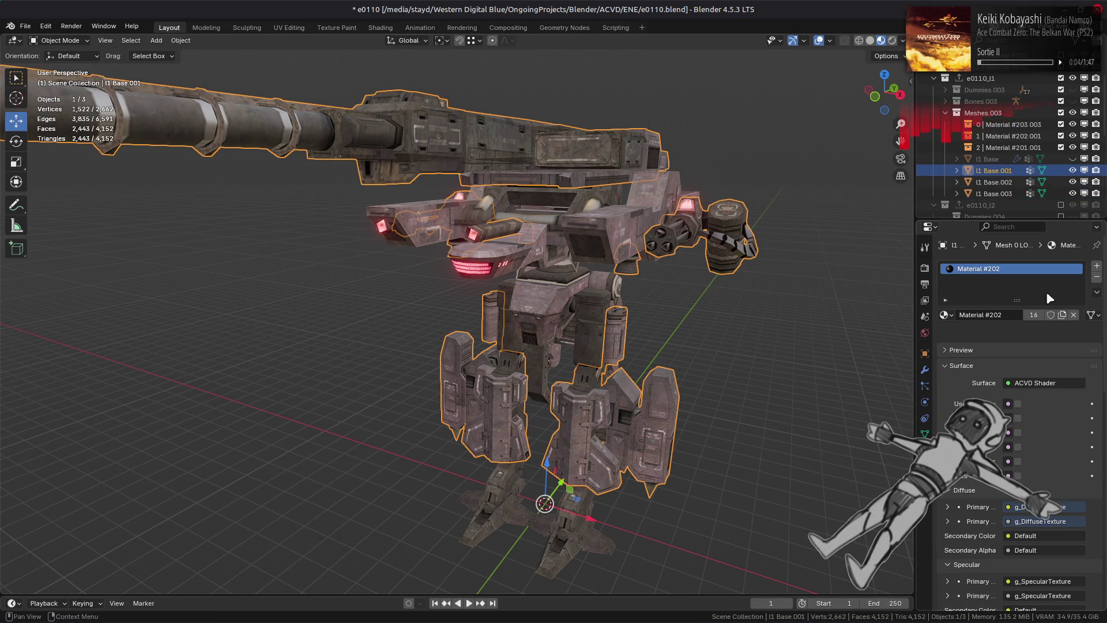
left_click(995, 182)
left_click(1096, 292)
left_click(1072, 344)
left_click(1003, 194)
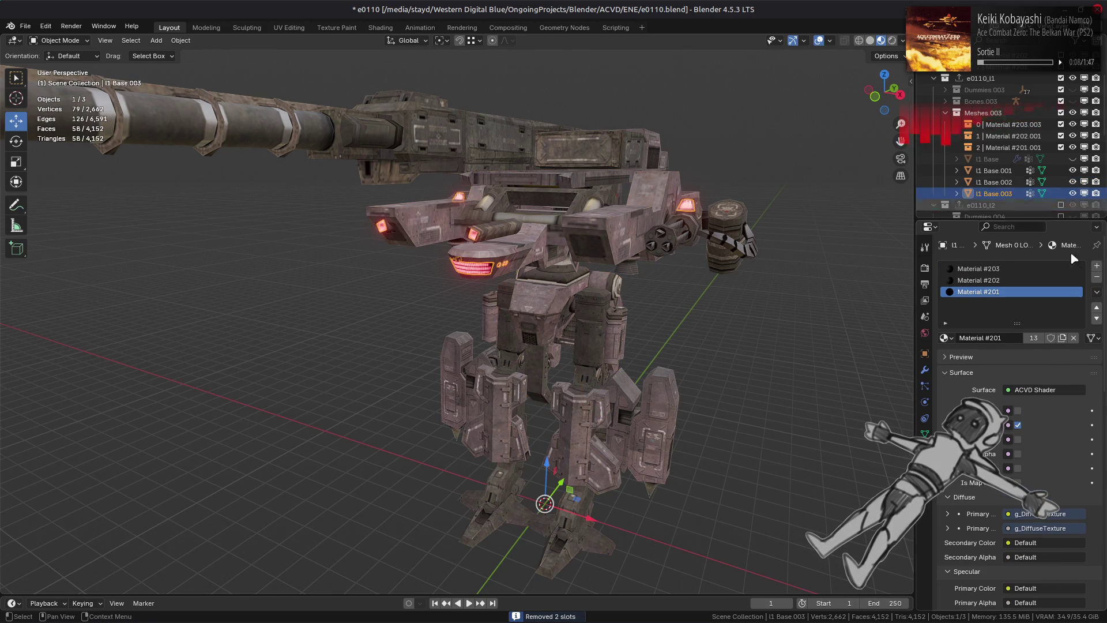
left_click(1097, 292)
left_click(1067, 342)
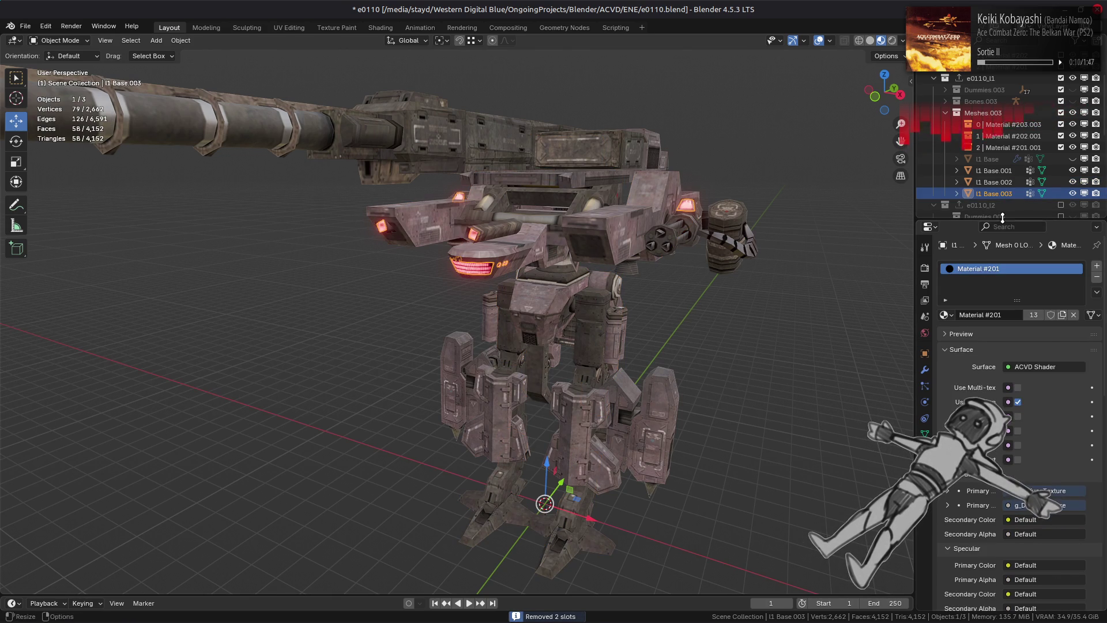
Move l1 Base.003 into the Material #201.001 collection and reselect the other pieces
mouse_move(998, 194)
left_mouse_down()
mouse_move(1003, 149)
mouse_move(1019, 132)
left_mouse_up()
left_click(994, 182)
left_click(983, 194)
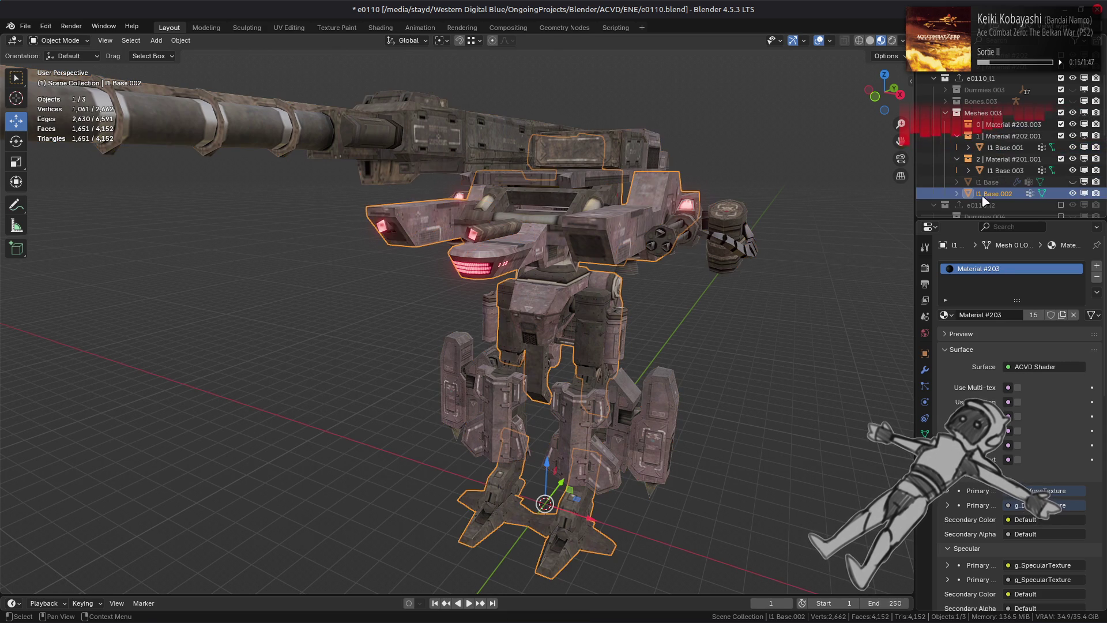
Move l1 Base.002 into the 0 | Material #203.003 collection, briefly toggling Dummies.003 and Bones.003 visibility
left_click_drag(986, 198, 1010, 124)
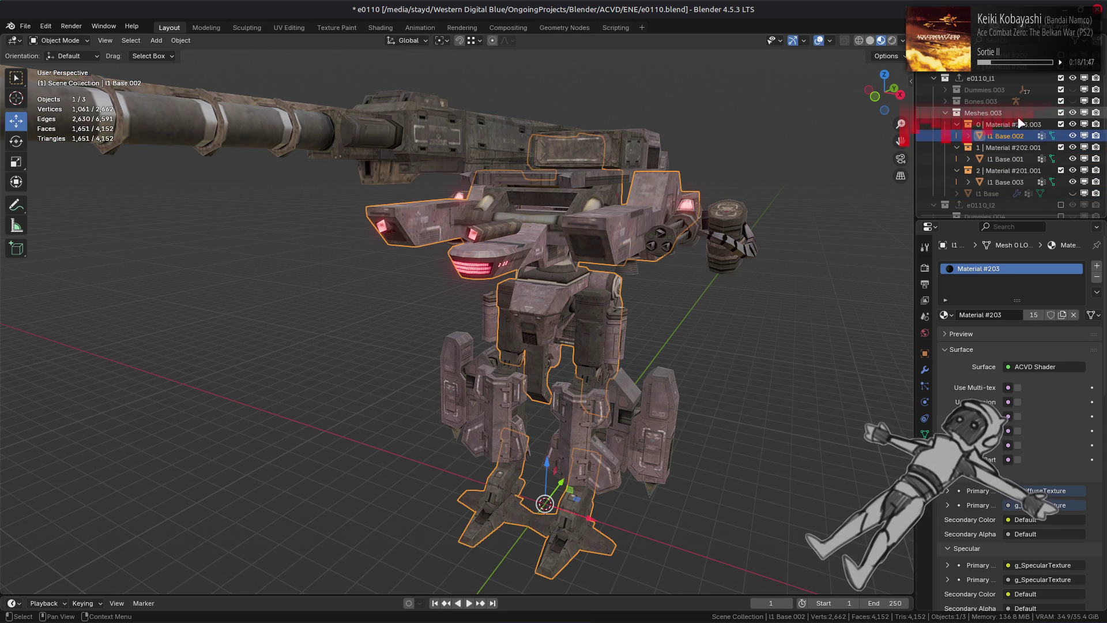
left_click(1073, 89)
left_click(1074, 101)
left_click(1074, 101)
left_click(1072, 89)
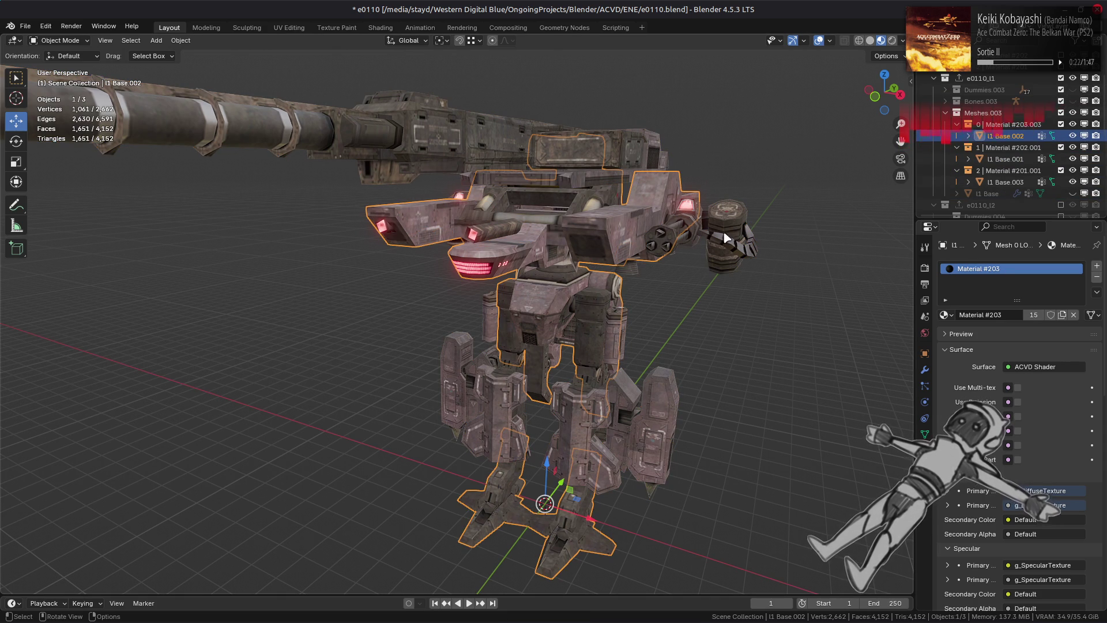
Inspect the Object Data tab's vertex groups, UV maps and custom properties
left_click(924, 433)
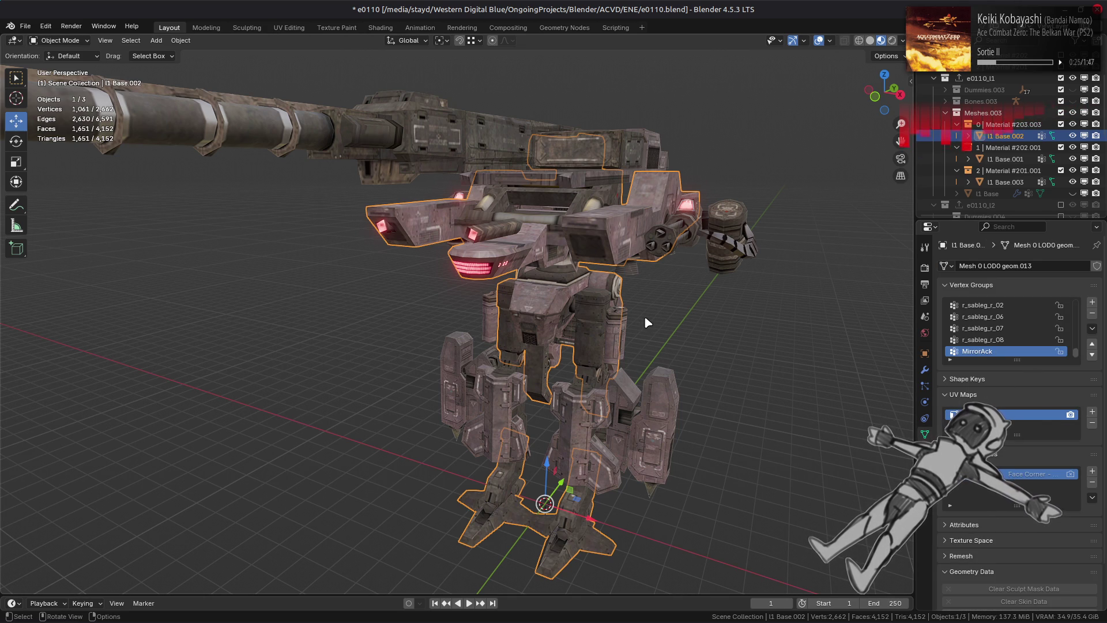
scroll(991, 532, "down", 2)
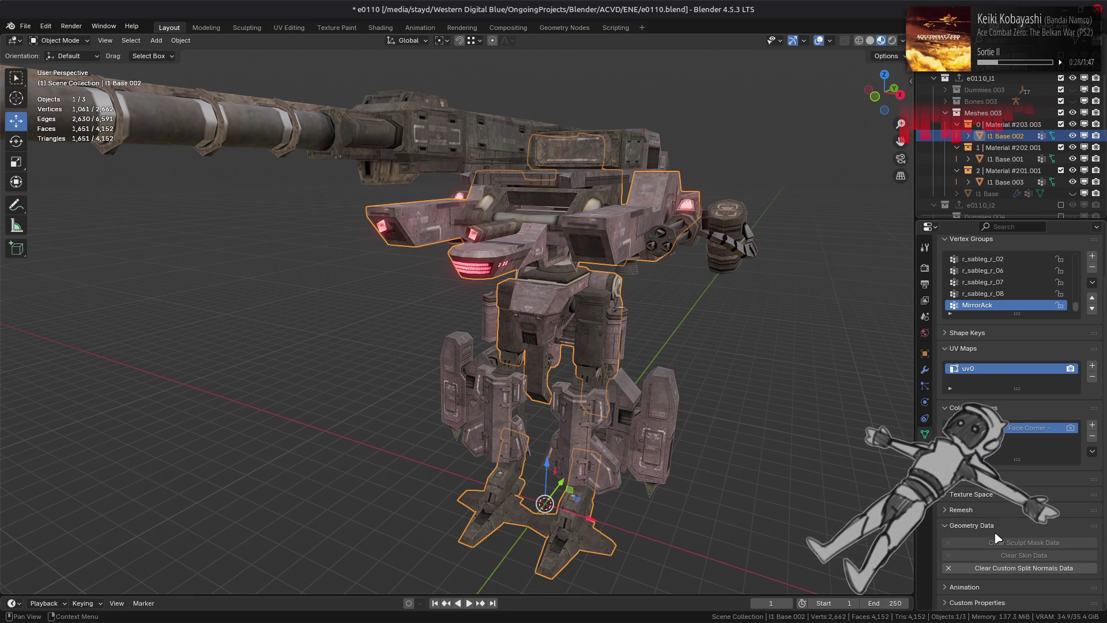
scroll(983, 554, "down", 1)
left_click(977, 576)
scroll(977, 576, "up", 3)
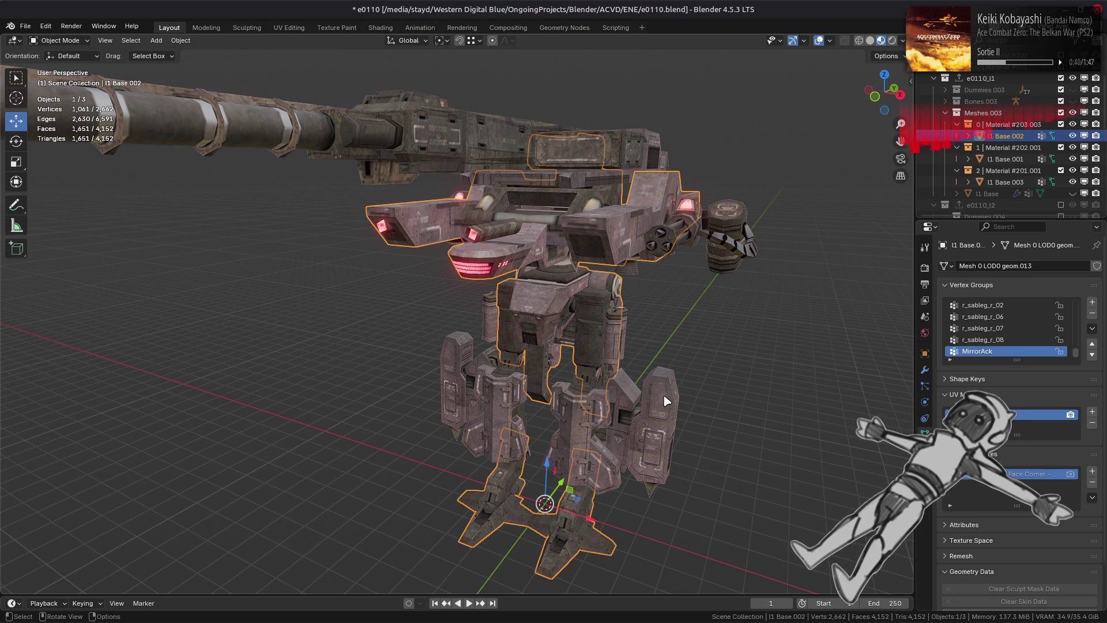
scroll(663, 395, "up", 8)
Check the legs object l1 Base.001 in Edit Mode, then save e0110.blend
mouse_move(667, 395)
middle_mouse_down()
mouse_move(515, 411)
mouse_move(588, 416)
mouse_move(554, 400)
middle_mouse_up()
left_click(553, 399)
key("Tab")
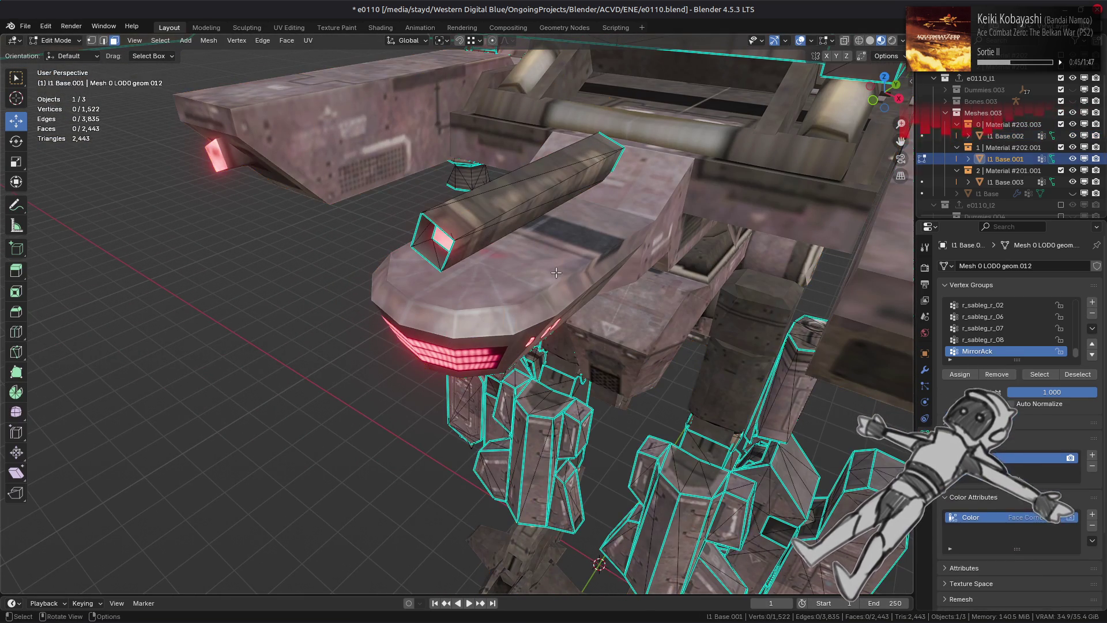
scroll(482, 341, "up", 6)
scroll(482, 341, "down", 8)
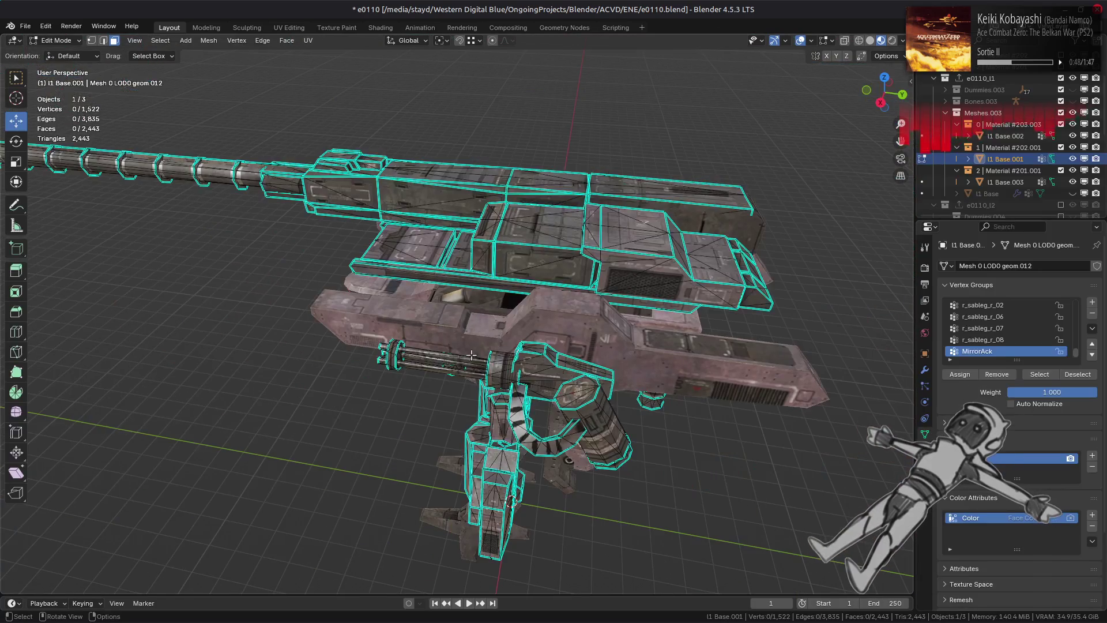
key("Tab")
mouse_move(506, 357)
middle_mouse_down()
mouse_move(570, 327)
mouse_move(574, 340)
middle_mouse_up()
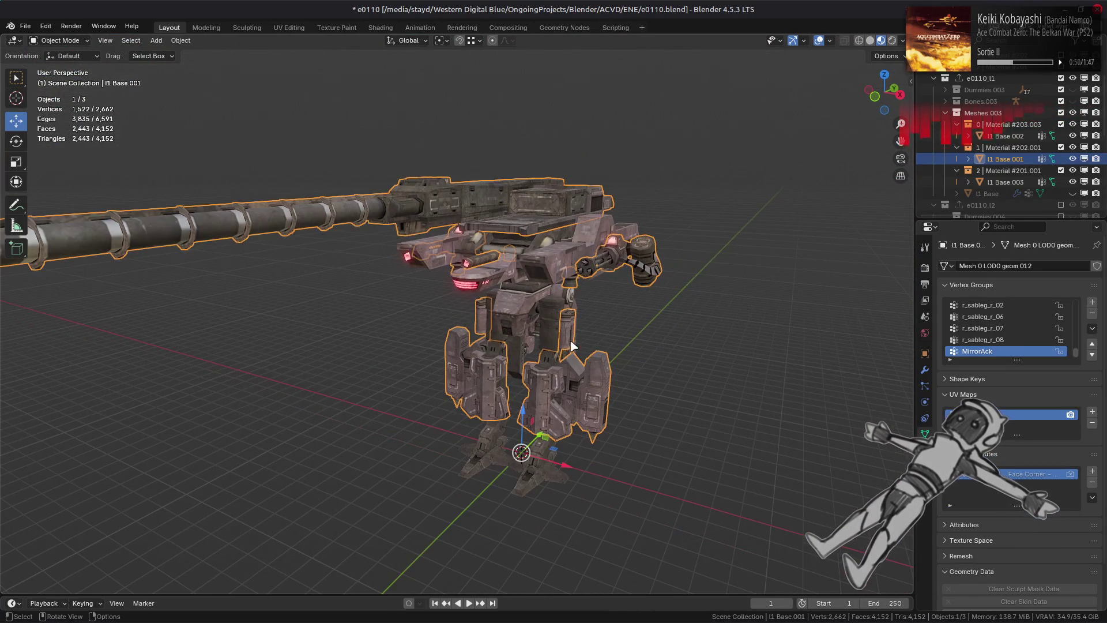
scroll(586, 340, "up", 2)
left_click(648, 329)
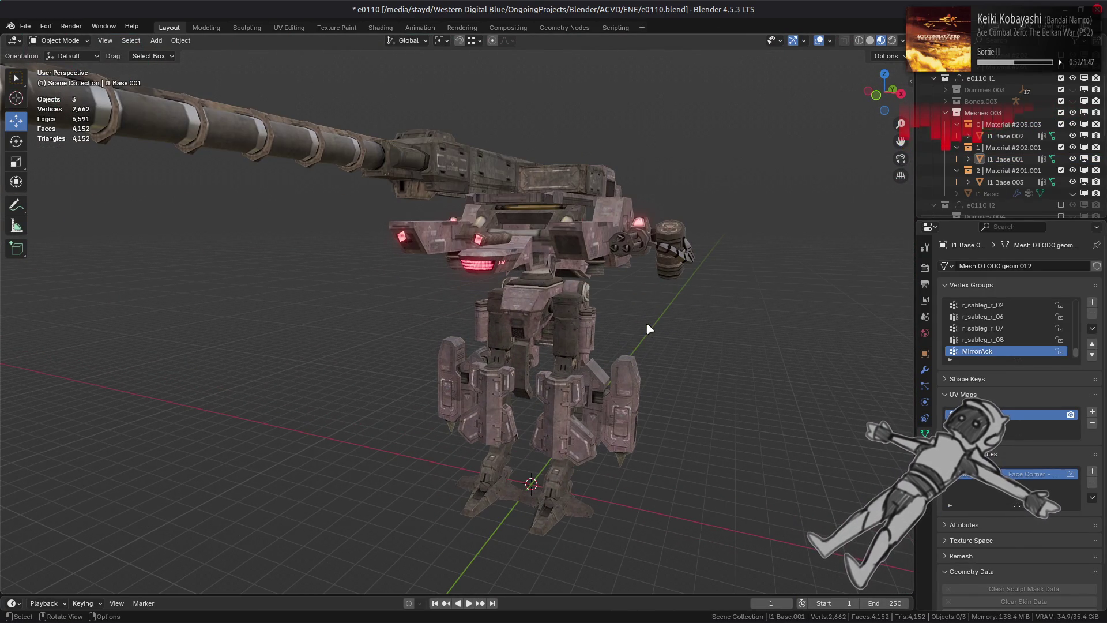
key("ctrl+s")
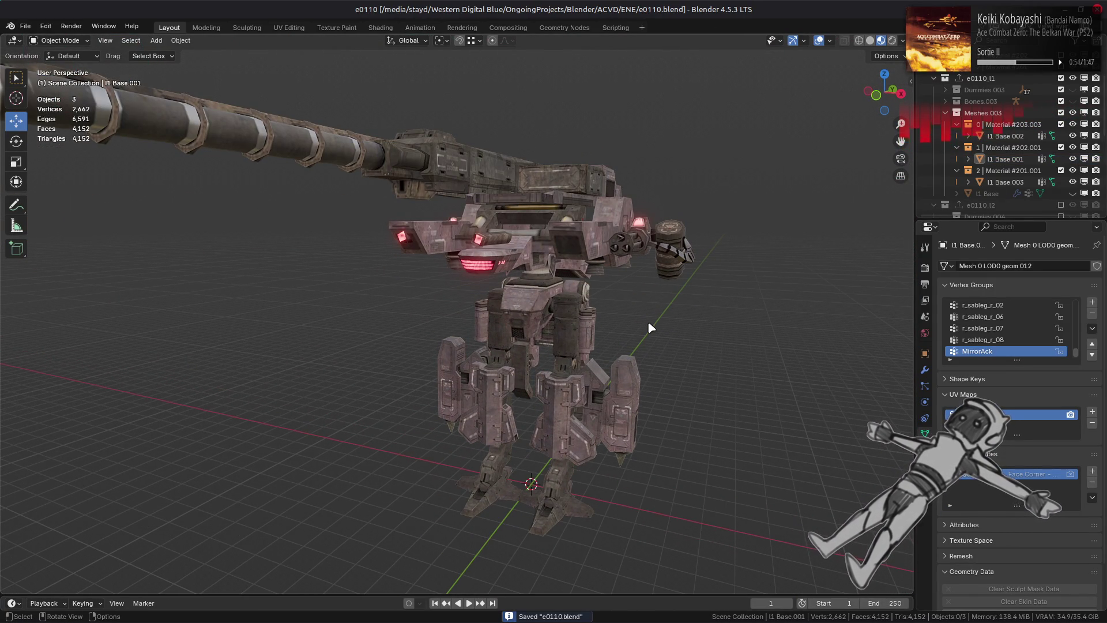
Unhide the original l1 Base object and show the e0110_l1 collection settings
left_click(1073, 193)
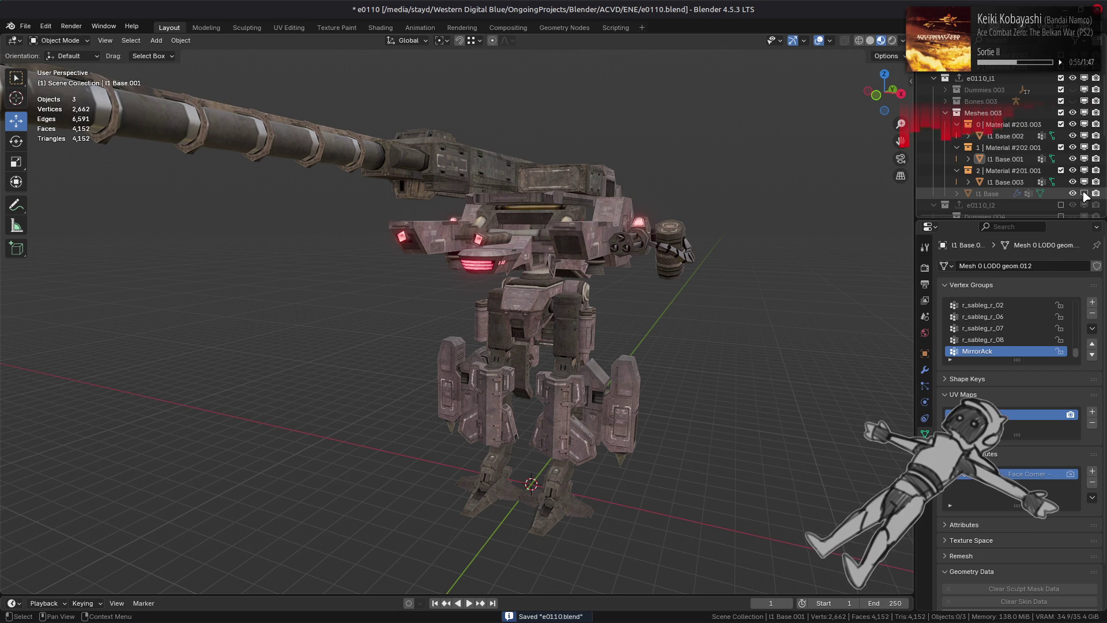
middle_click_drag(618, 217, 677, 186)
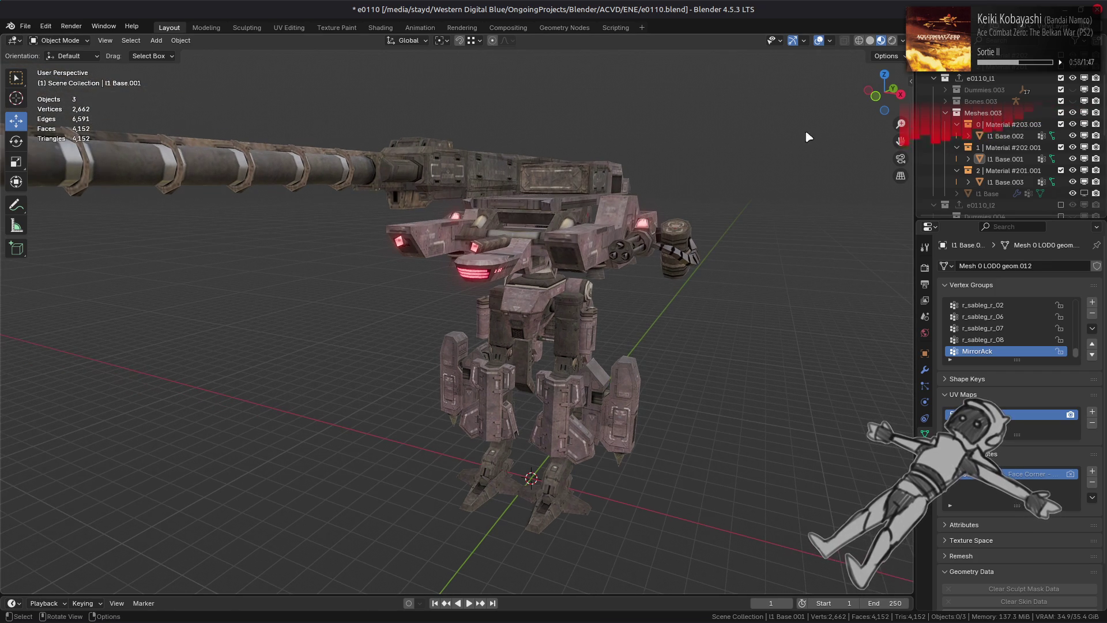
left_click(980, 78)
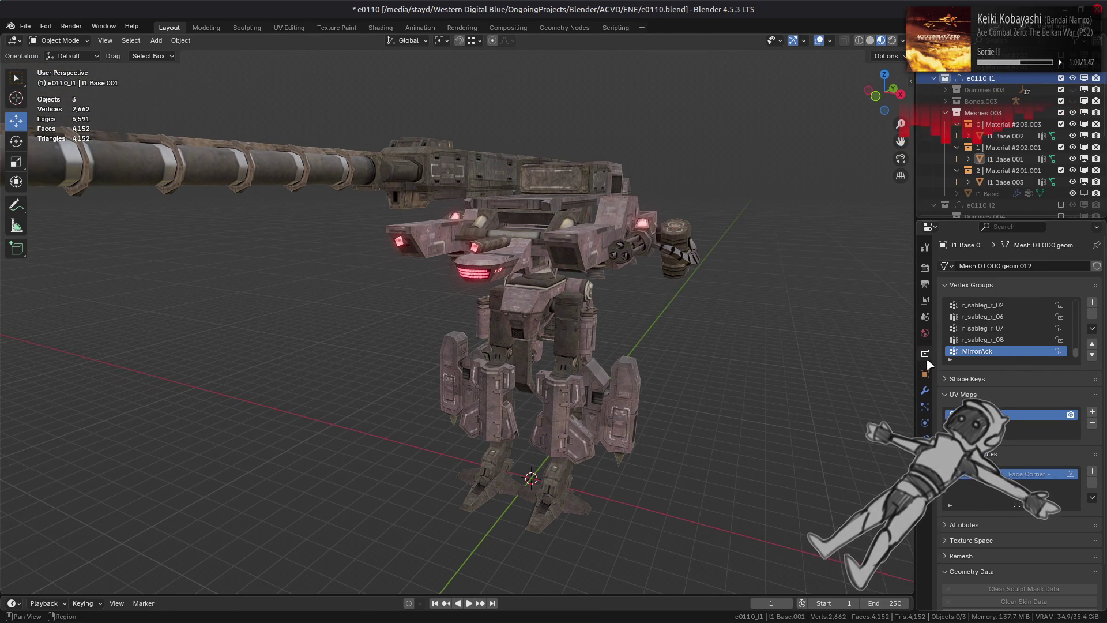
left_click(925, 354)
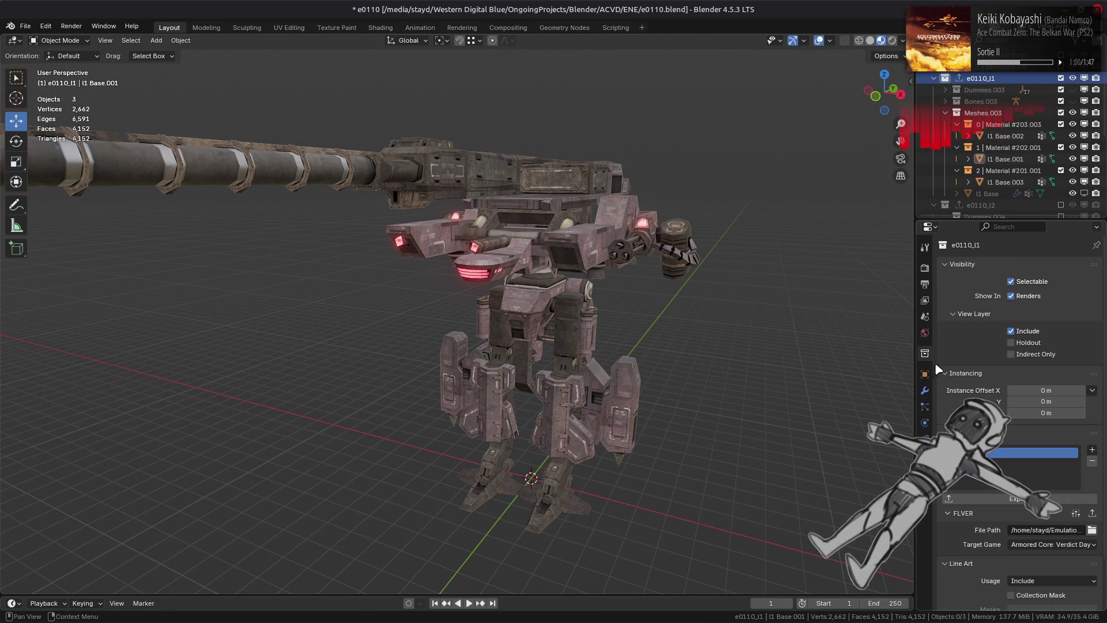
Purge unused data, save, and swap e0110_l1 out of the scene for e0110_l2
left_click(25, 26)
mouse_move(115, 239)
left_click(173, 240)
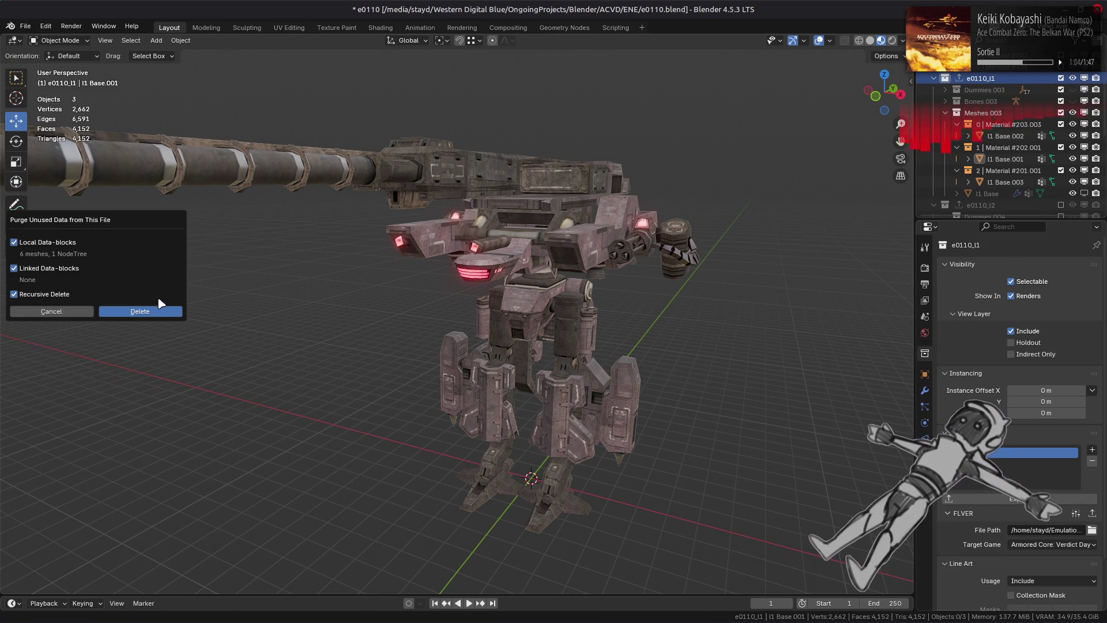
left_click(142, 313)
key("ctrl+s")
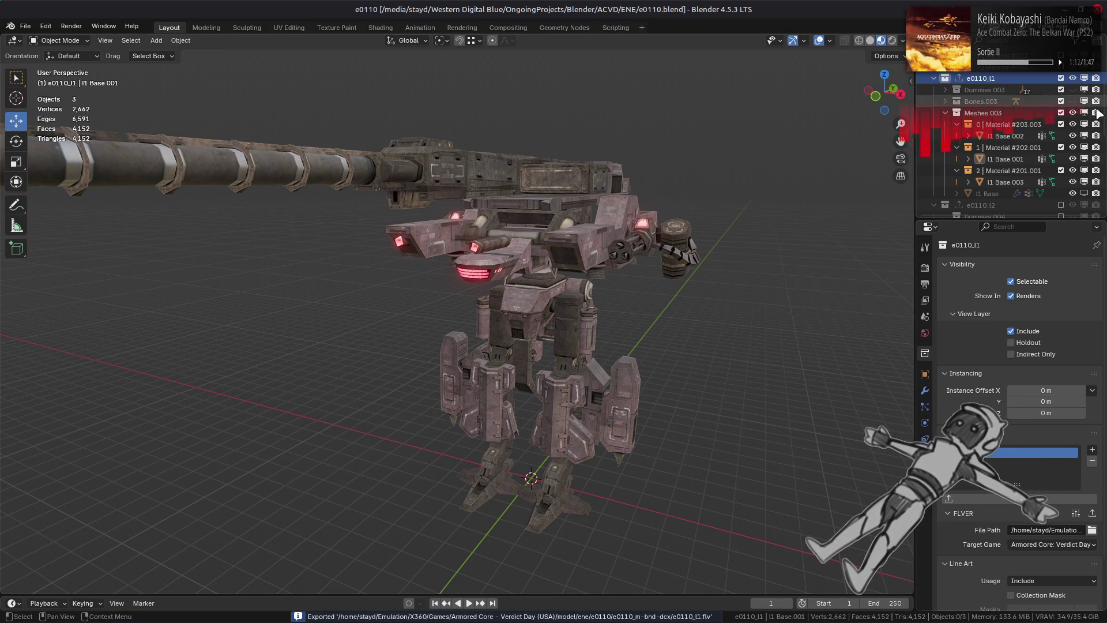
left_click(1061, 78)
left_click(1061, 159)
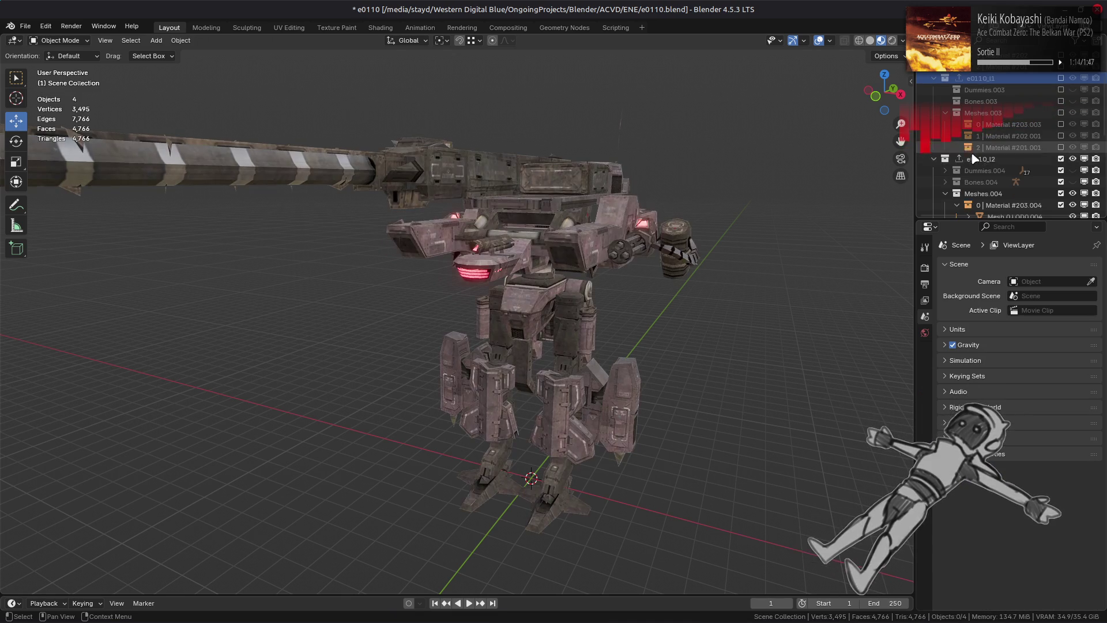
Delete the three Mesh LOD0 objects from the l2 collection
scroll(1070, 169, "down", 4)
left_click(1015, 170)
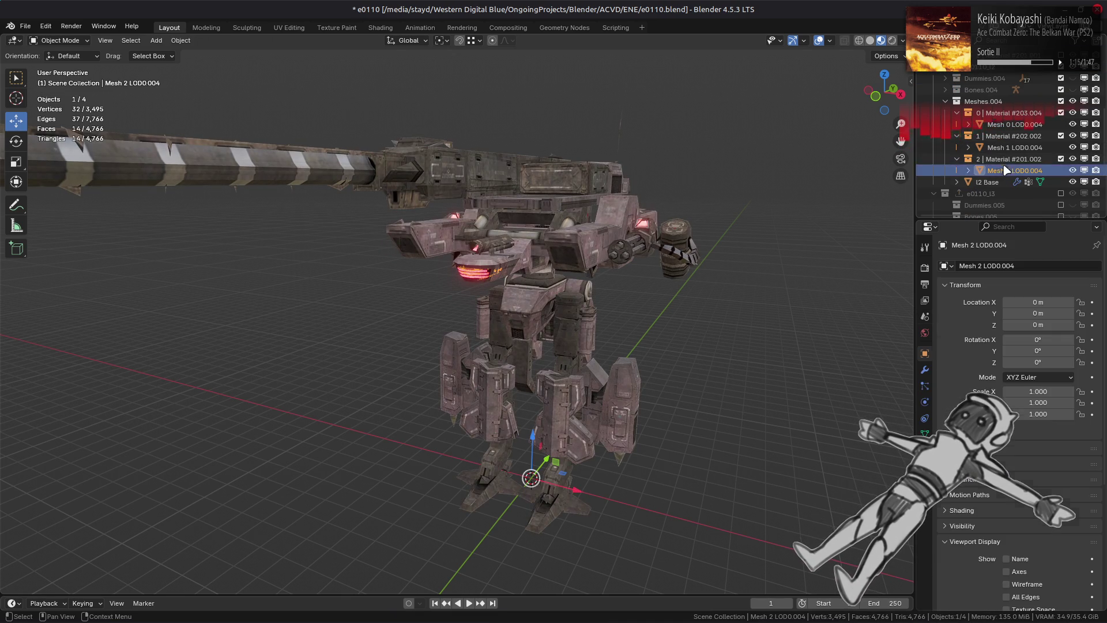
left_click(924, 449)
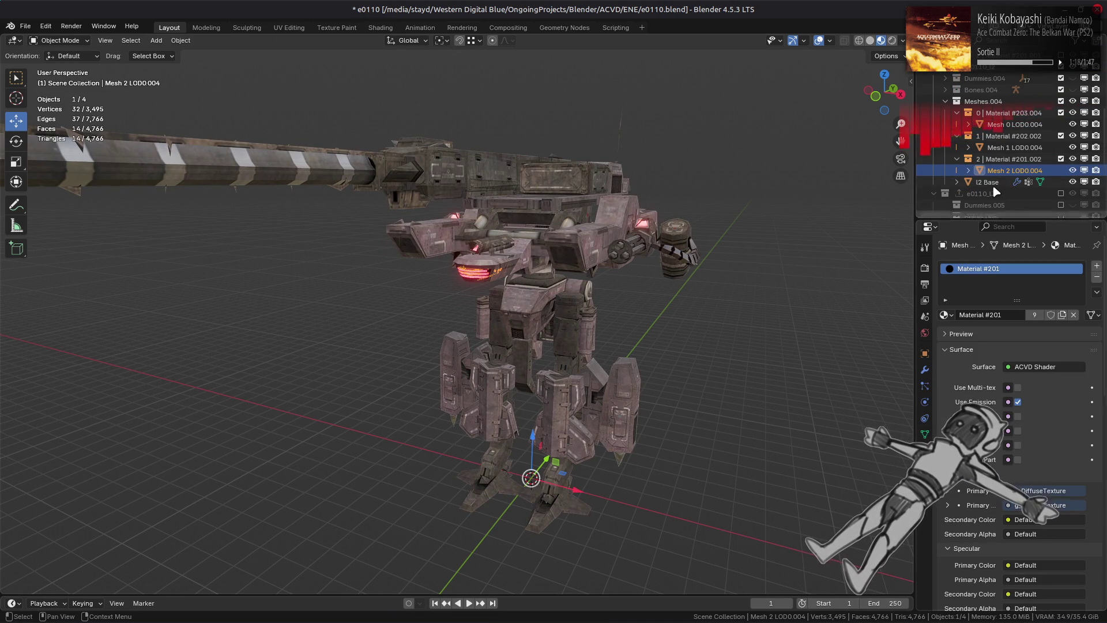
left_click(1010, 125)
left_click(1010, 170, "shift")
key("Delete")
Review I2 Base's modifier stack in solid and material preview shading, then save the file
left_click(989, 147)
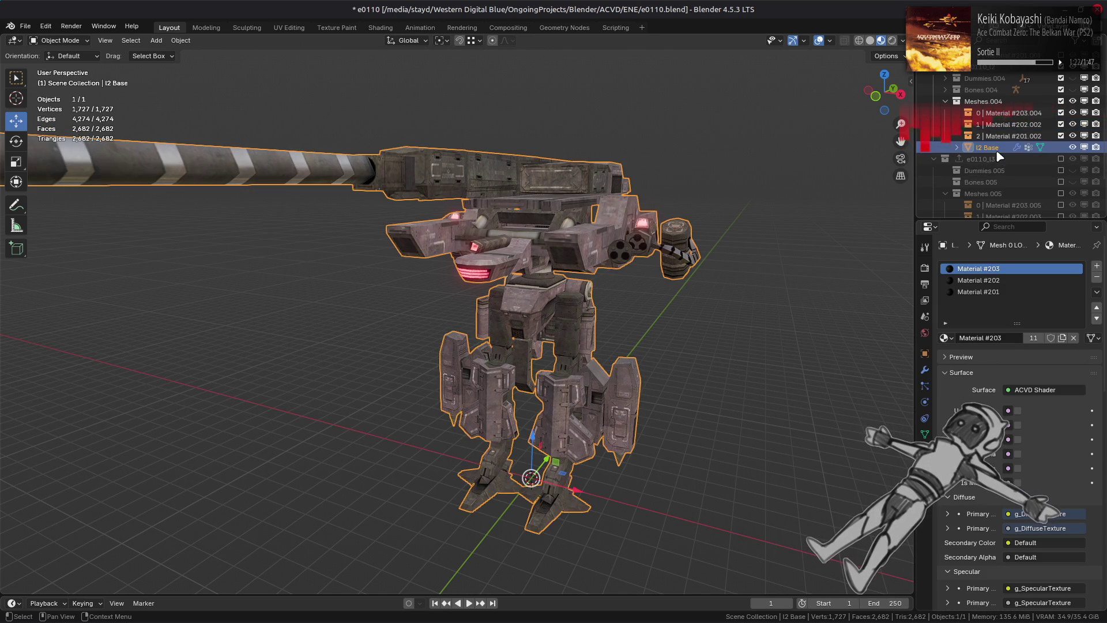
left_click(925, 369)
scroll(1012, 509, "down", 8)
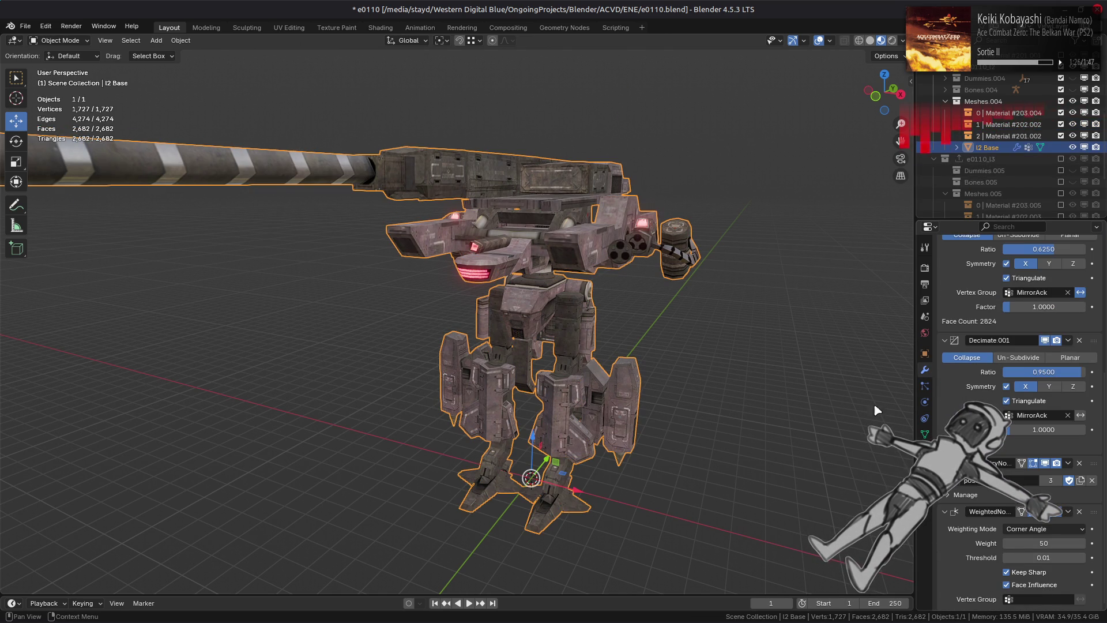
left_click(869, 40)
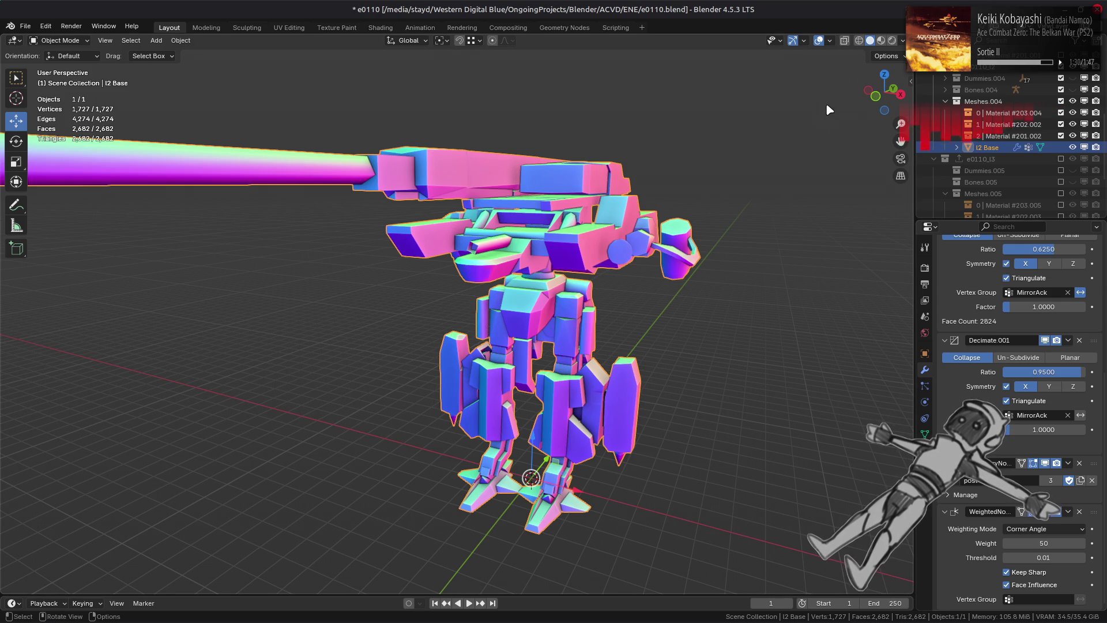
left_click(881, 41)
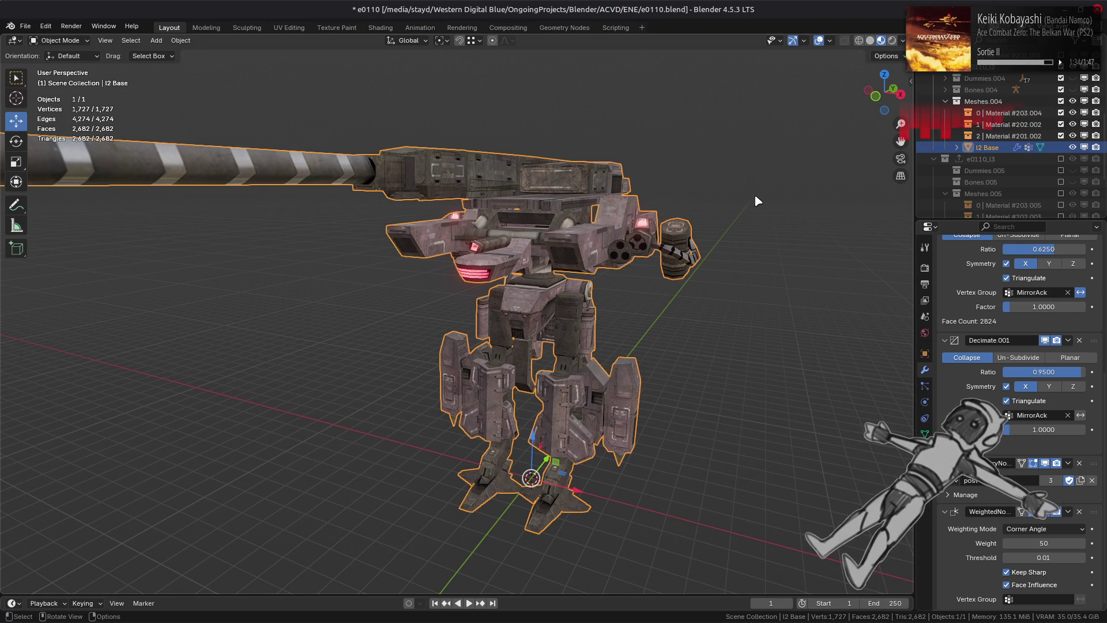
left_click(749, 292)
key("ctrl+s")
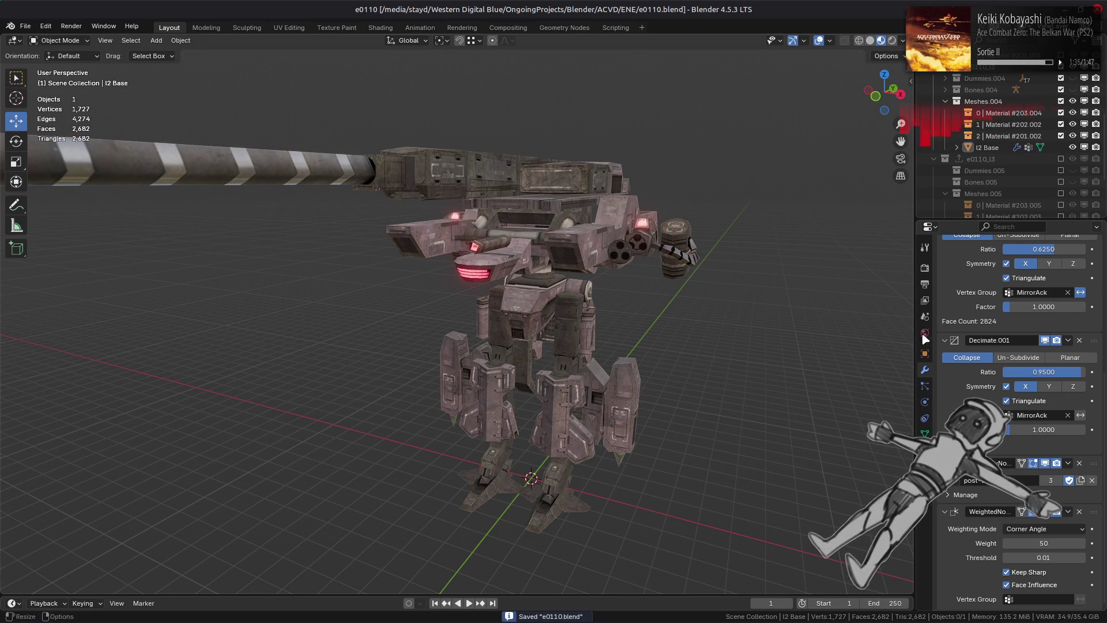
Make an in-place duplicate of I2 Base, apply all its modifiers, and hide the original
key("a")
right_click(687, 285)
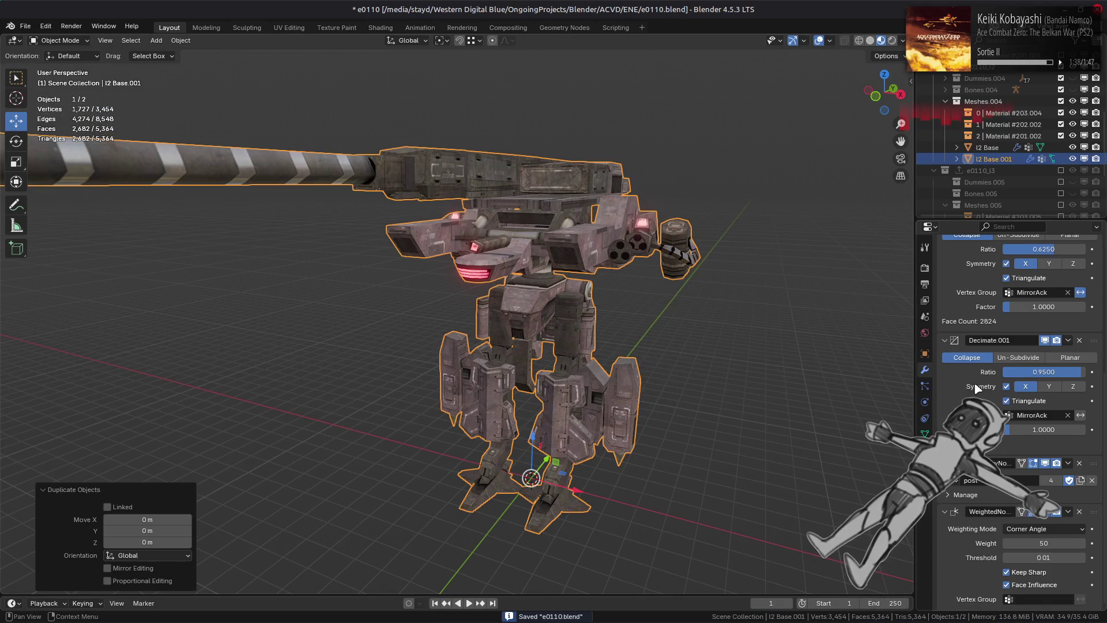
scroll(982, 271, "up", 8)
left_click(981, 267)
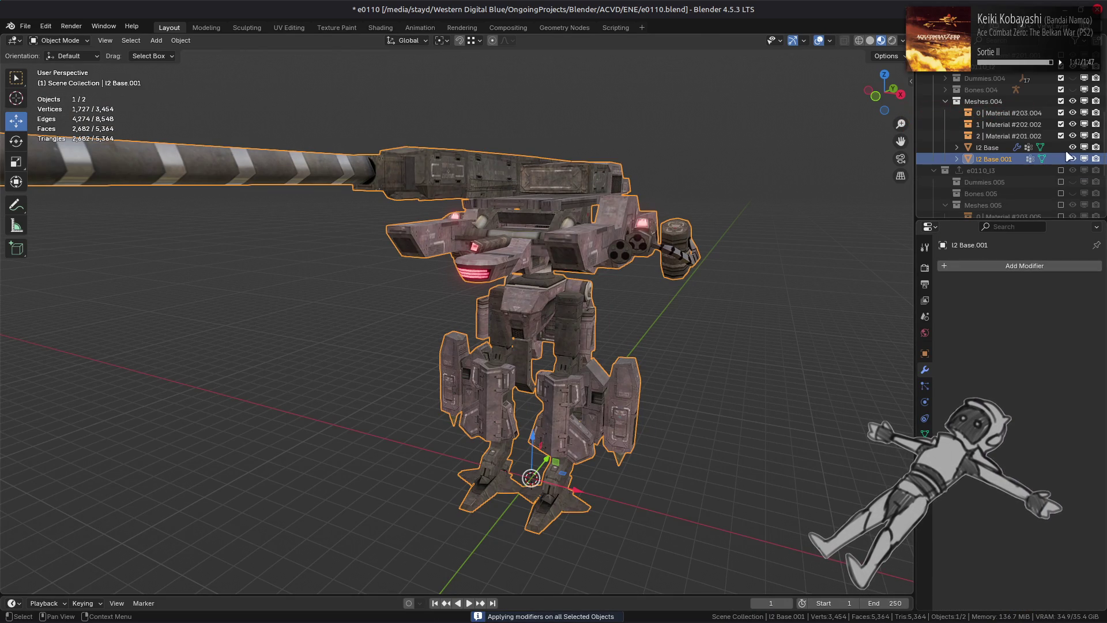
left_click(1084, 147)
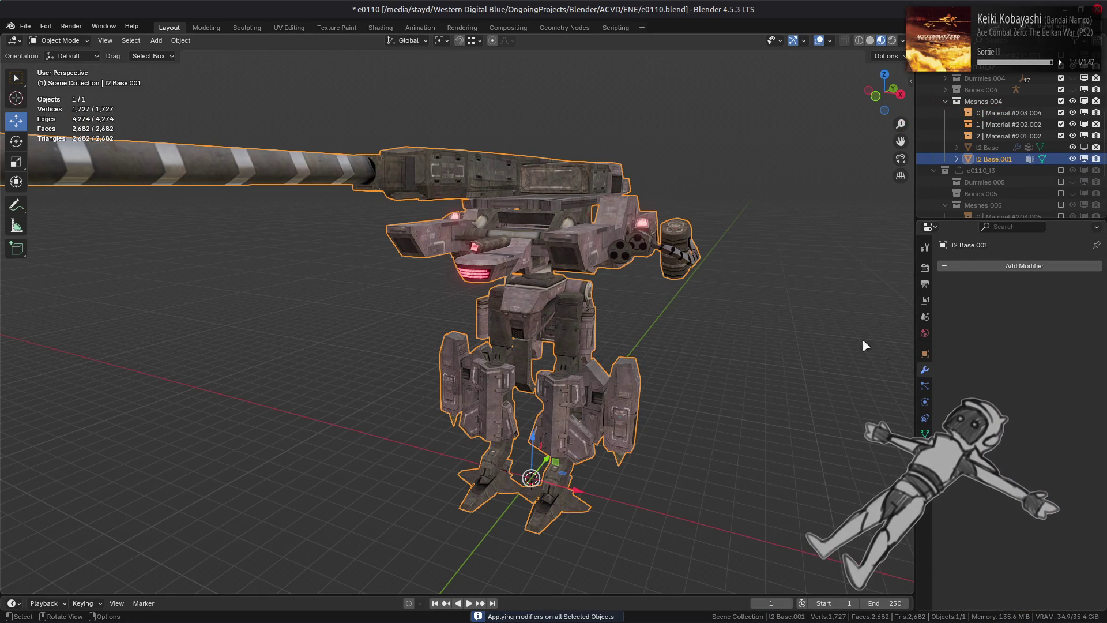
Separate the duplicate's Material #202 faces into a new object and return to Object Mode
key("Tab")
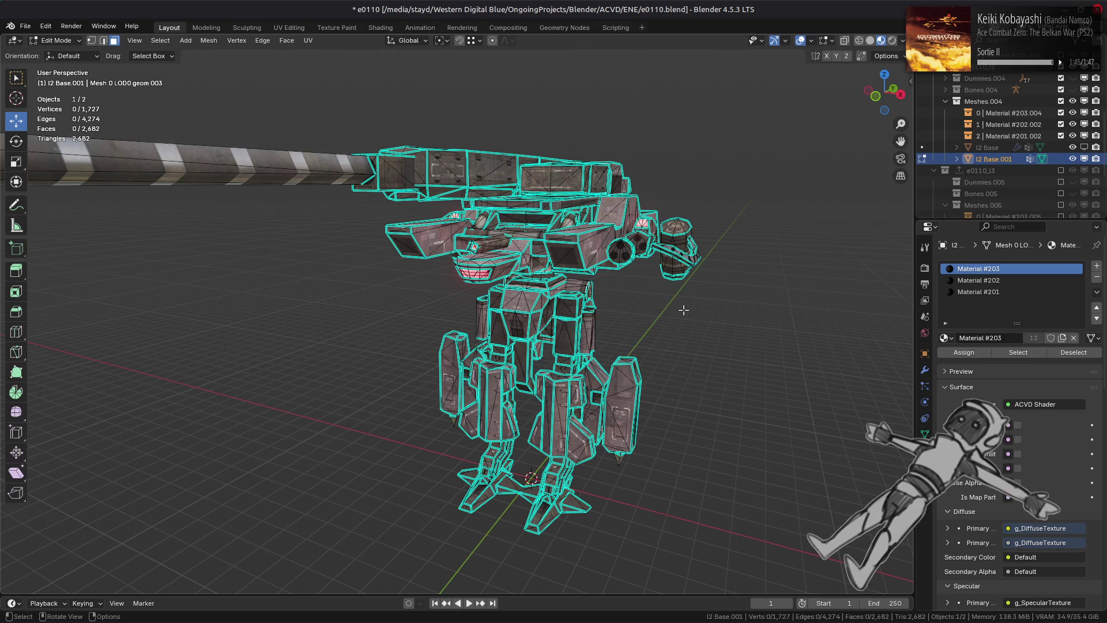
left_click(1004, 280)
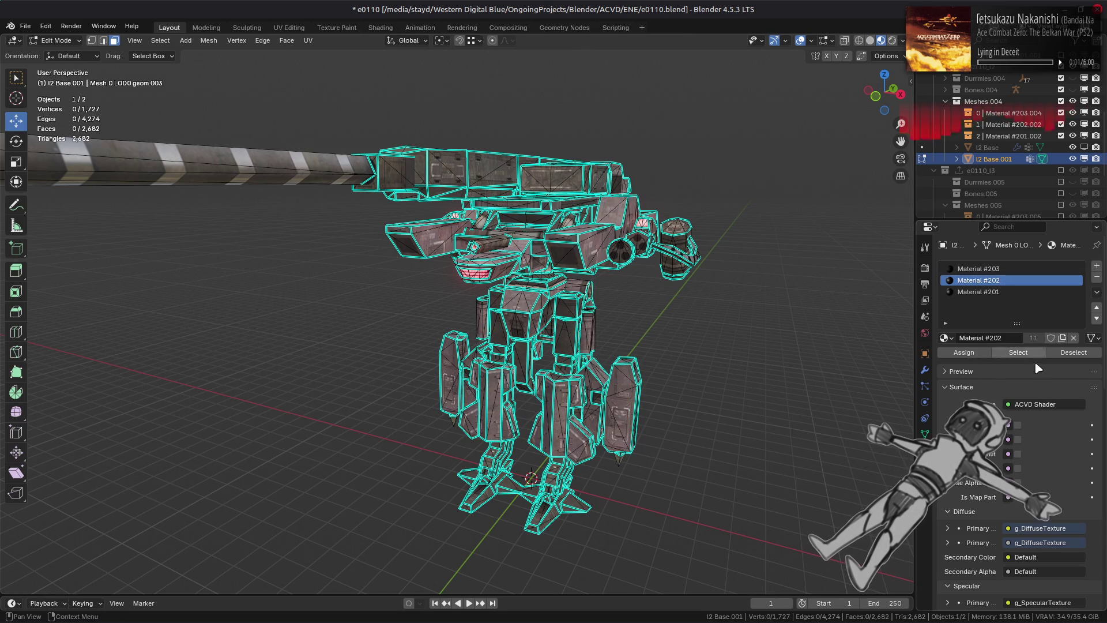
left_click(1018, 352)
left_click(209, 40)
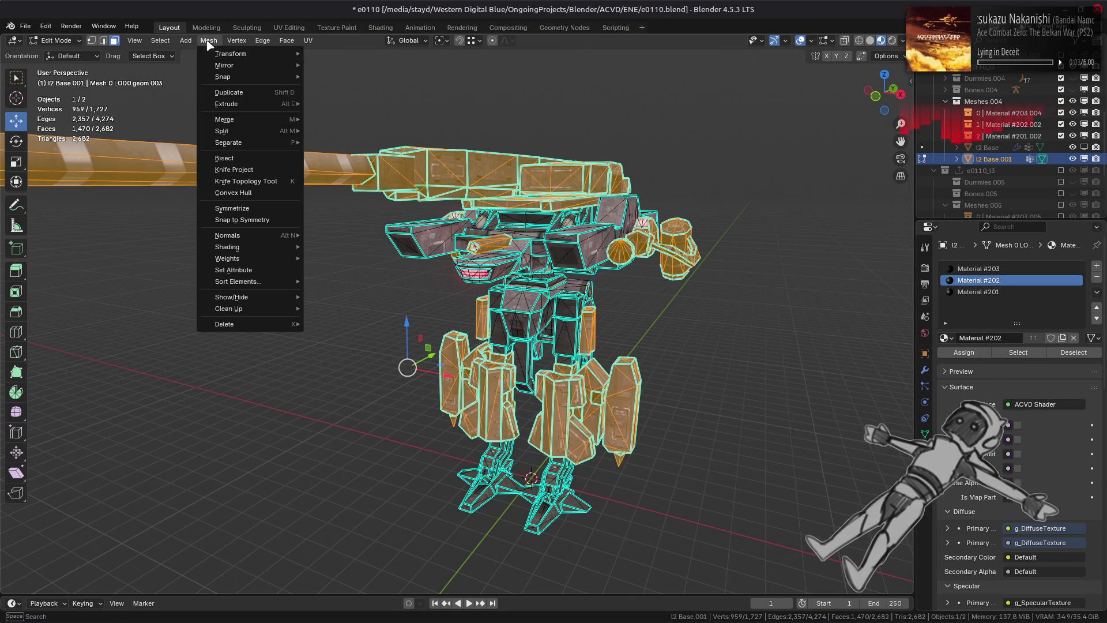
mouse_move(298, 142)
left_click(336, 142)
left_click(56, 41)
left_click(58, 53)
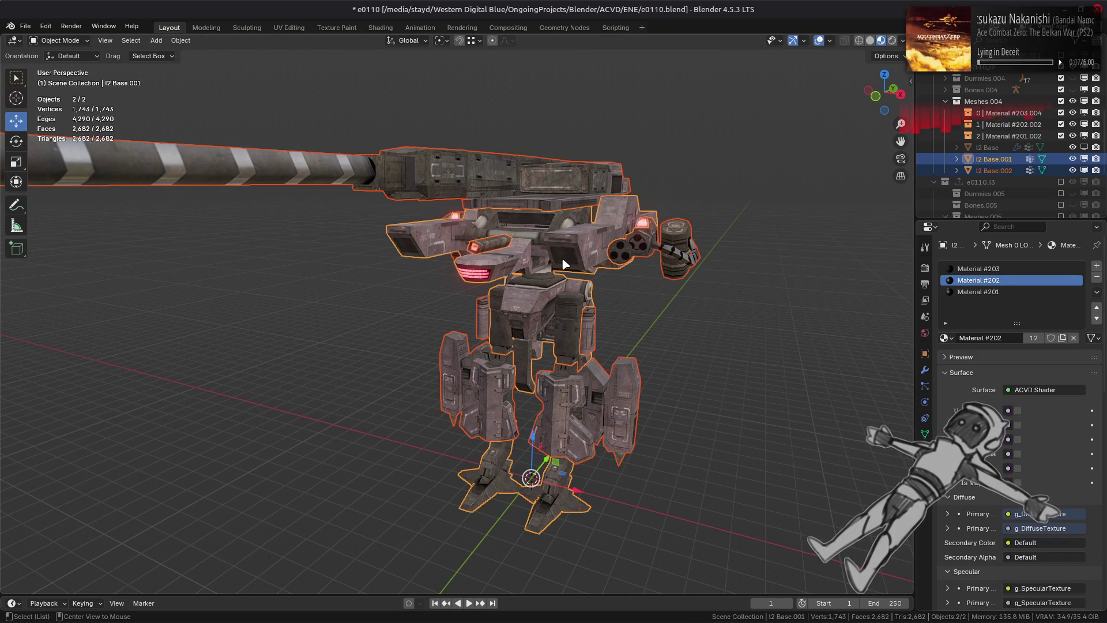
Separate I2 Base.001's Material #201 faces into another object and reselect I2 Base.001
key("alt+a")
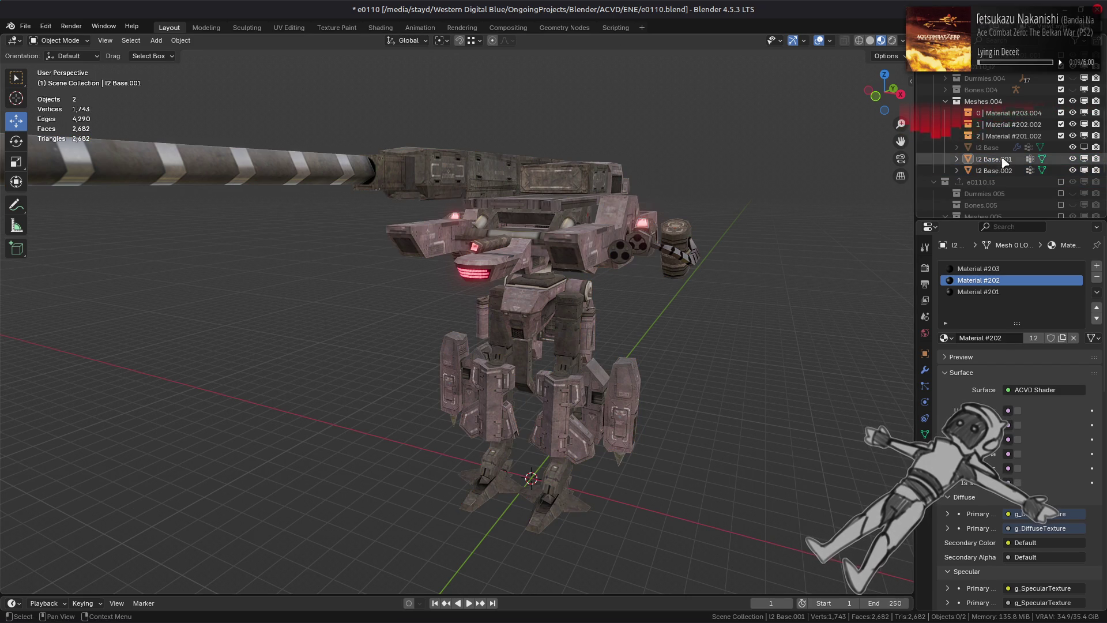
left_click(993, 159)
key("Tab")
left_click(1035, 292)
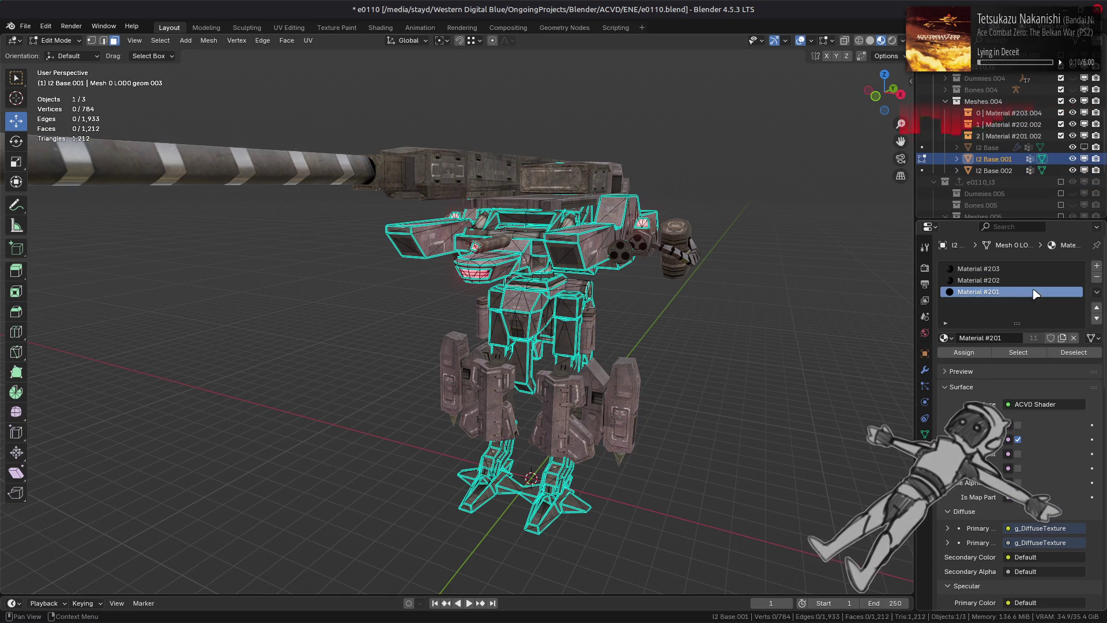
left_click(1018, 353)
left_click(208, 40)
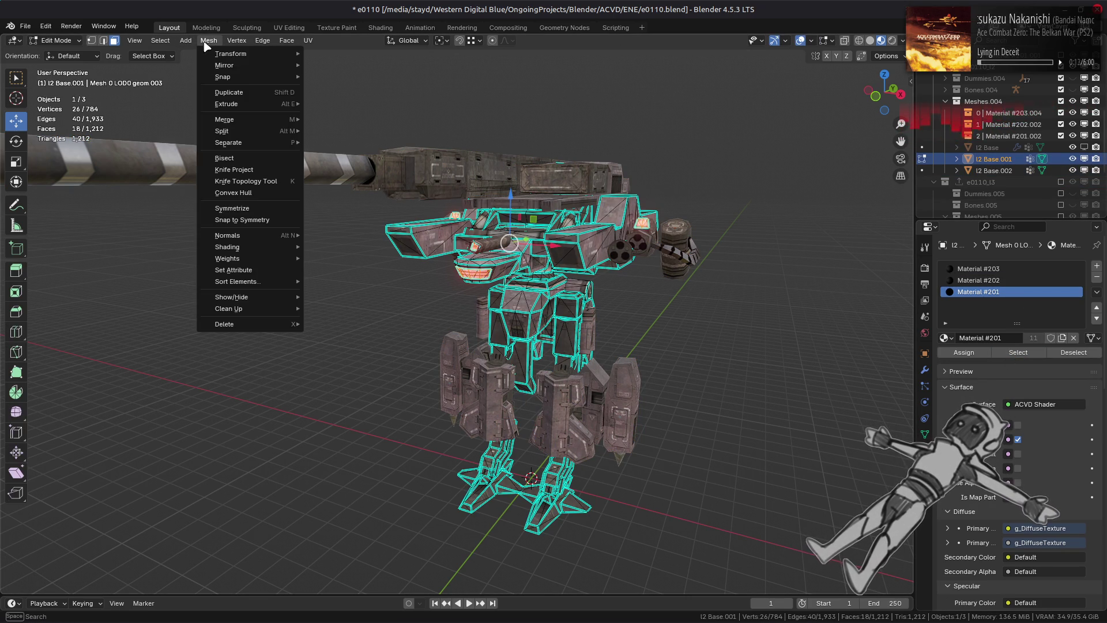
mouse_move(275, 145)
left_click(337, 143)
left_click(56, 40)
left_click(55, 53)
left_click(993, 158)
left_click(1096, 292)
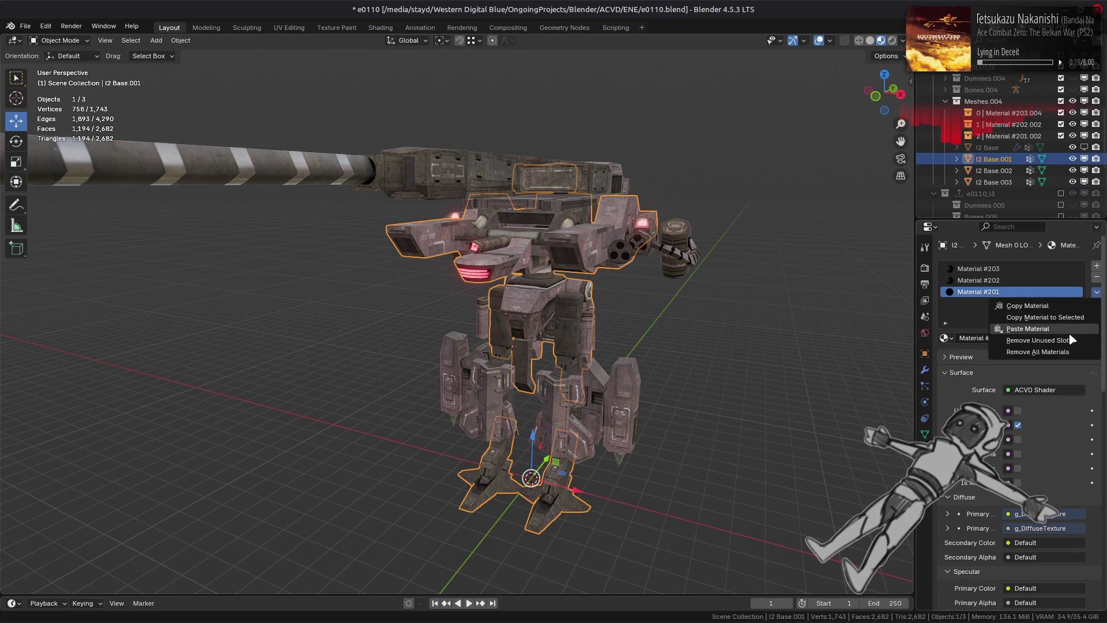
Strip unused slots from I2 Base.001–.003; move .001 into Material #203, .002 into Material #202
left_click(1039, 341)
left_click(993, 170)
left_click(1096, 292)
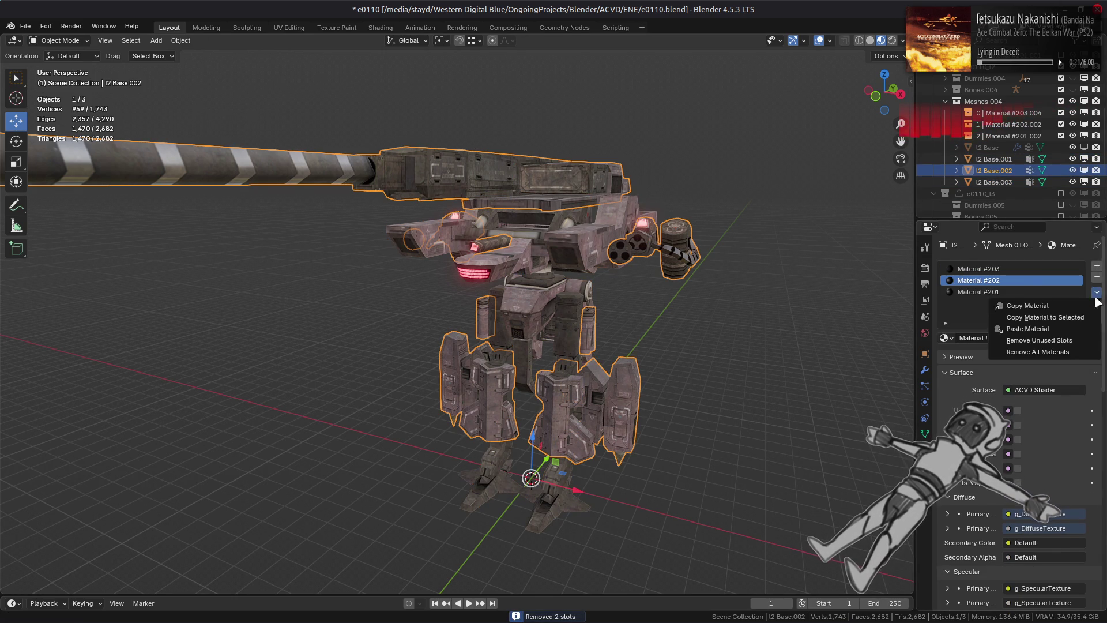
left_click(1039, 340)
left_click(993, 182)
left_click(1096, 291)
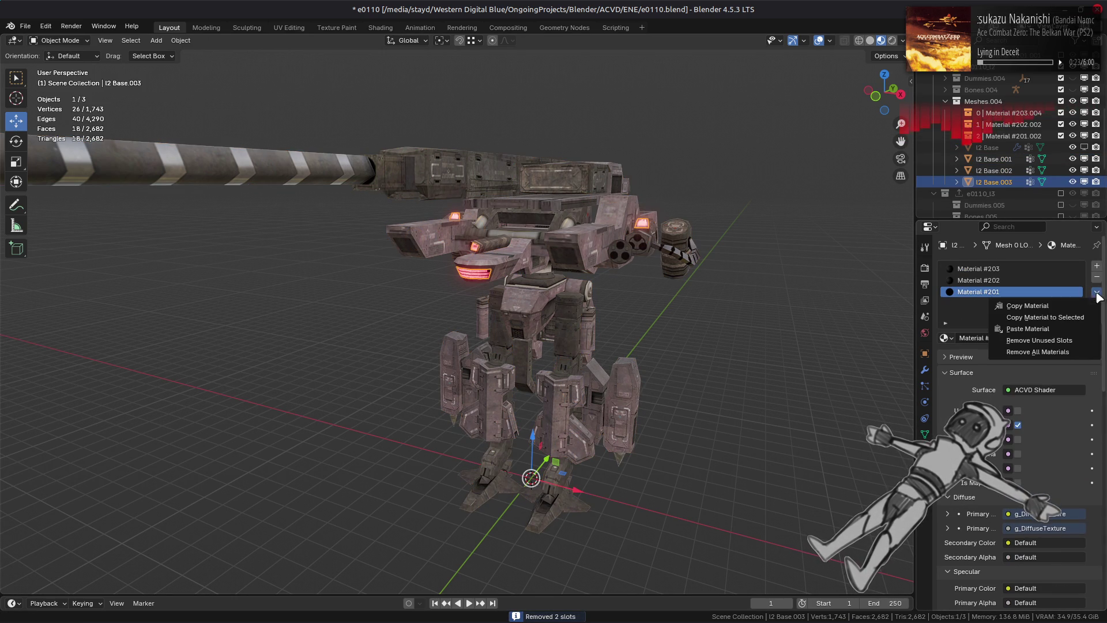
left_click(1032, 341)
left_click_drag(1003, 162, 1011, 114)
mouse_move(993, 171)
left_mouse_down()
mouse_move(1014, 134)
mouse_move(1001, 174)
mouse_move(1004, 161)
left_mouse_up()
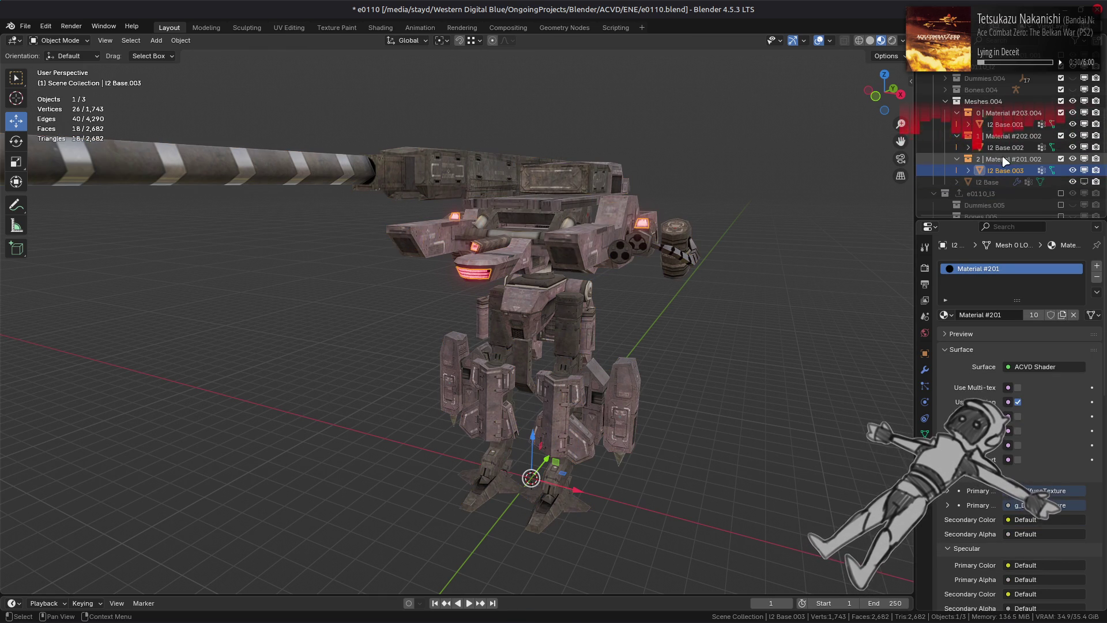
Purge the unused data-blocks from the file
left_click(1012, 124)
left_click(713, 183)
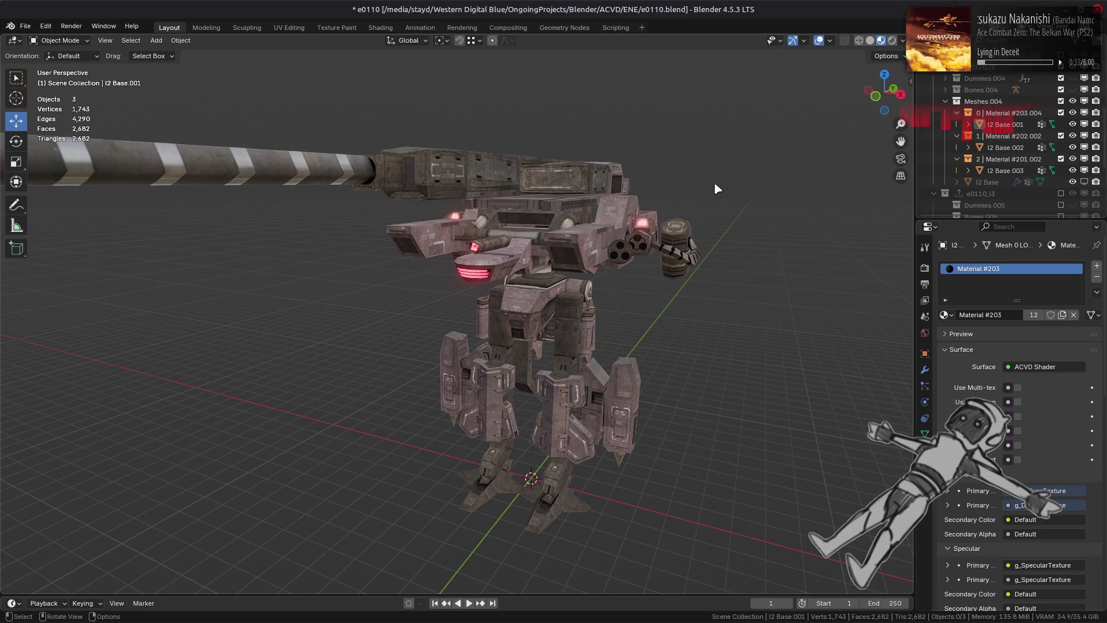
left_click(26, 26)
mouse_move(51, 240)
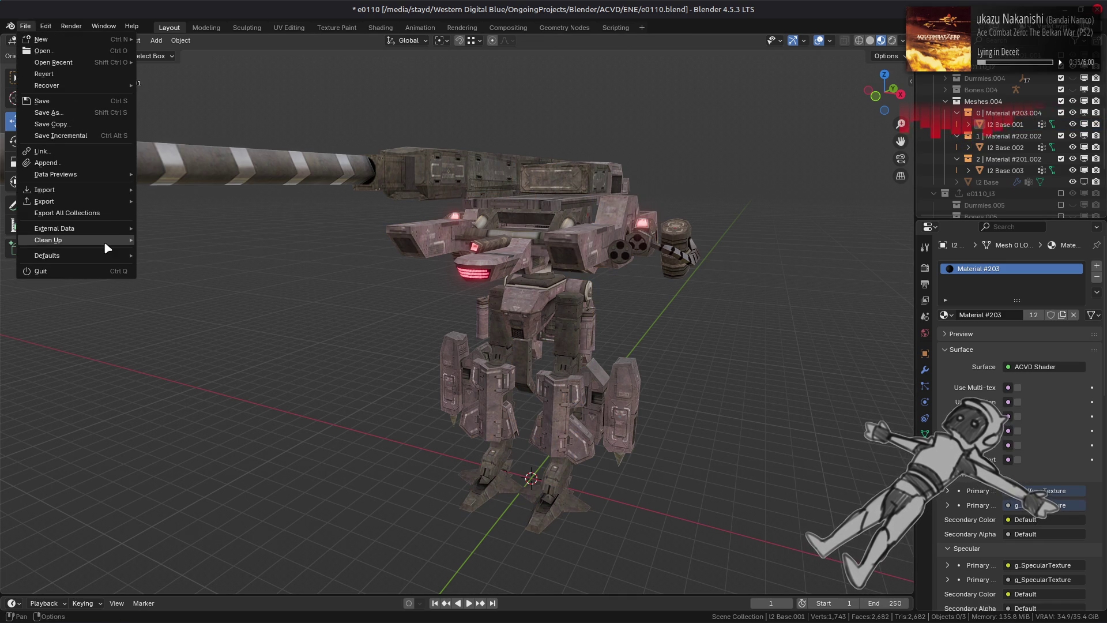
left_click(149, 244)
left_click(214, 316)
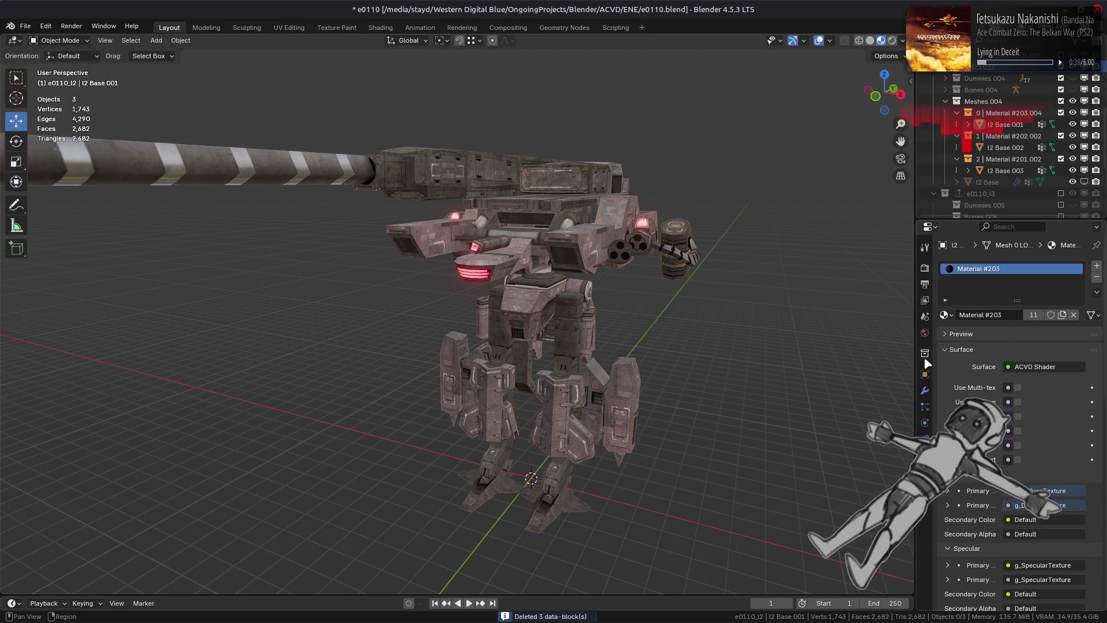
Export the e0110_l2 collection as a FLVER file and exclude it from the view layer
left_click(926, 356)
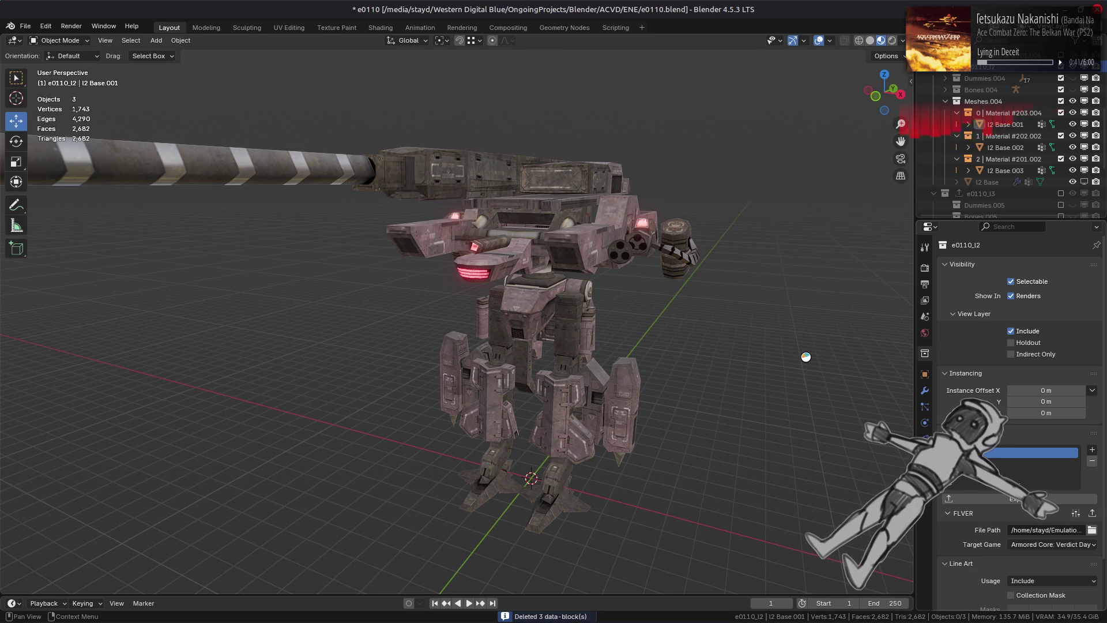
left_click(1092, 513)
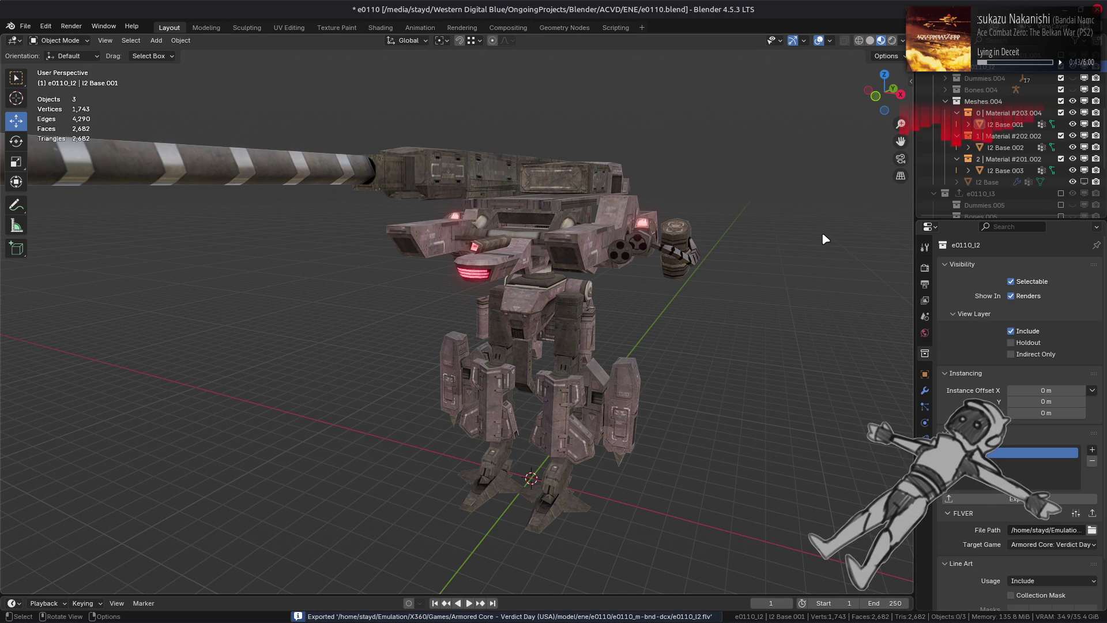
scroll(1060, 103, "up", 2)
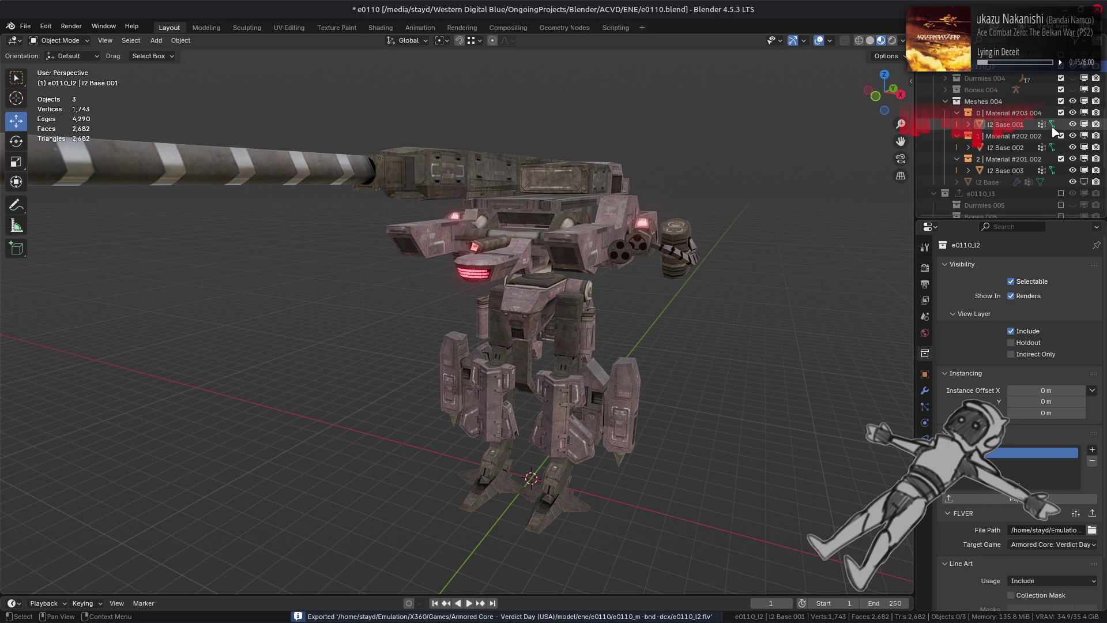
left_click(1061, 113)
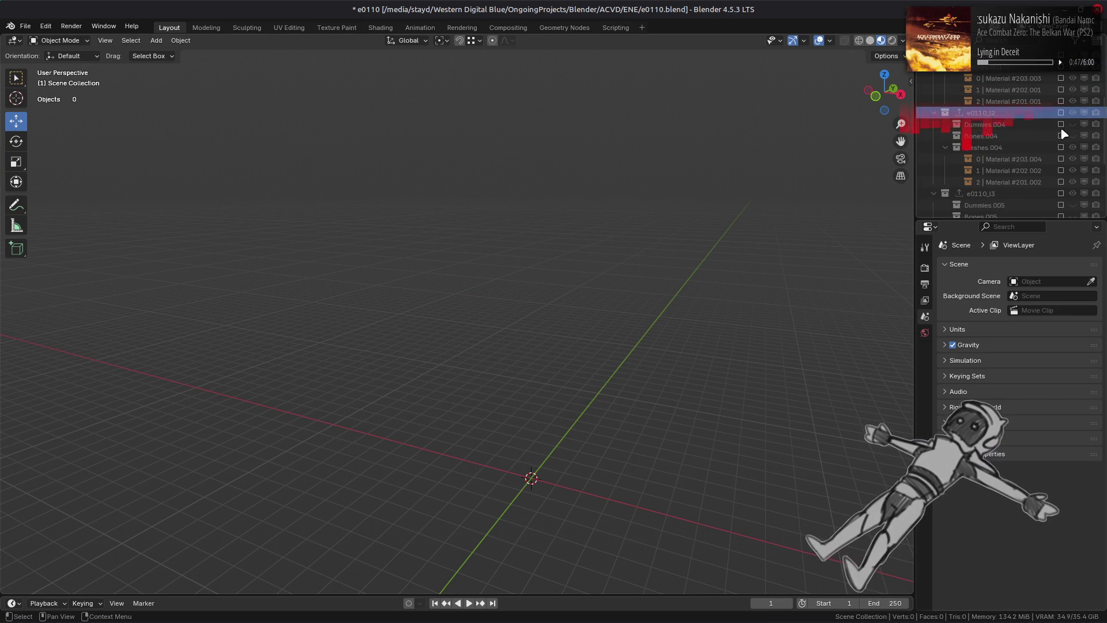
Include the e0110_I3 collection and delete the 2 | Material #201.003 collection with its mesh
scroll(1063, 118, "down", 3)
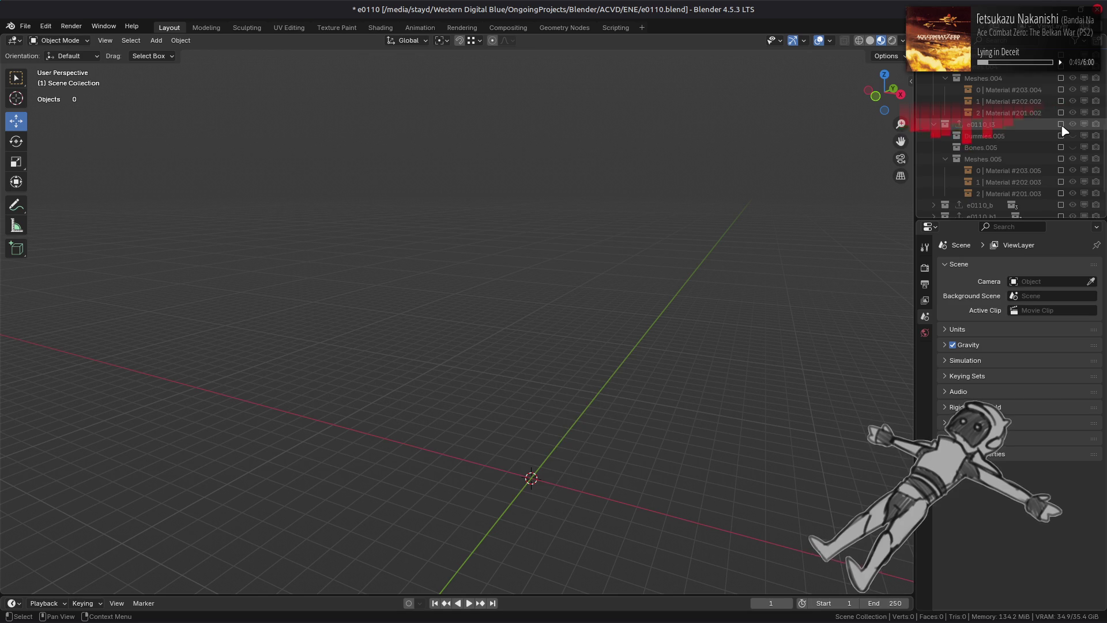
left_click(1061, 124)
scroll(1064, 127, "down", 3)
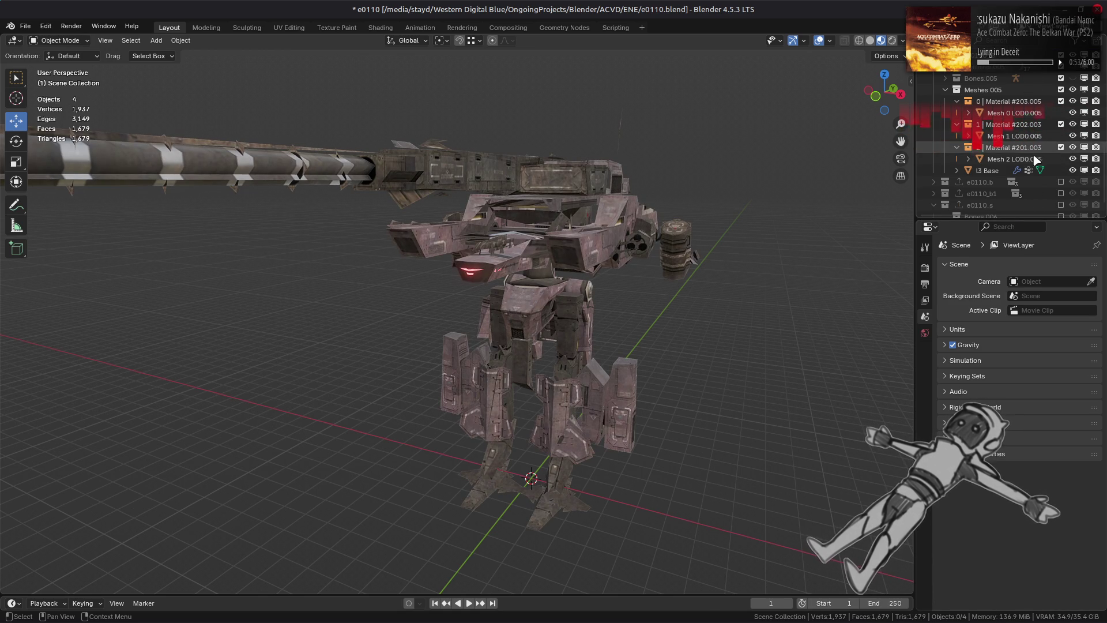
left_click(1015, 159)
left_click(925, 450)
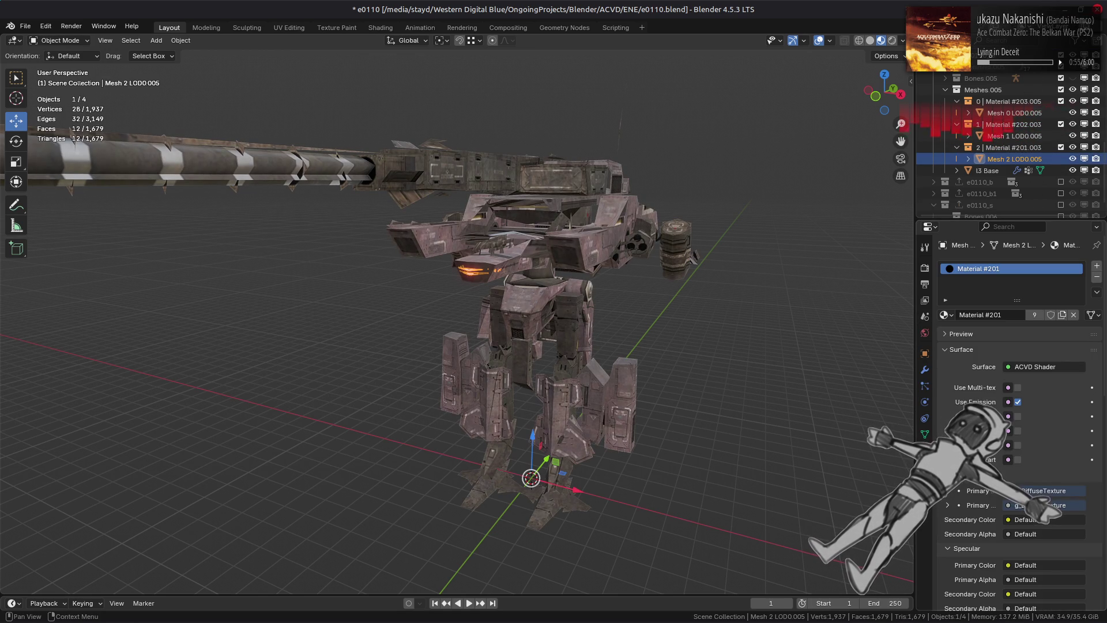
left_click(1003, 149)
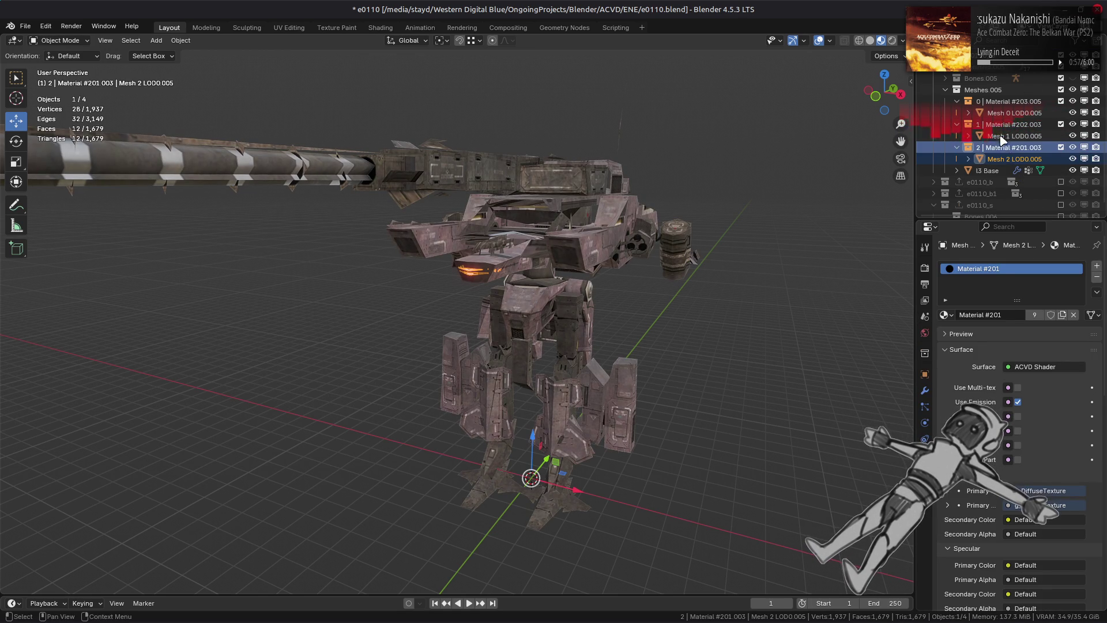
key("Delete")
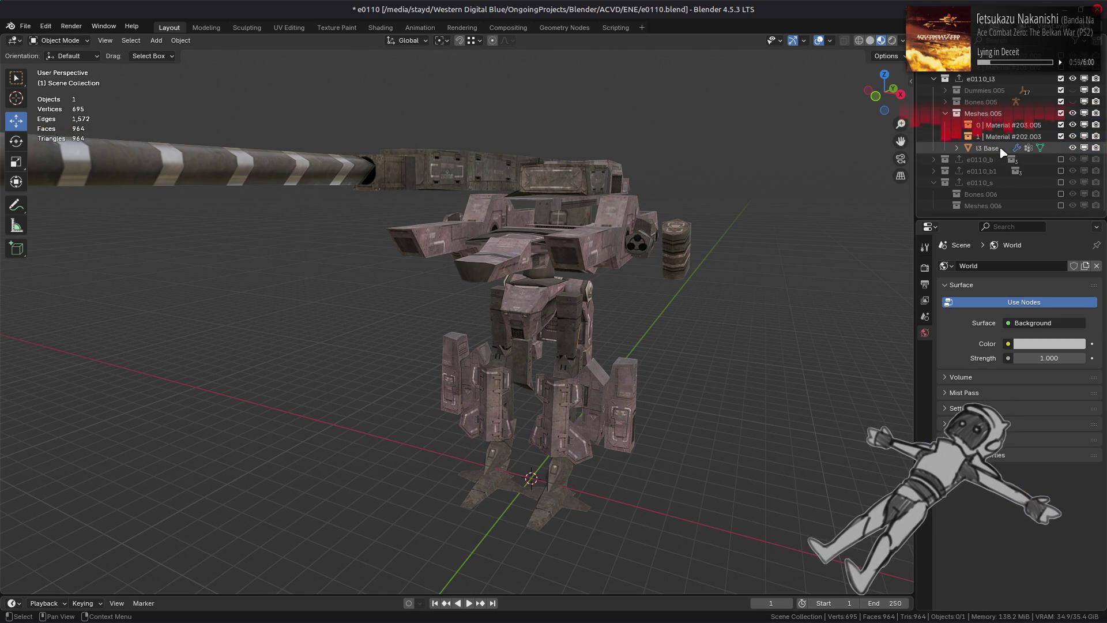
Duplicate I3 Base in place, hide the original, apply all modifiers, and enter Edit Mode
left_click(1003, 151)
key("shift+d")
right_click(692, 261)
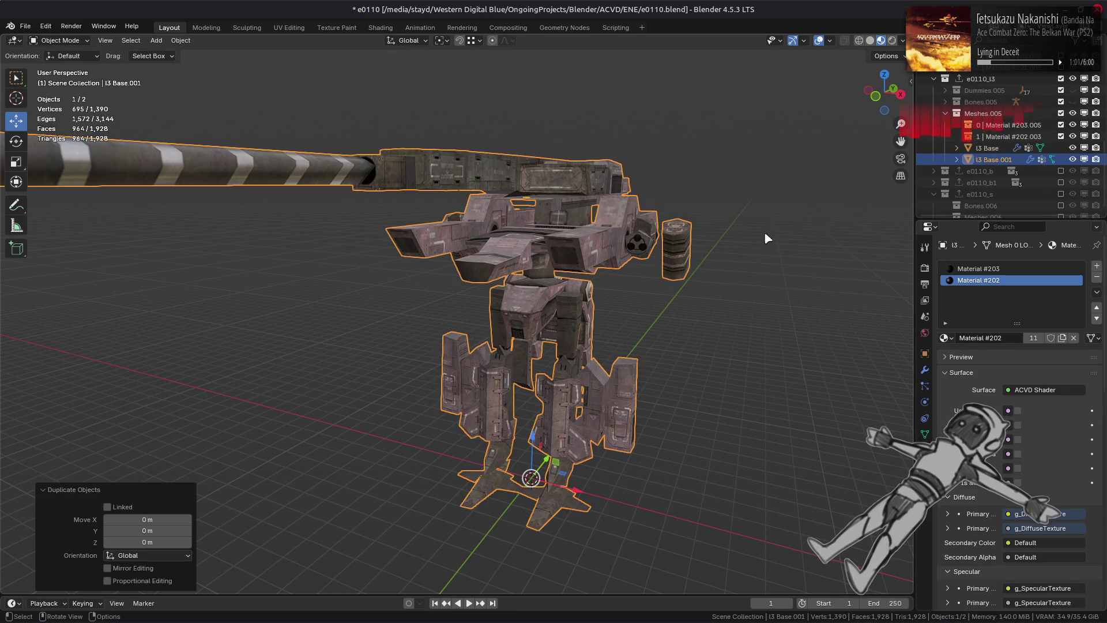
left_click(1085, 147)
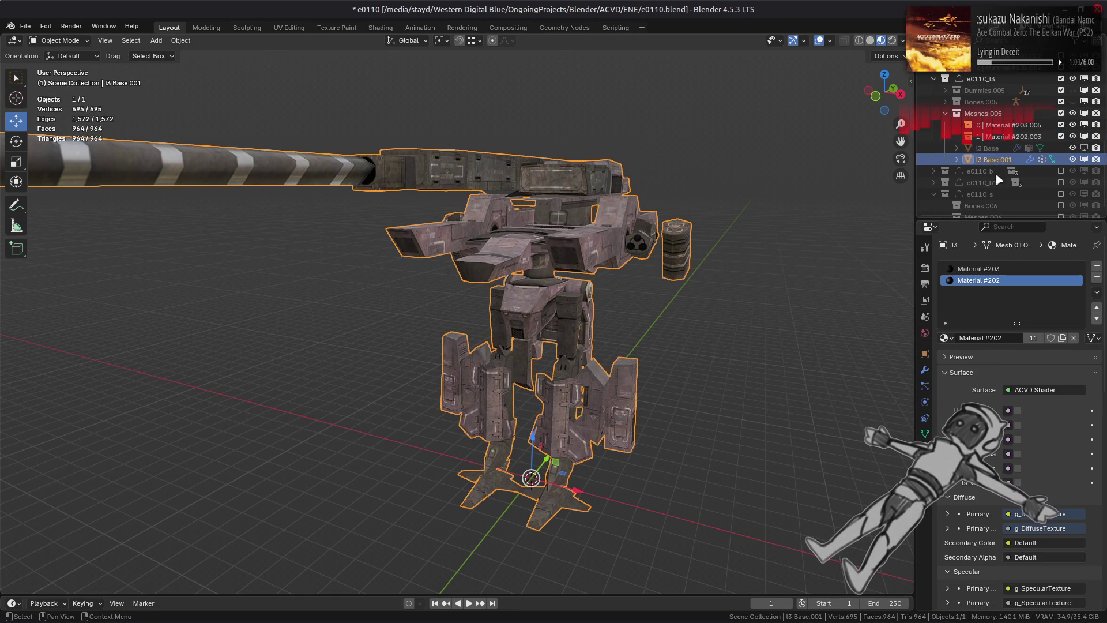
left_click(926, 372)
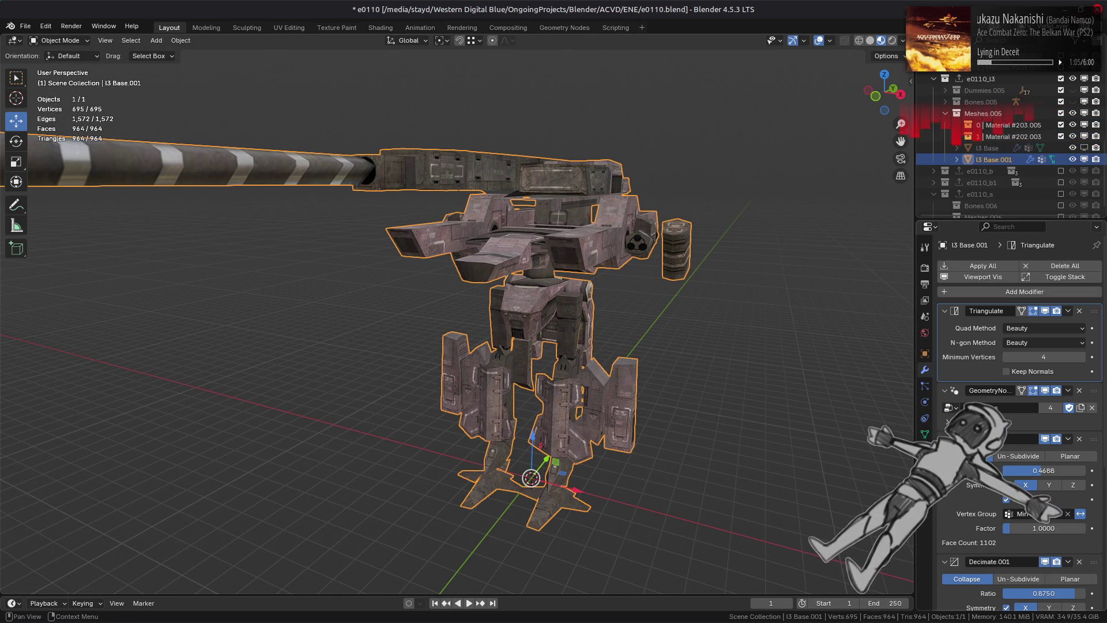
scroll(1015, 415, "down", 8)
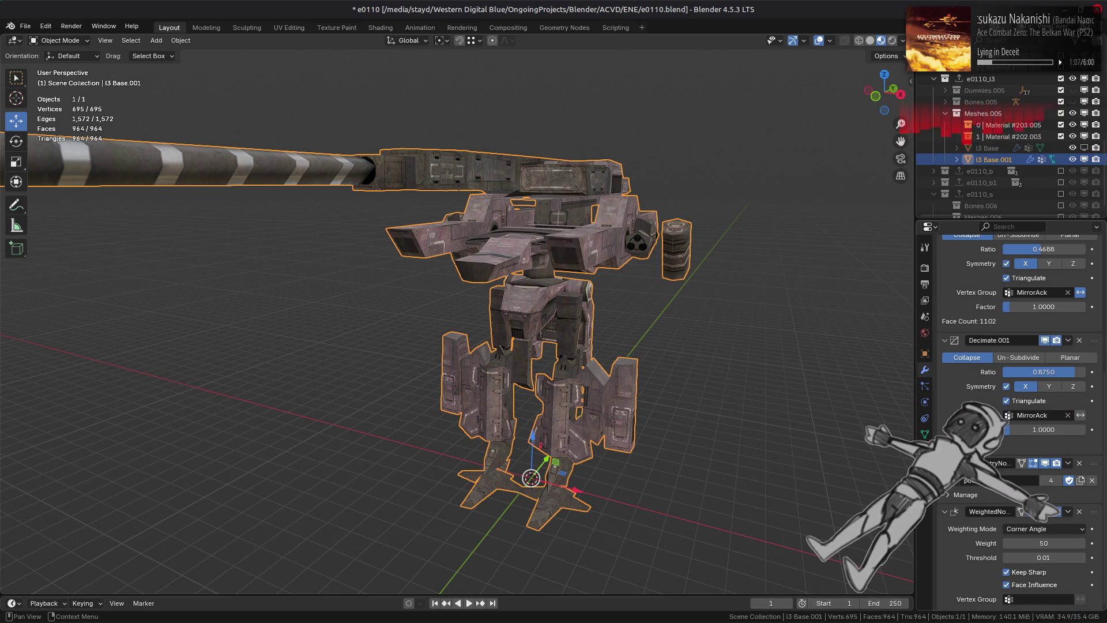
scroll(1015, 416, "up", 8)
left_click(988, 271)
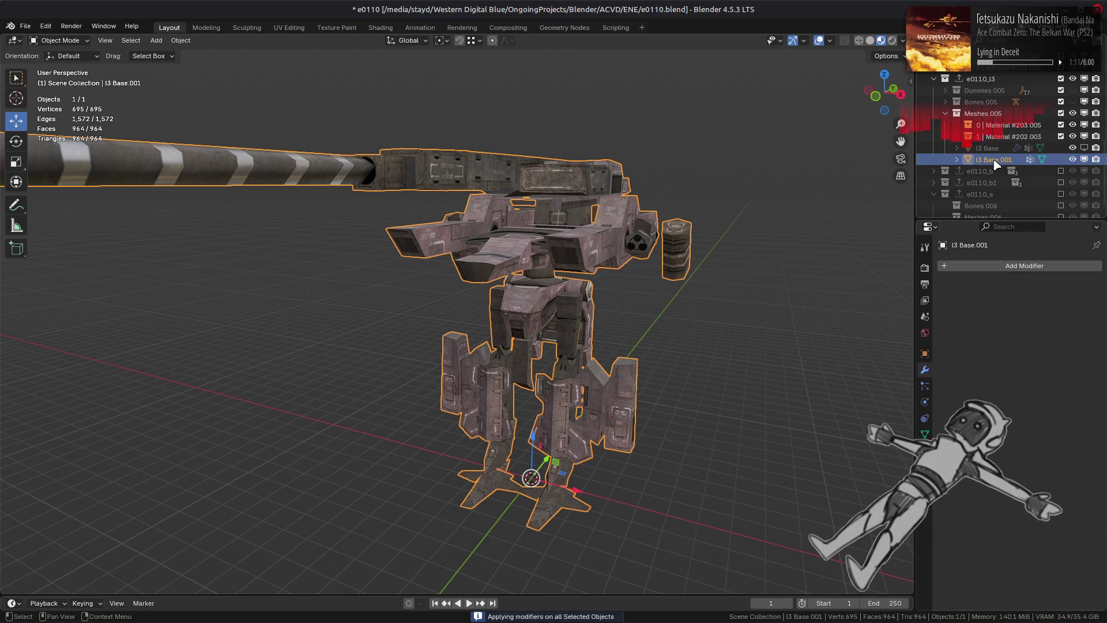
left_click(1013, 137)
key("Tab")
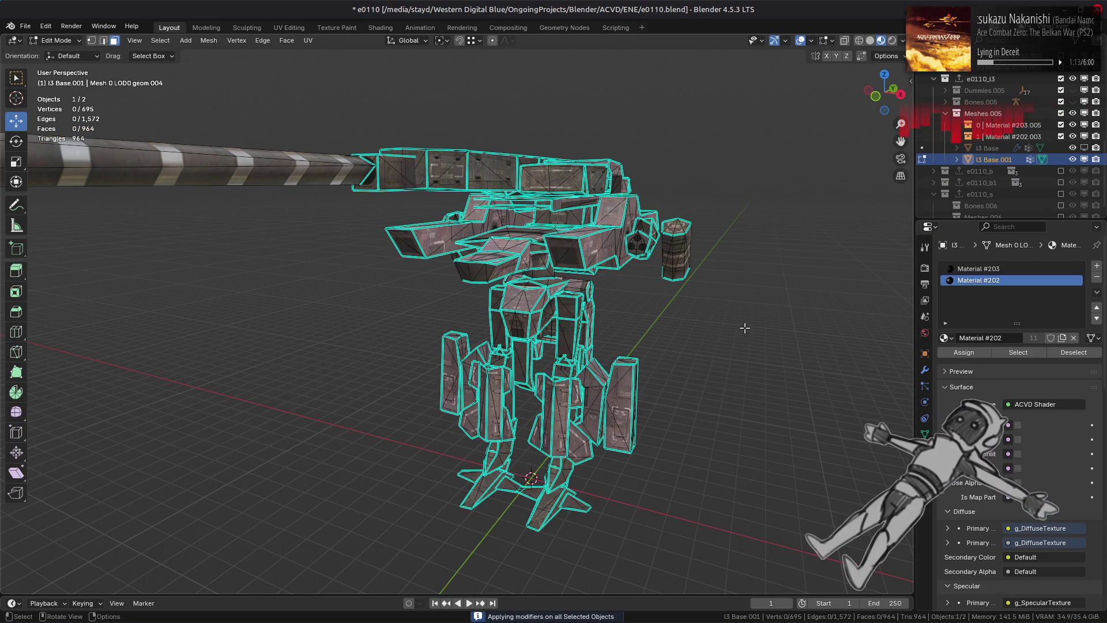
Separate the Material #202 faces into a new object and return to Object Mode
left_click(1018, 353)
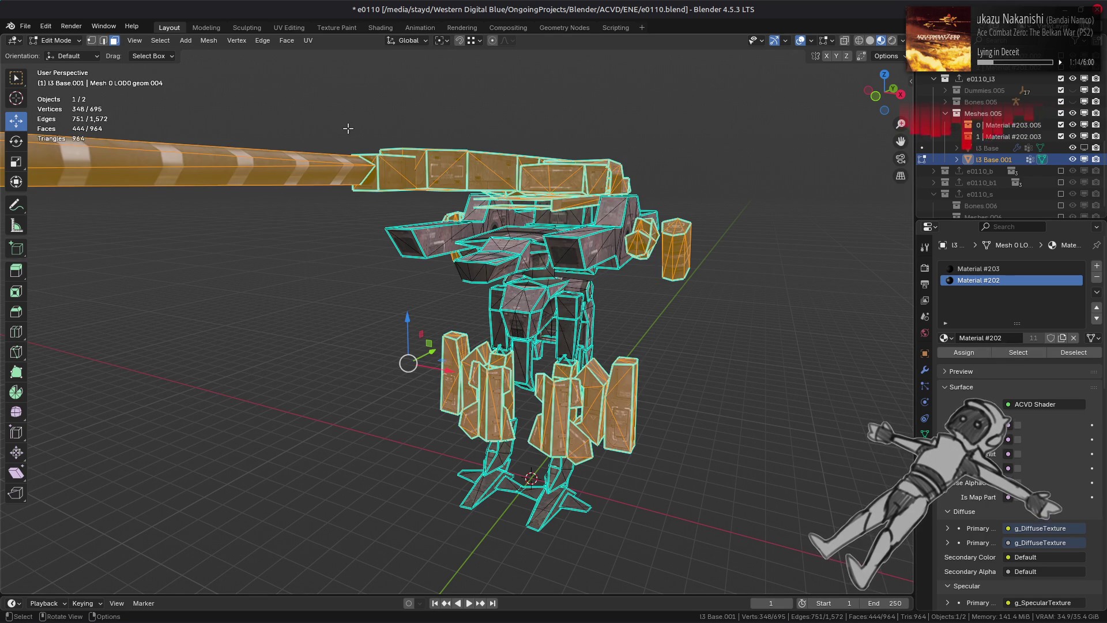
left_click(208, 41)
mouse_move(228, 142)
left_click(331, 143)
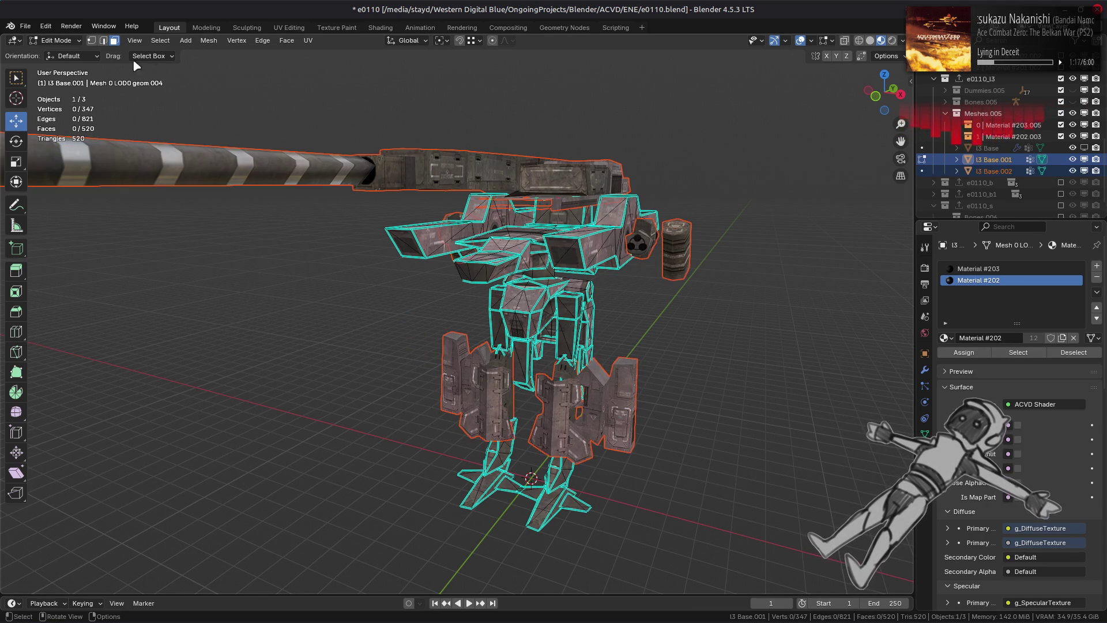
left_click(66, 40)
left_click(55, 53)
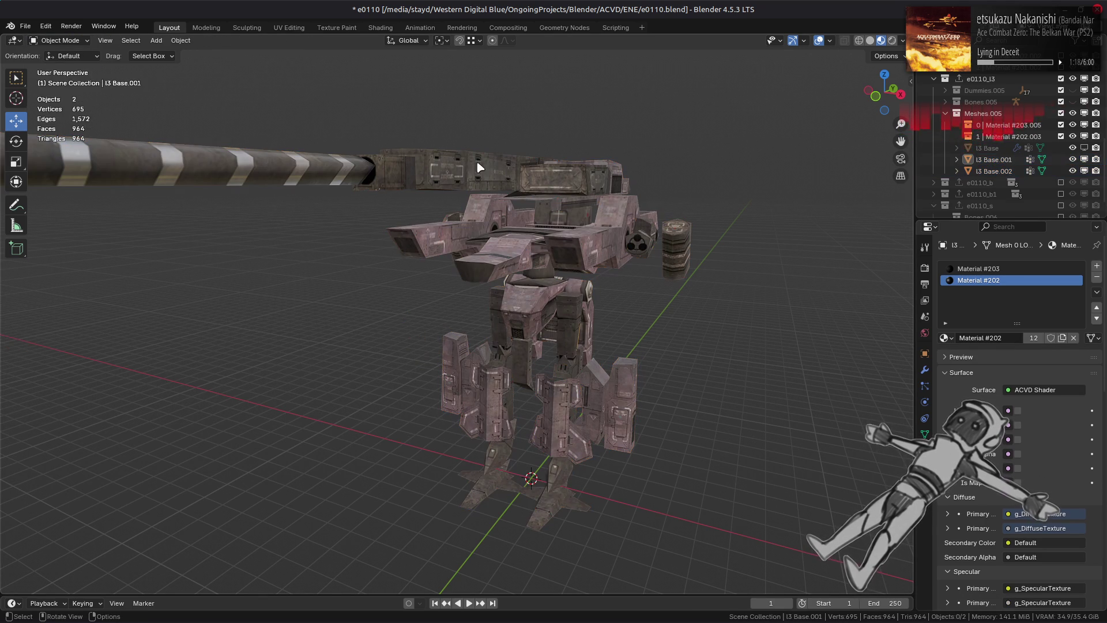
Remove unused material slots on I3 Base.001 and I3 Base.002, and move I3 Base.001 into 0 | Material #203.005
left_click(992, 160)
left_click(1096, 291)
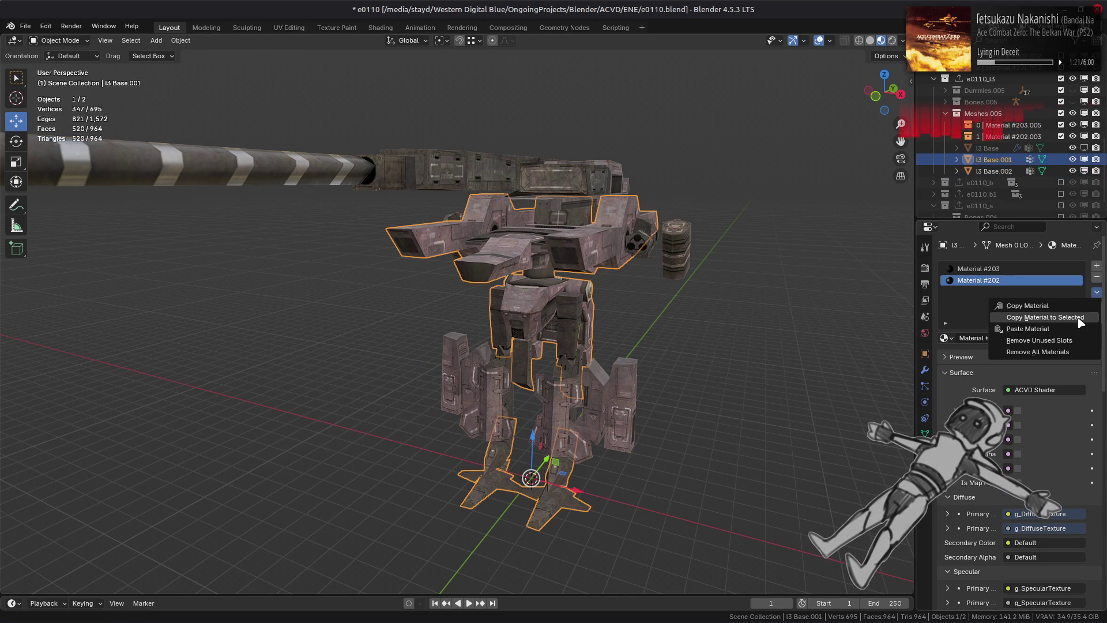
left_click(1073, 343)
left_click(993, 171)
left_click(1097, 292)
left_click(1074, 340)
left_click(993, 160)
mouse_move(993, 160)
left_mouse_down()
mouse_move(1008, 127)
mouse_move(1003, 163)
mouse_move(1006, 150)
left_mouse_up()
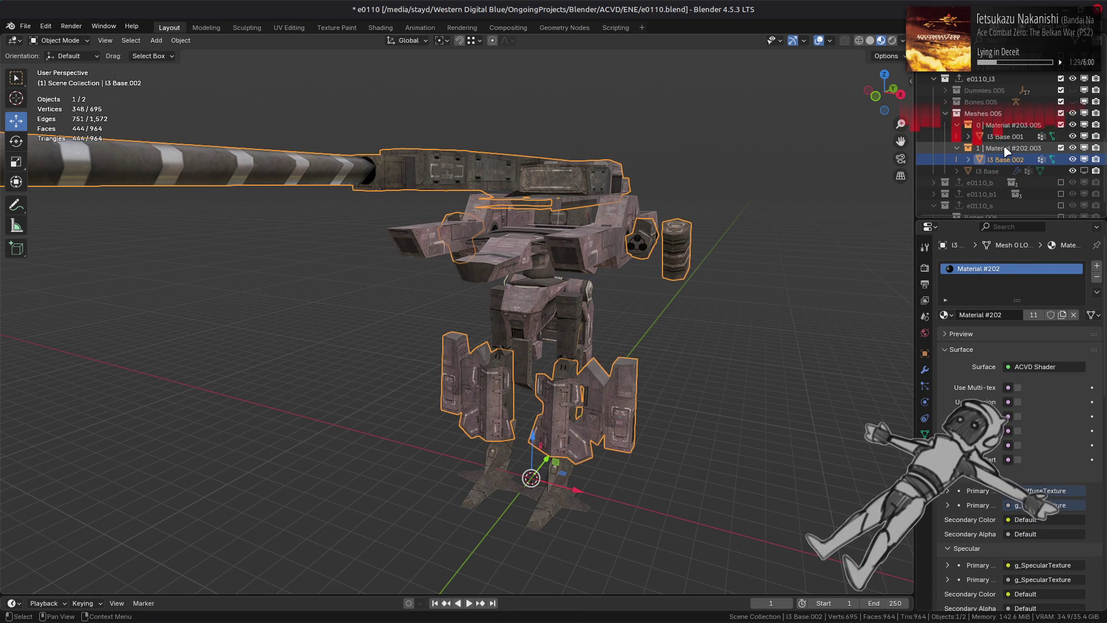
left_click(981, 79)
Export the e0110_I3 collection as FLVER, then purge unused data to delete three meshes
left_click(925, 354)
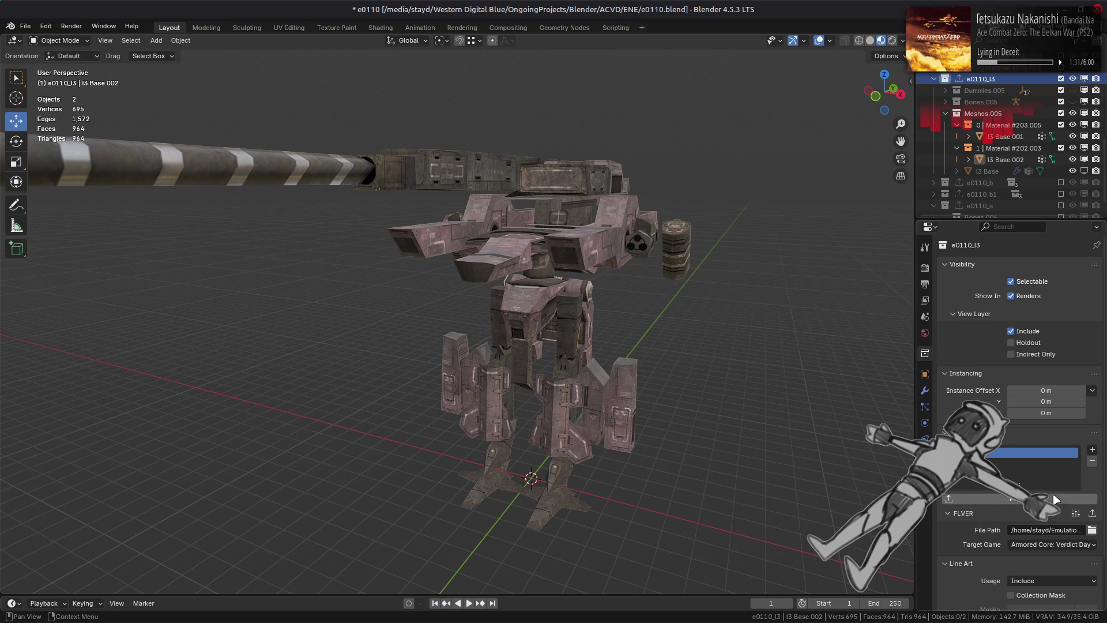
key("ctrl+shift+e")
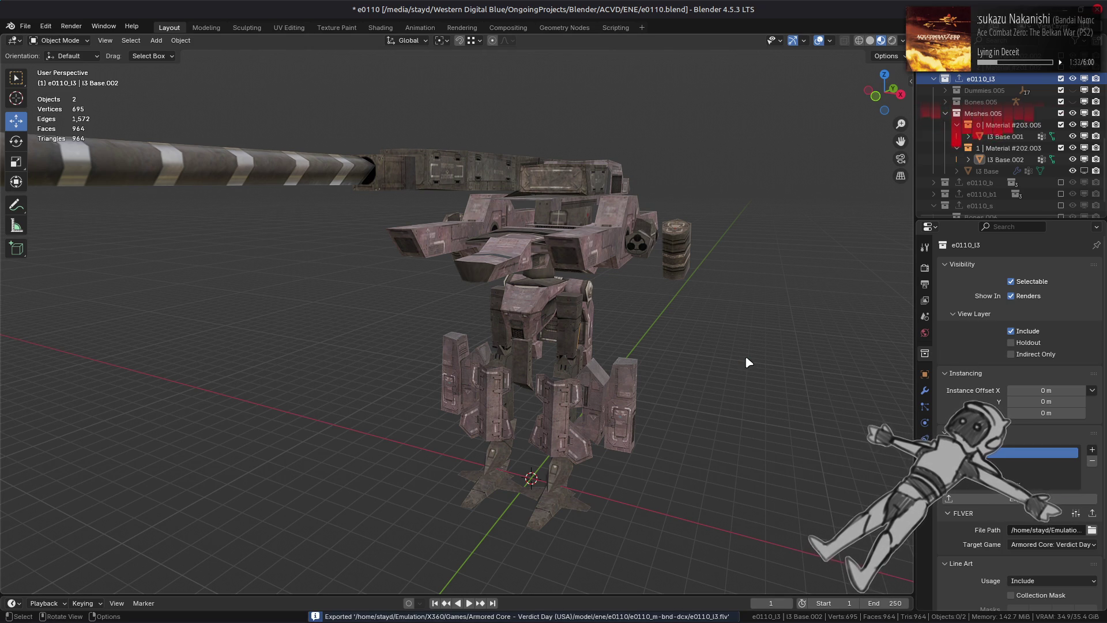
left_click(25, 26)
mouse_move(127, 240)
left_click(172, 244)
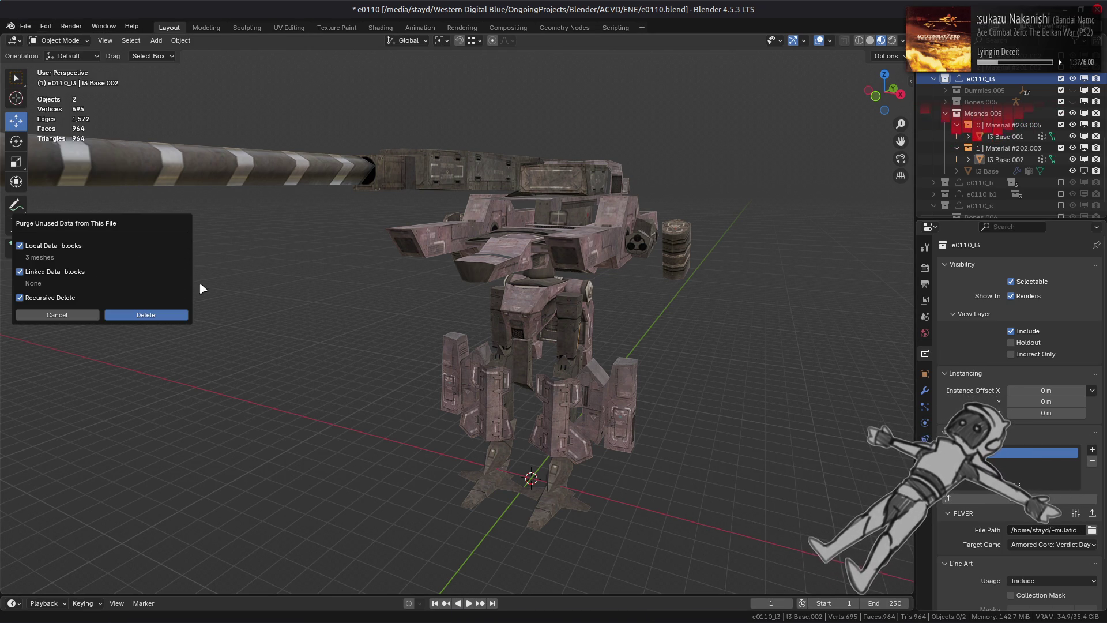
left_click(182, 315)
left_click(575, 254)
key("alt+a")
Save e0110.blend with nothing selected
key("ctrl+s")
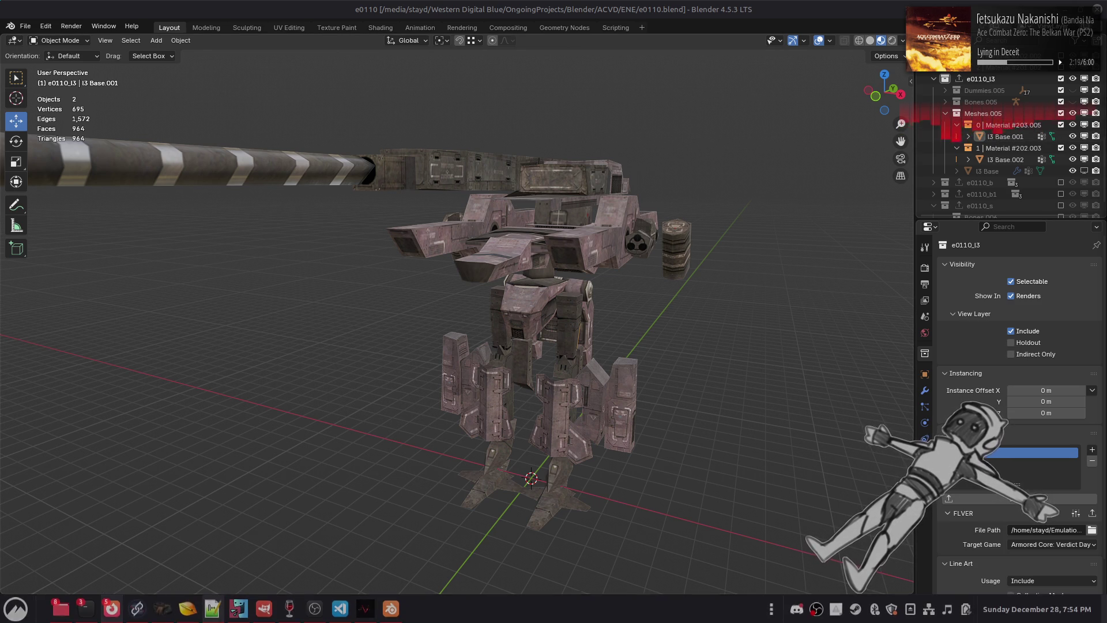
Open the Godot issues list in a new tab and read issue #114403 about D3D12 XR shaders
mouse_move(117, 617)
left_click(165, 579)
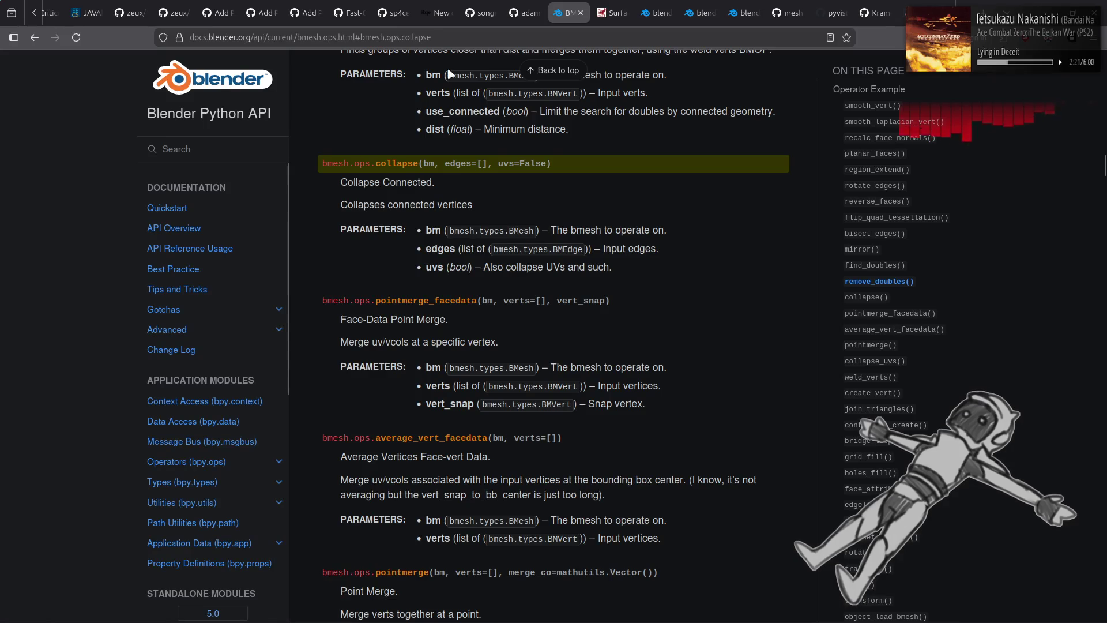
scroll(346, 12, "up", 5)
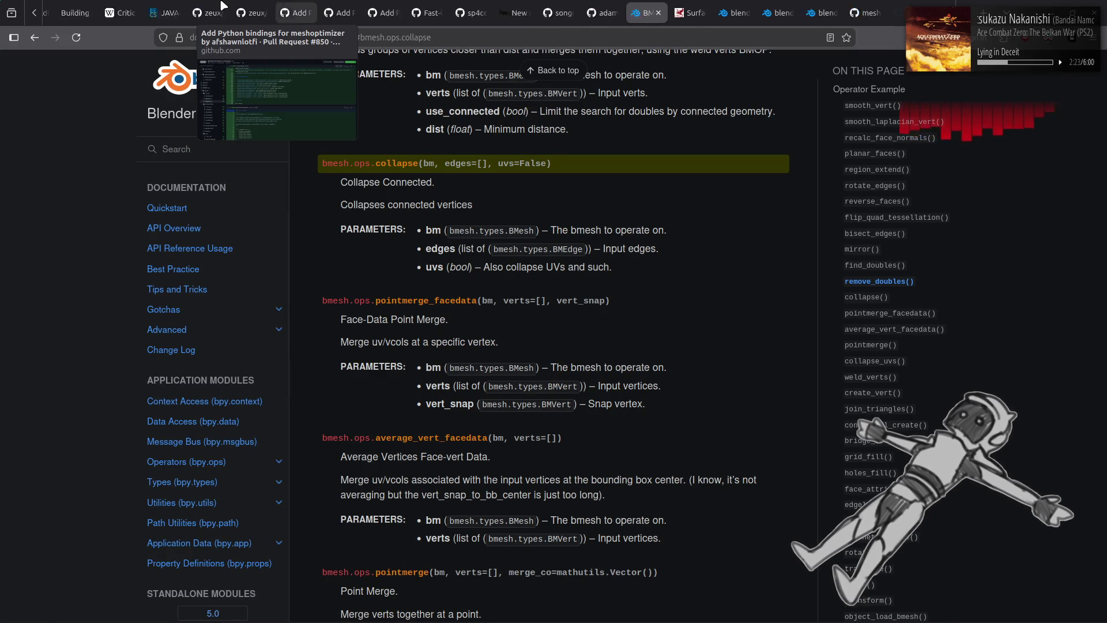
scroll(291, 6, "up", 1)
left_click(341, 5)
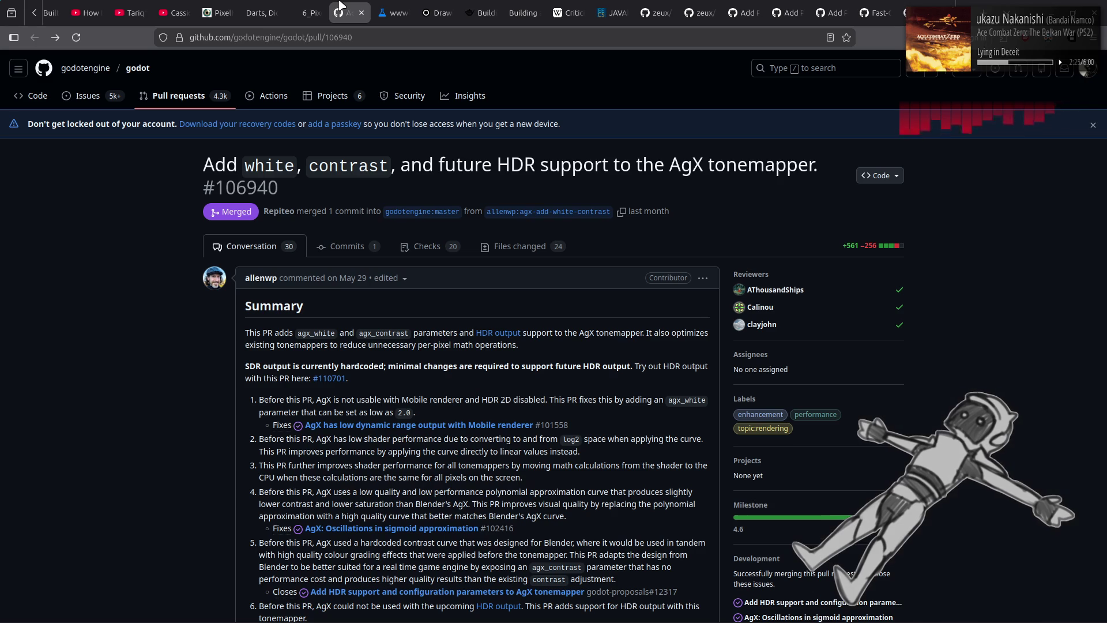
middle_click(86, 96)
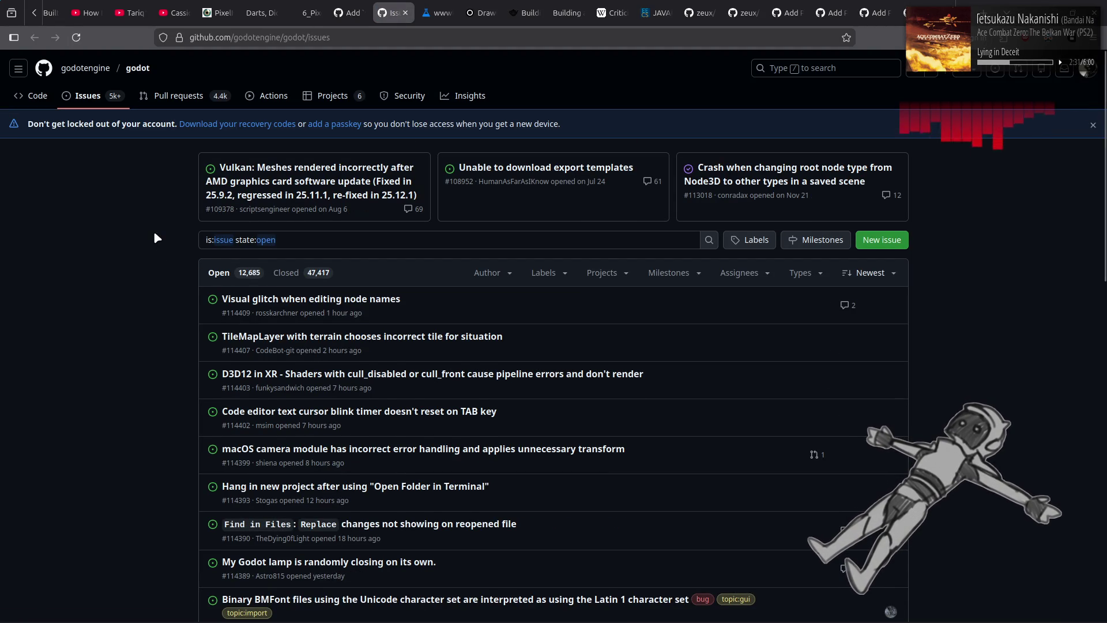
left_click(487, 375)
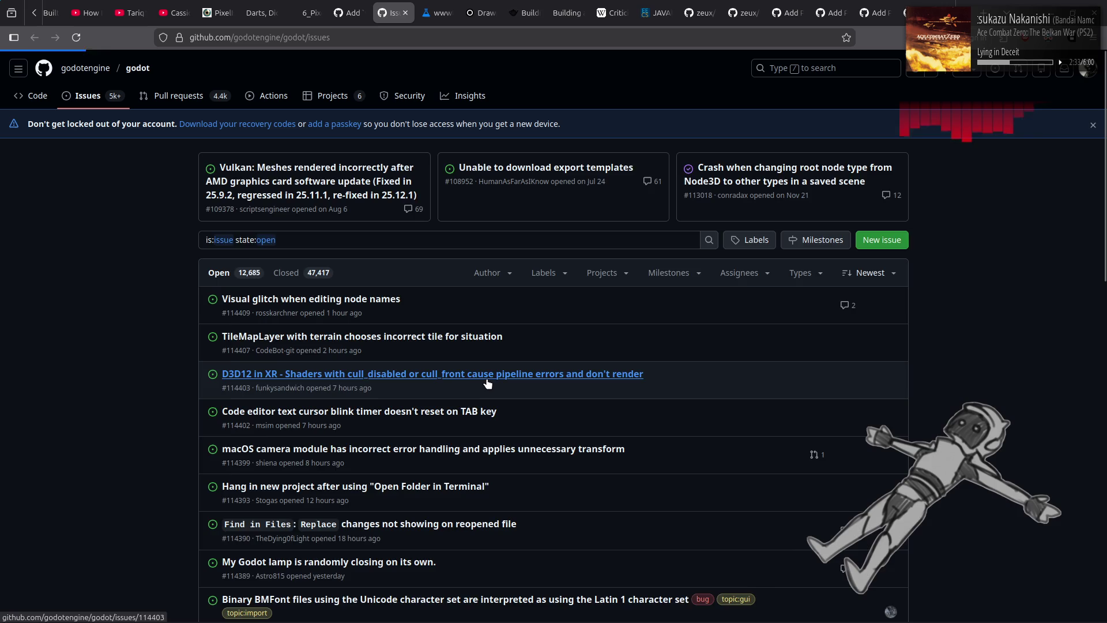
scroll(173, 305, "down", 4)
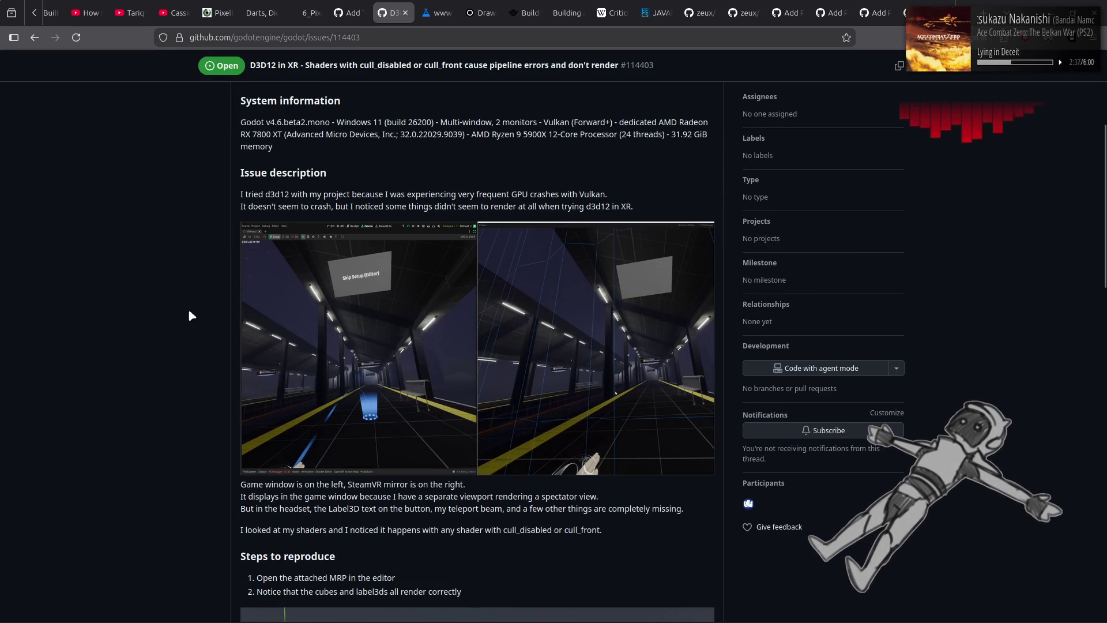
left_click_drag(451, 196, 615, 199)
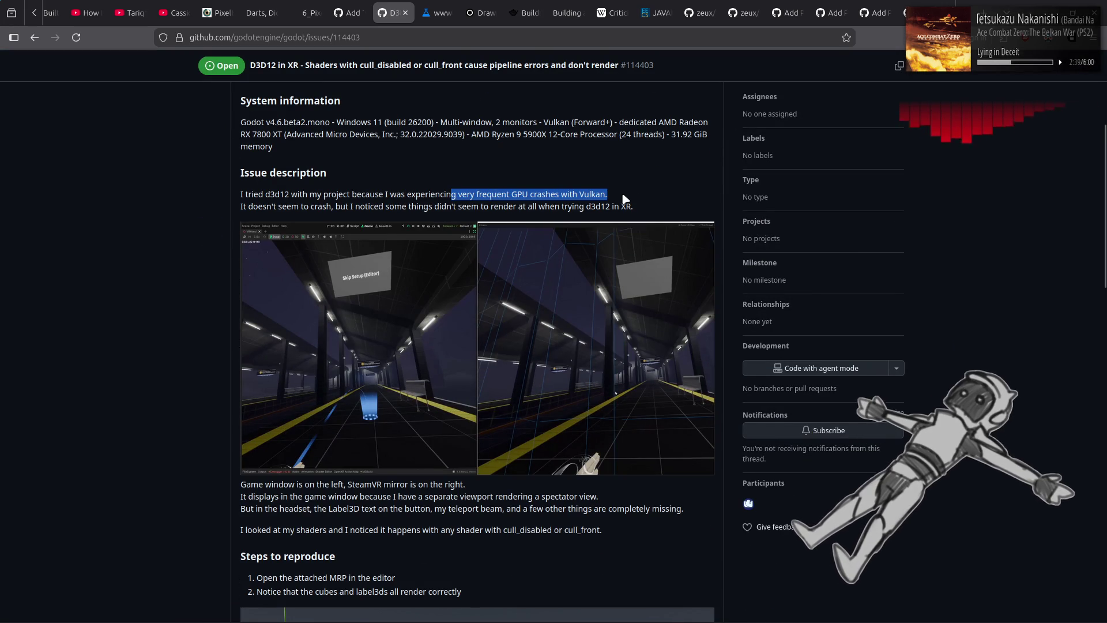
left_click(128, 223)
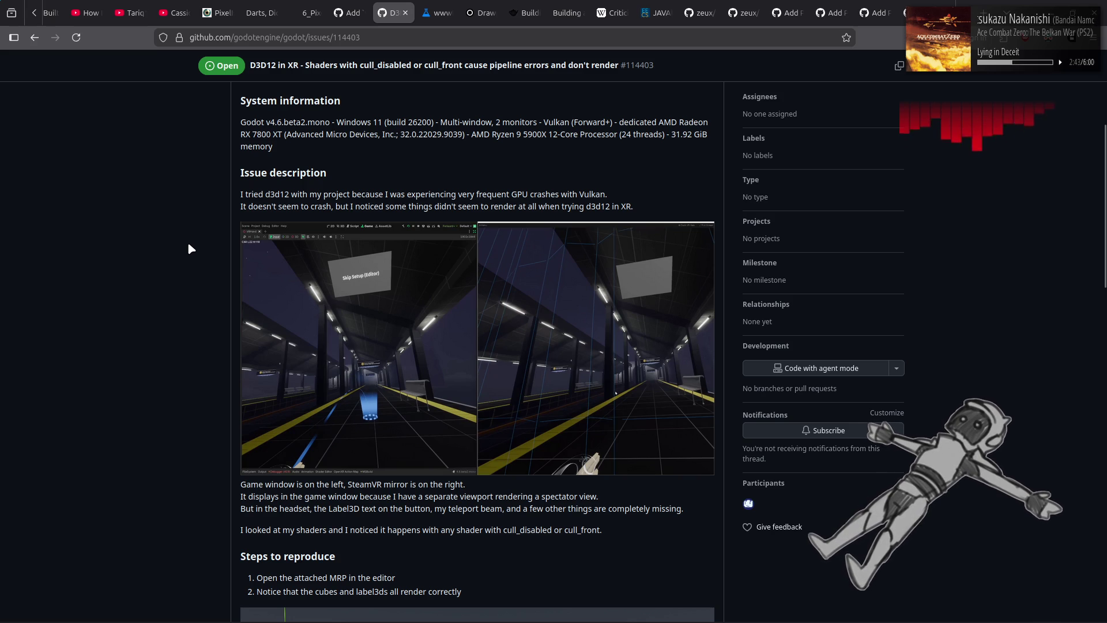
scroll(189, 244, "down", 4)
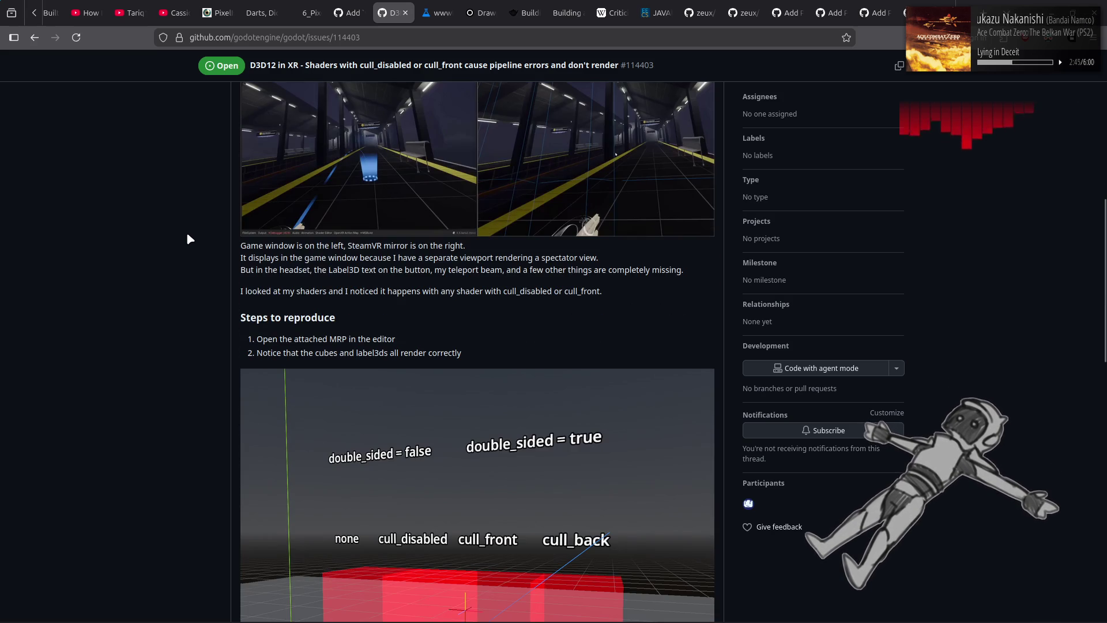
scroll(188, 254, "down", 12)
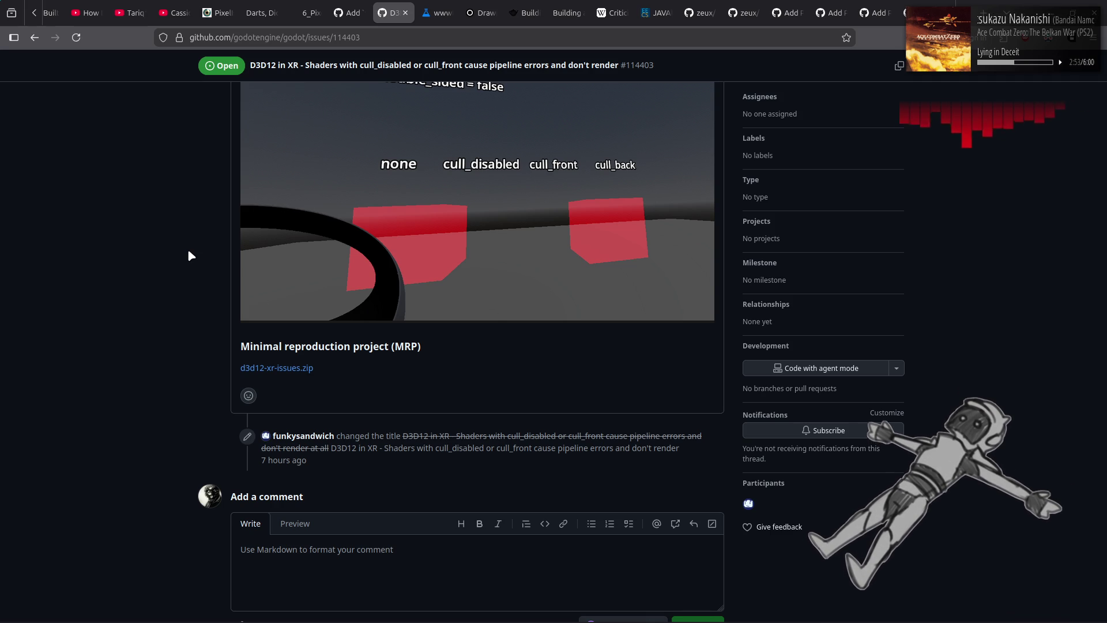
Read issue #114409, 'Visual glitch when editing node names', then return to the issues list
key("alt+Left")
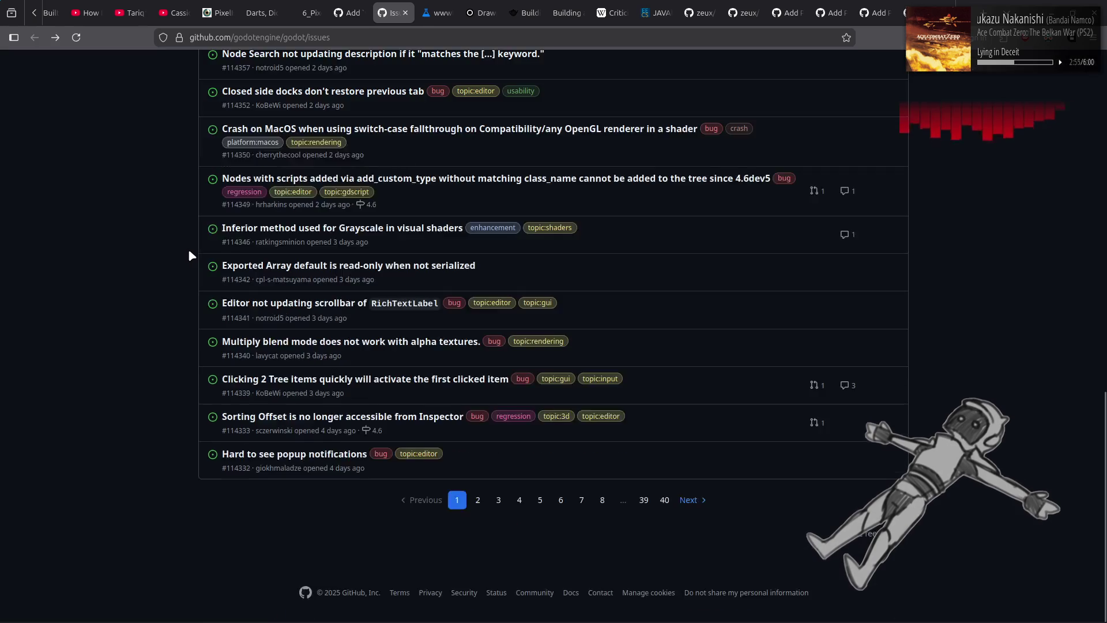
key("alt+Right")
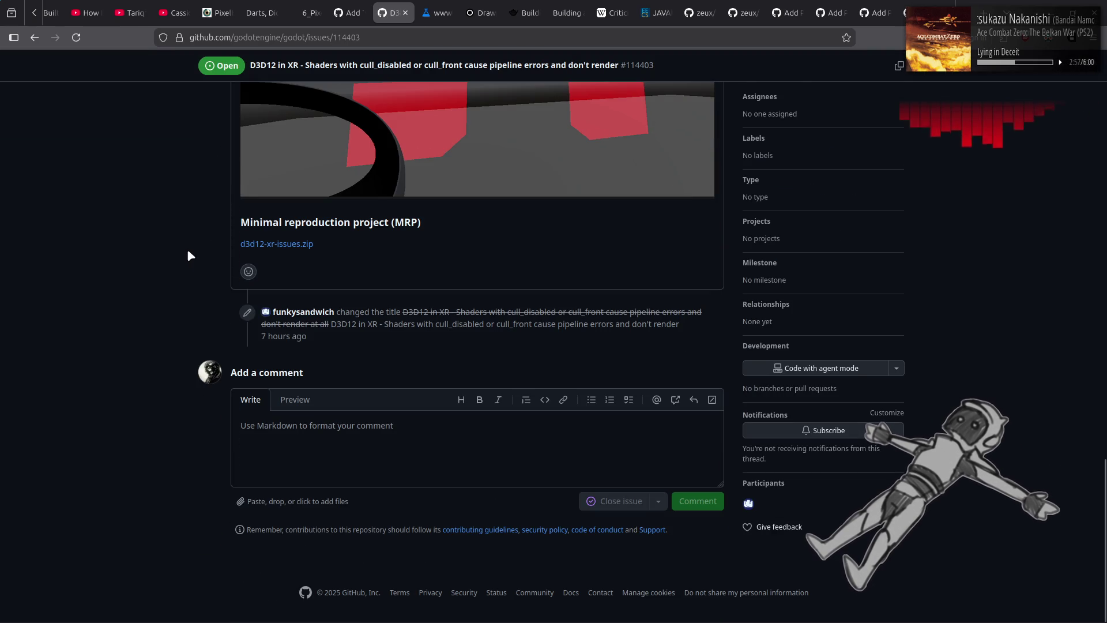
key("alt+Left")
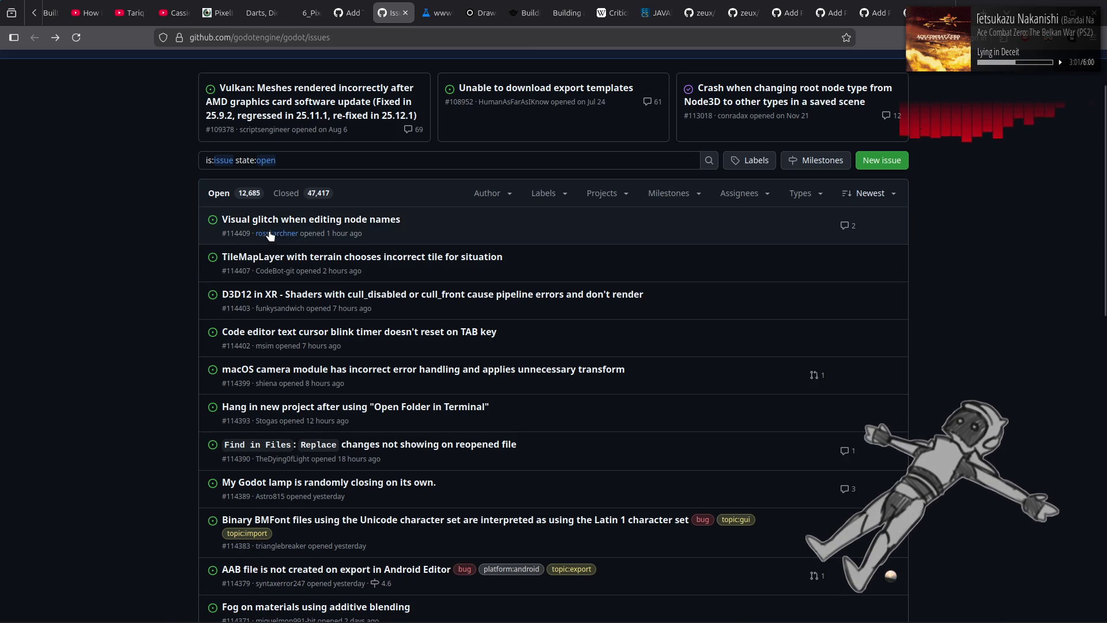
left_click(280, 220)
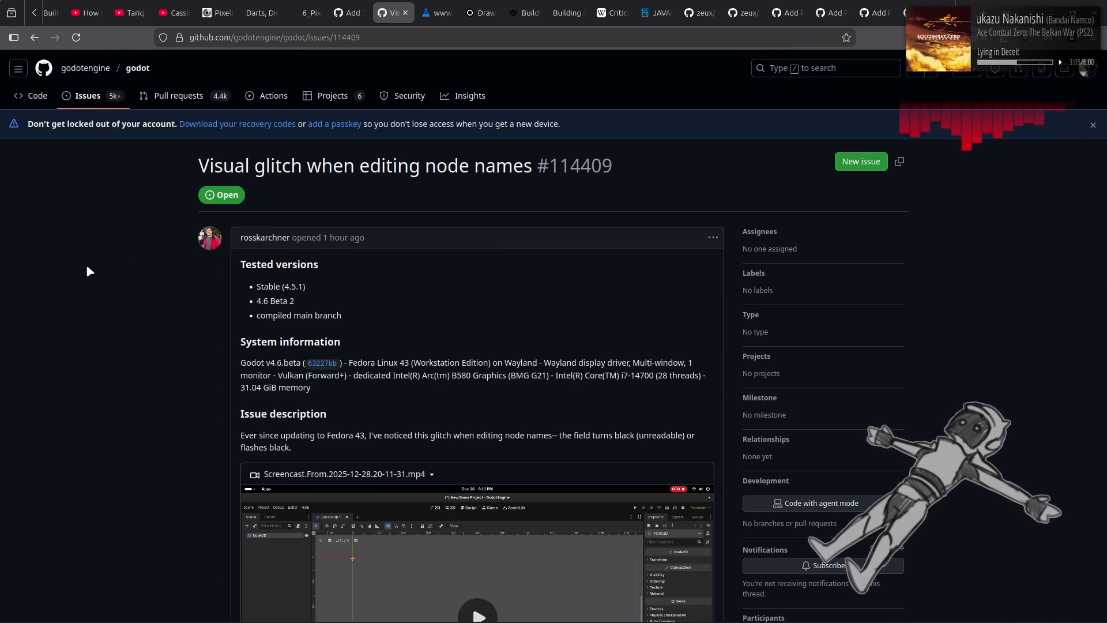
scroll(87, 270, "down", 5)
scroll(116, 260, "down", 5)
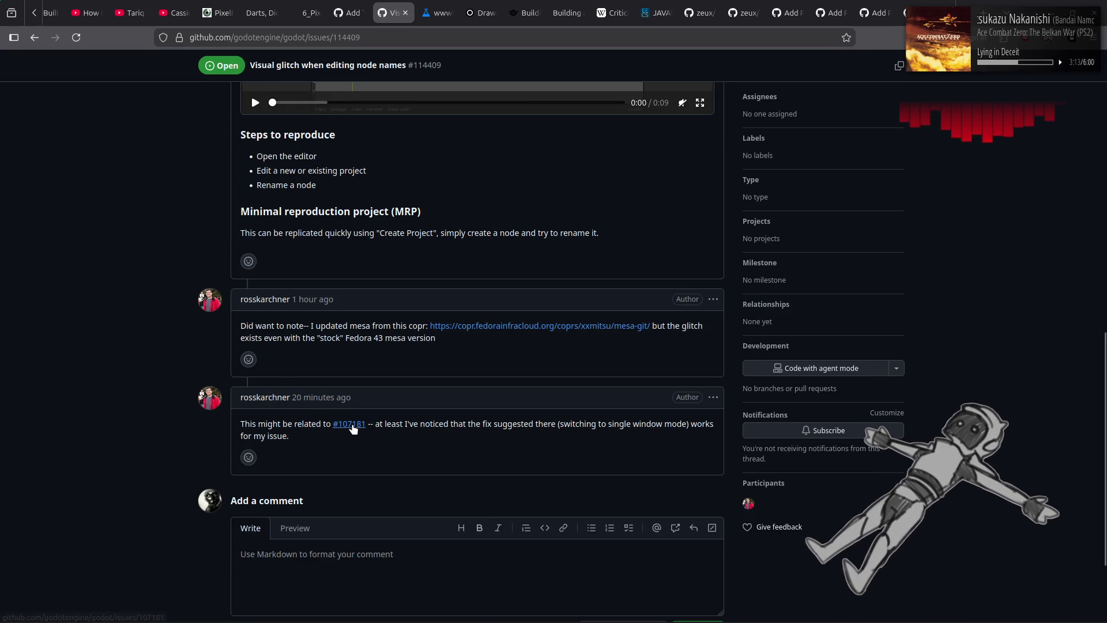
mouse_move(354, 426)
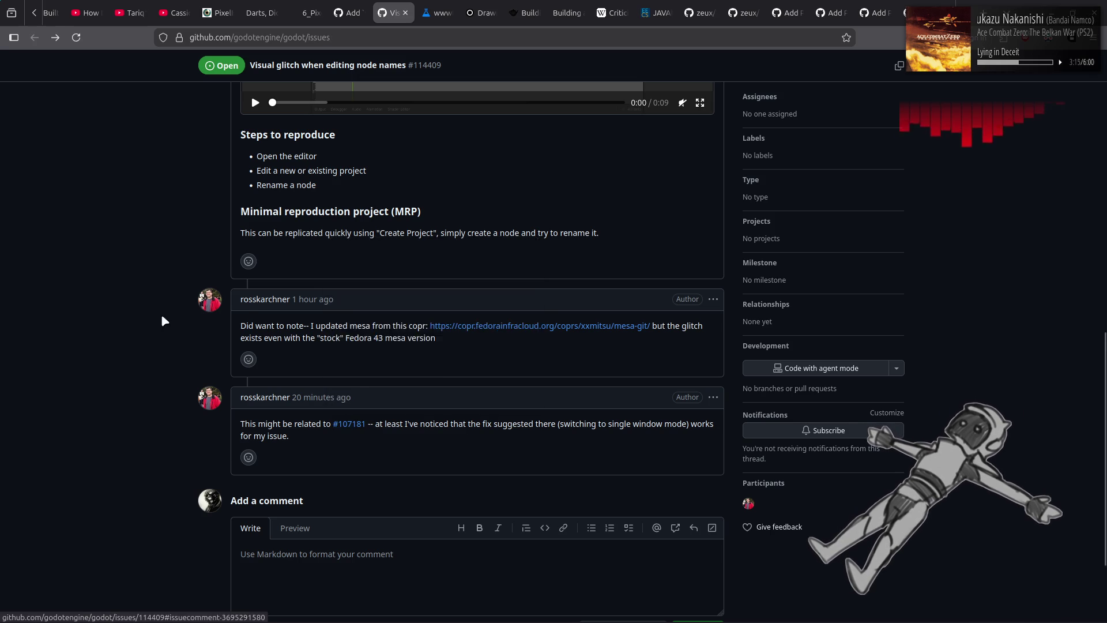
key("alt+Left")
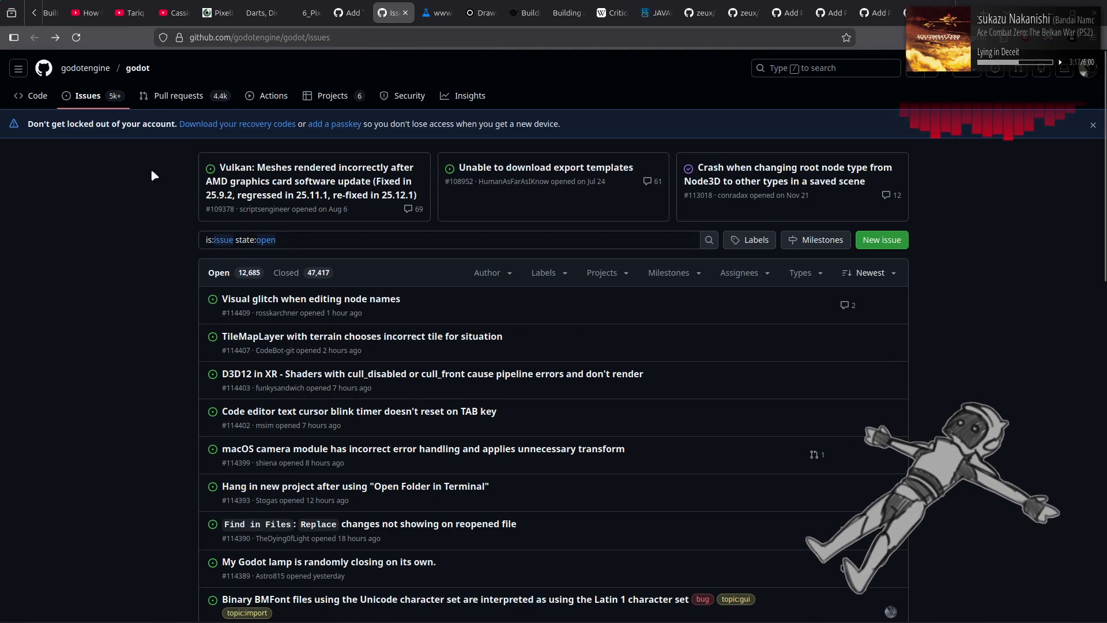
left_click(171, 93)
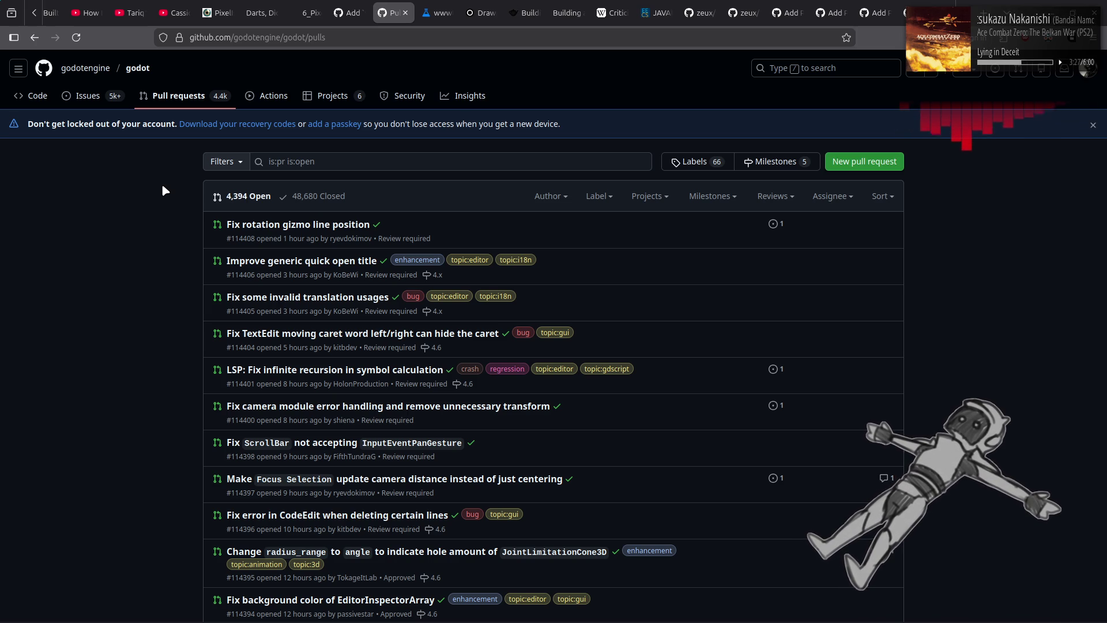
Glance at PR #114405, then review PR #114406's one-line quick open title diff
left_click(275, 297)
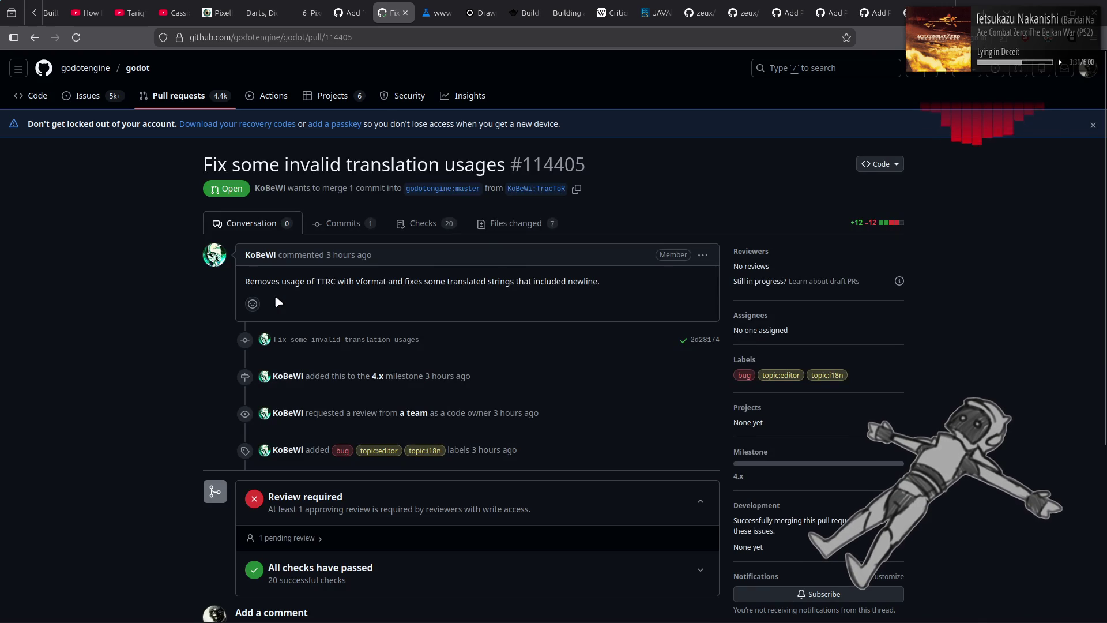
key("alt+Left")
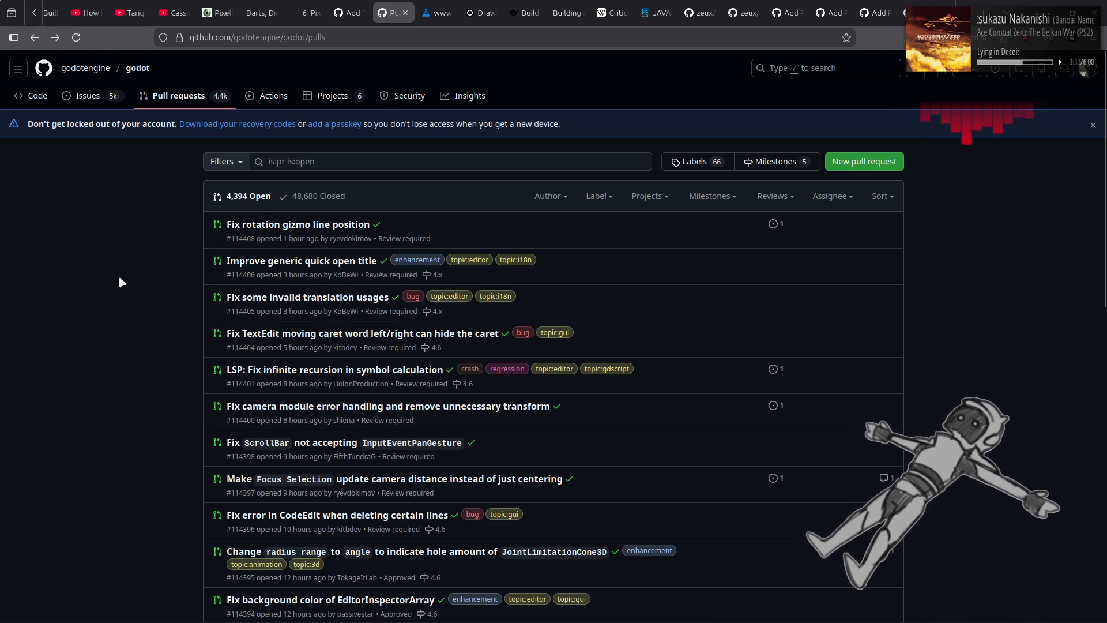
left_click(264, 268)
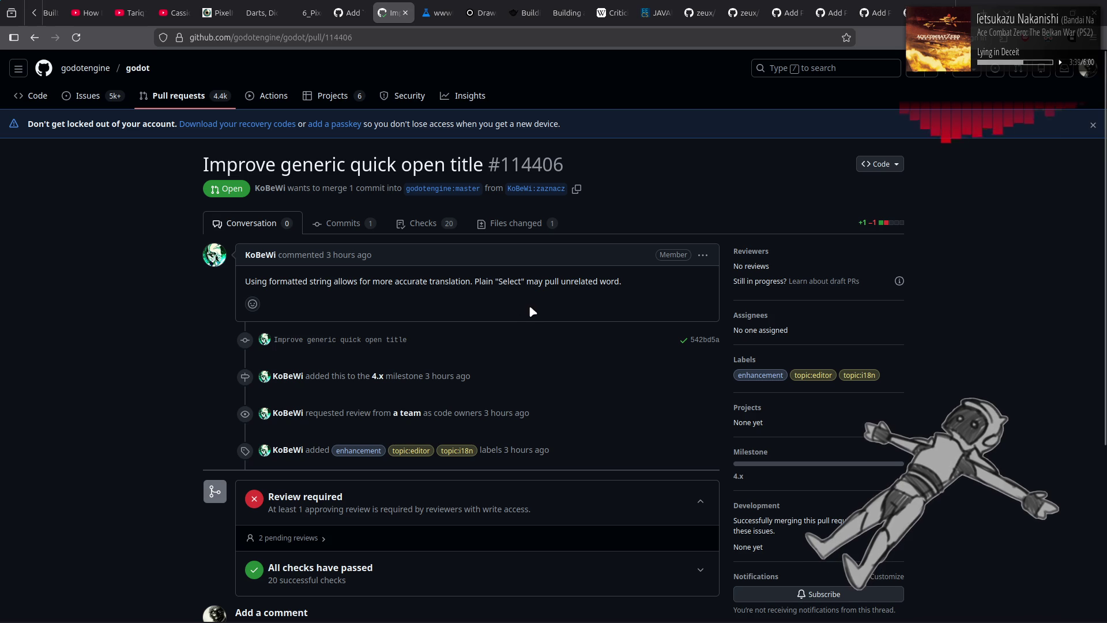
left_click(515, 224)
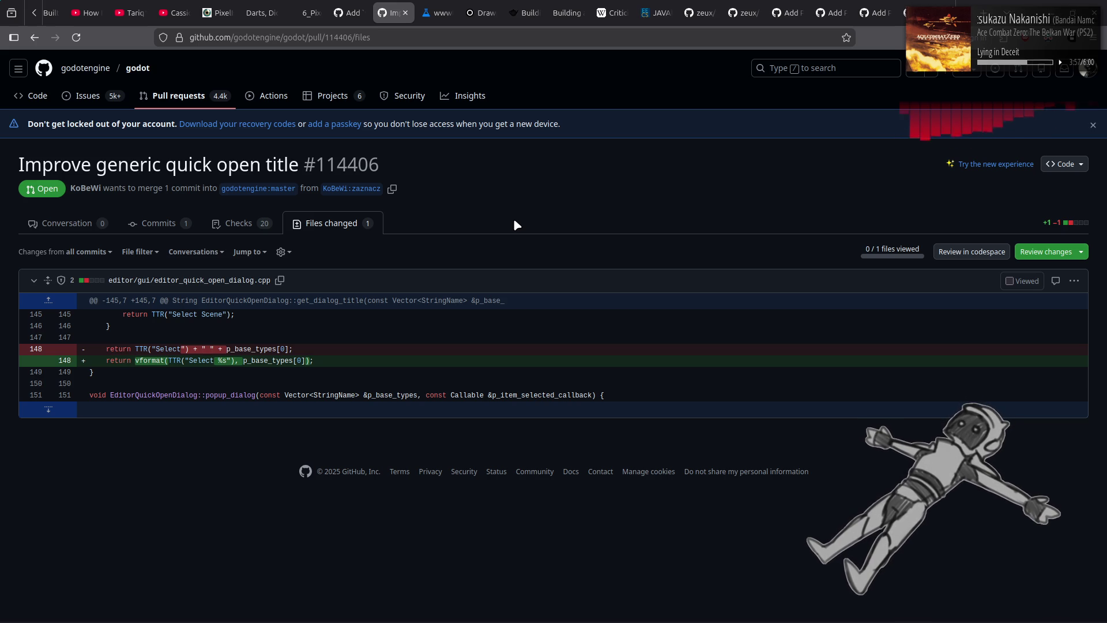
key("alt+Left")
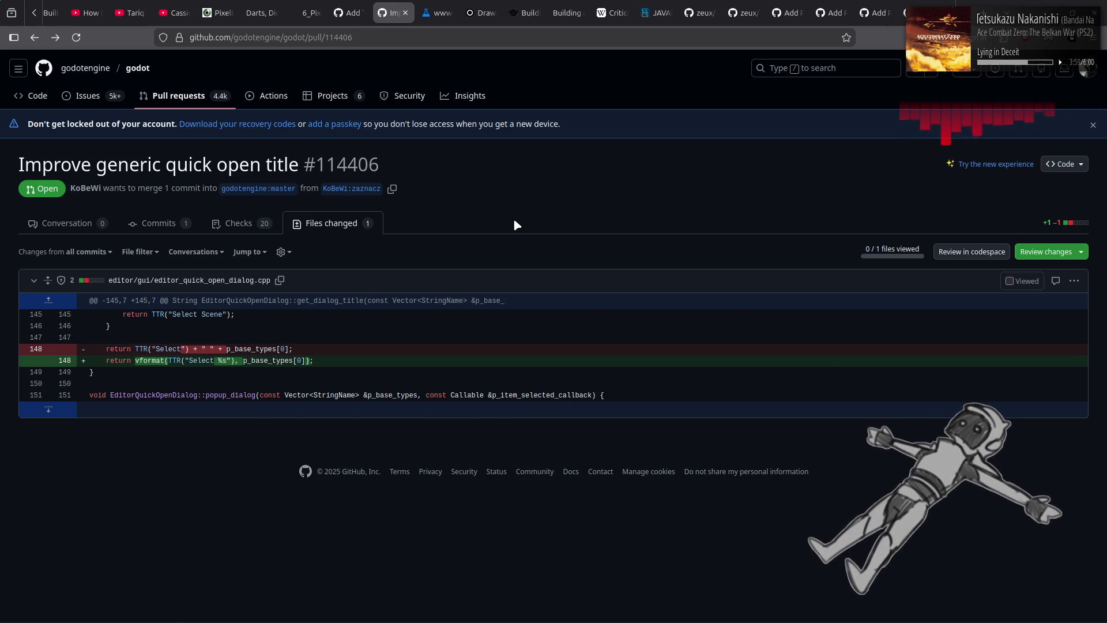
key("alt+Left")
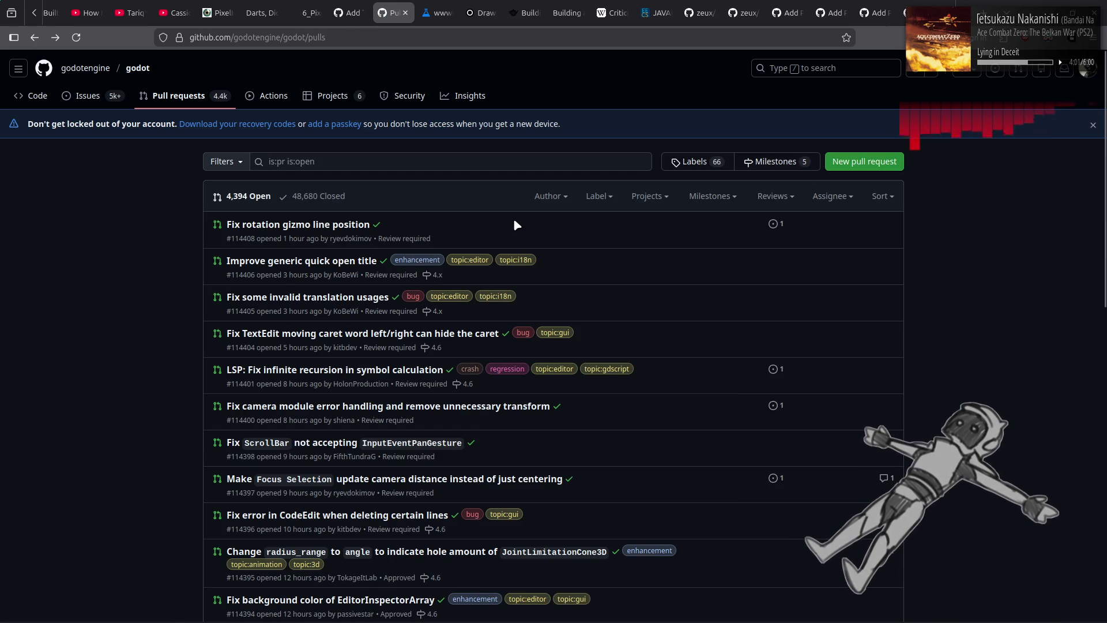
left_click(306, 229)
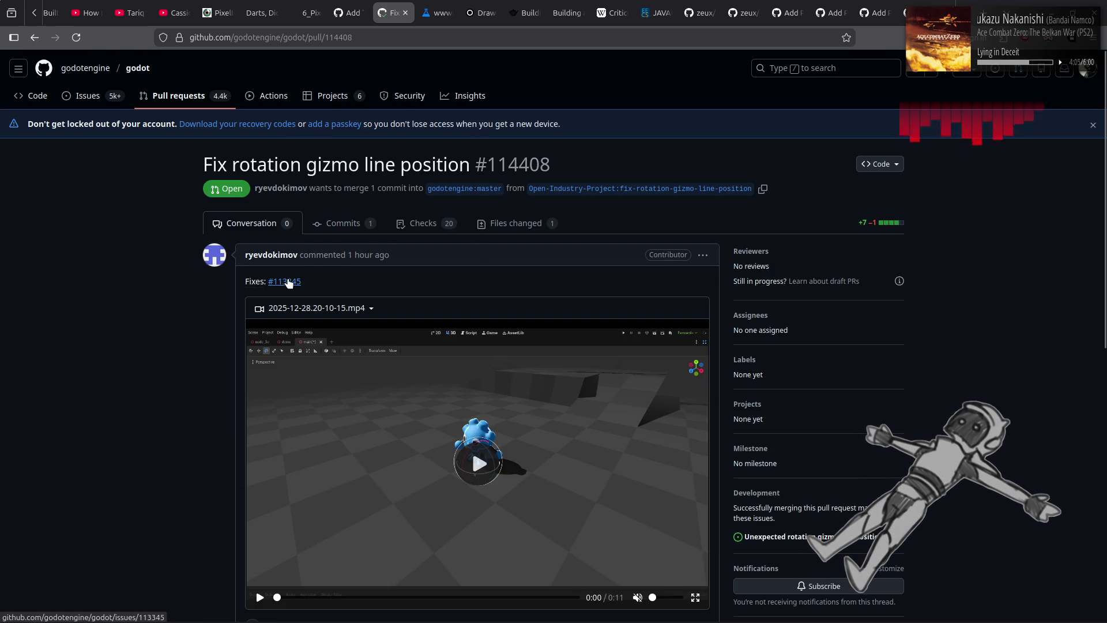
left_click(287, 282)
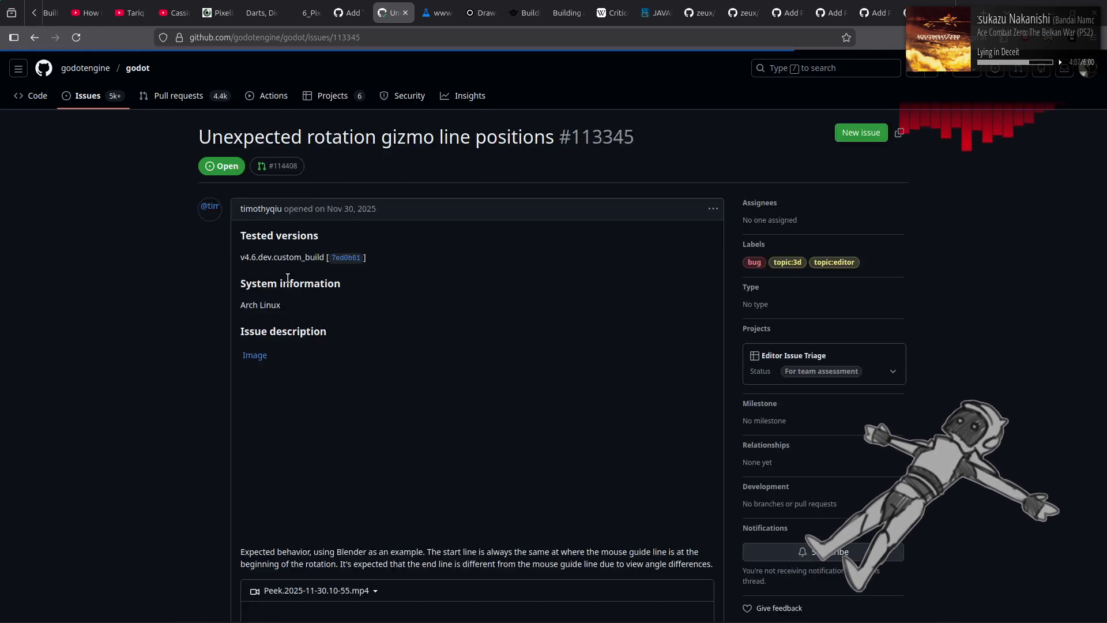
scroll(193, 332, "down", 2)
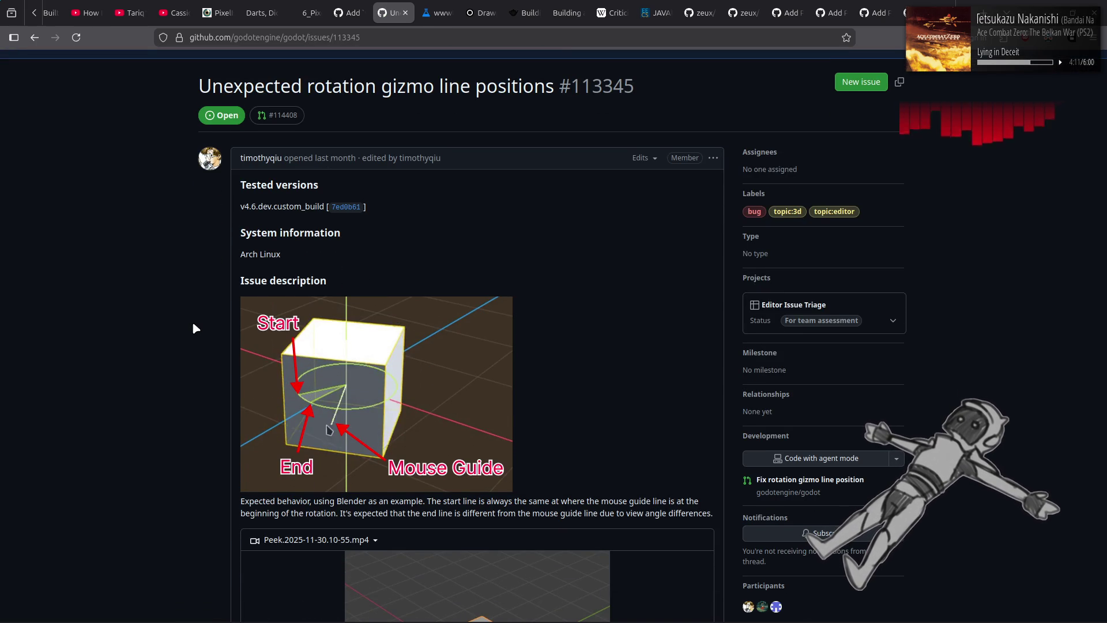
scroll(193, 324, "down", 3)
scroll(193, 324, "down", 2)
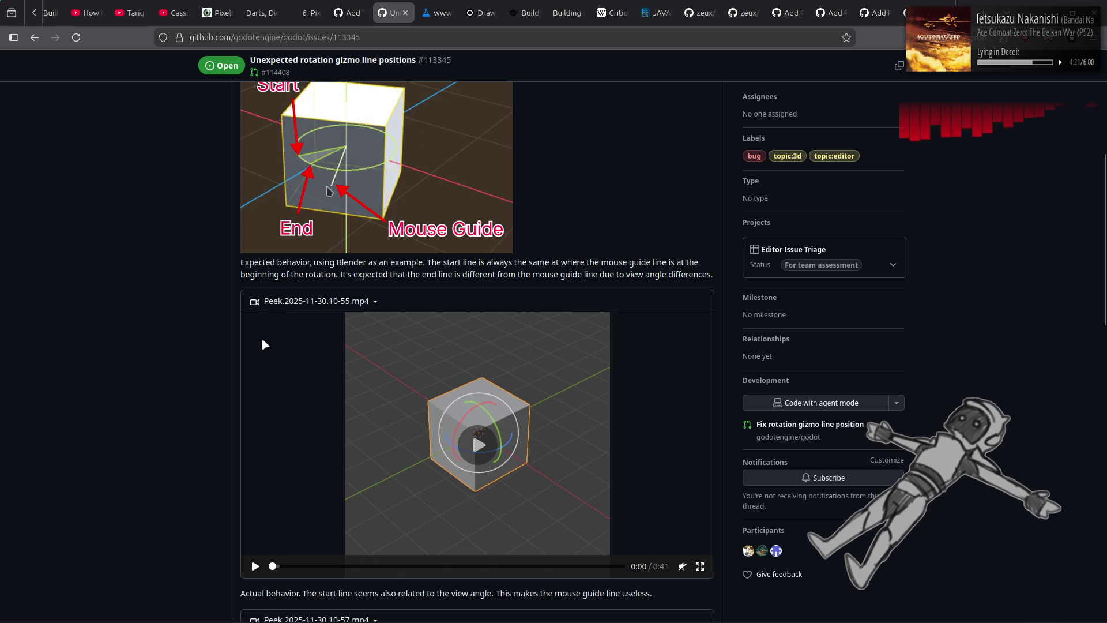
scroll(262, 340, "down", 2)
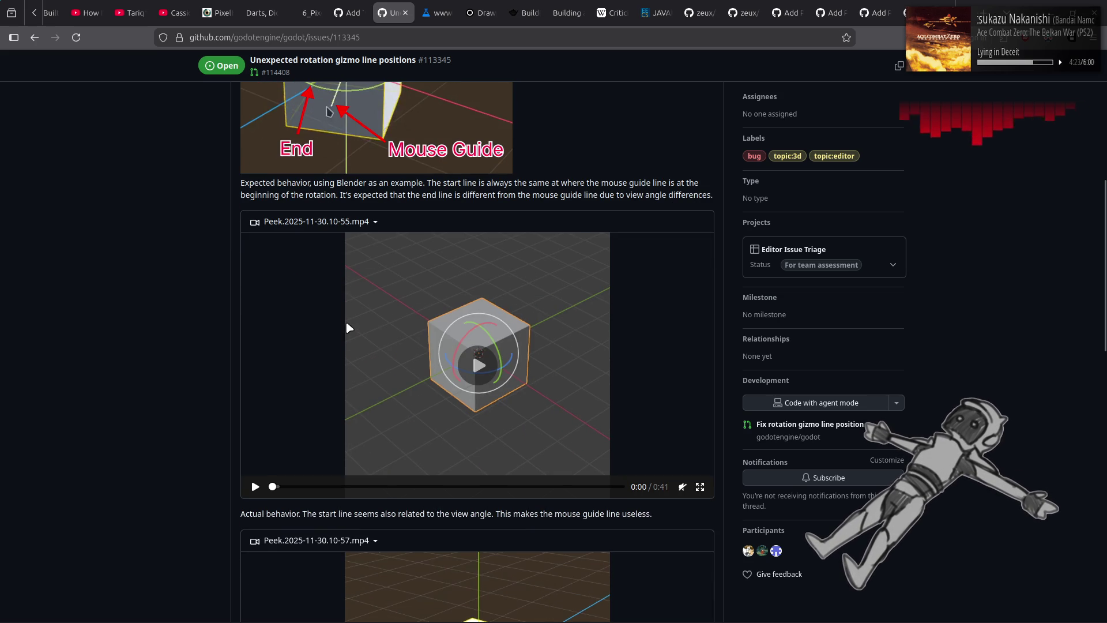
scroll(348, 328, "down", 4)
left_click(476, 219)
scroll(167, 271, "up", 2)
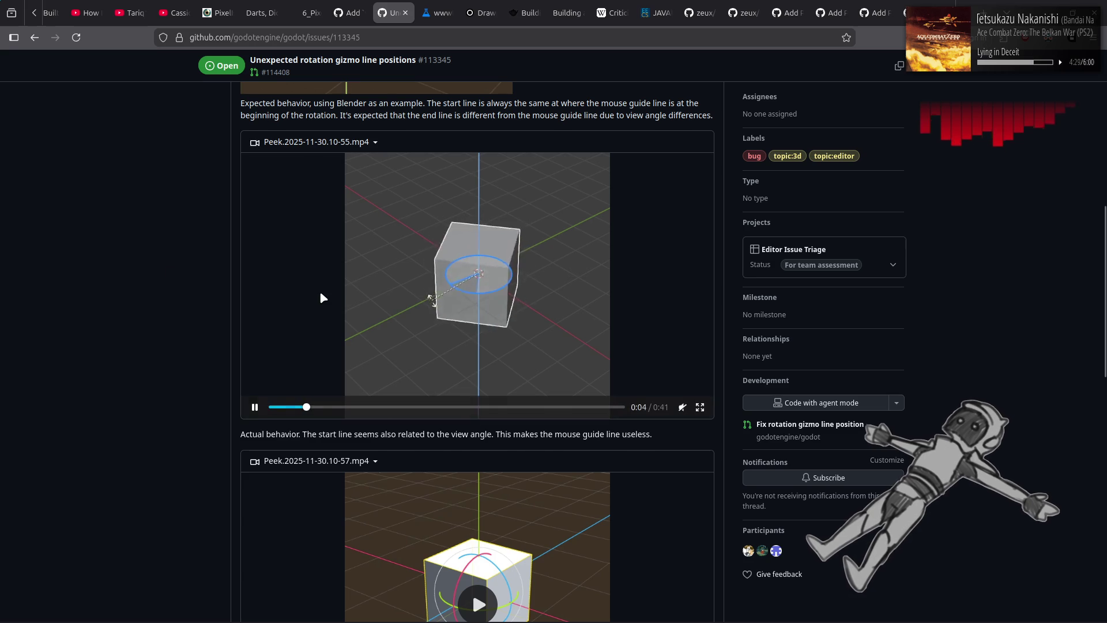
scroll(225, 323, "down", 5)
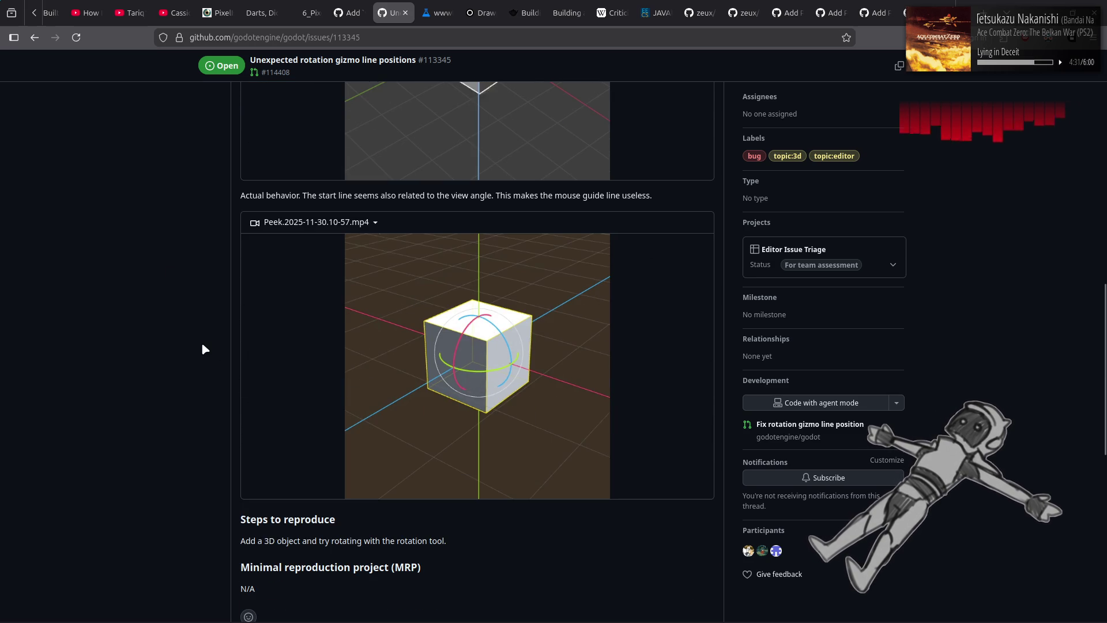
left_click(292, 346)
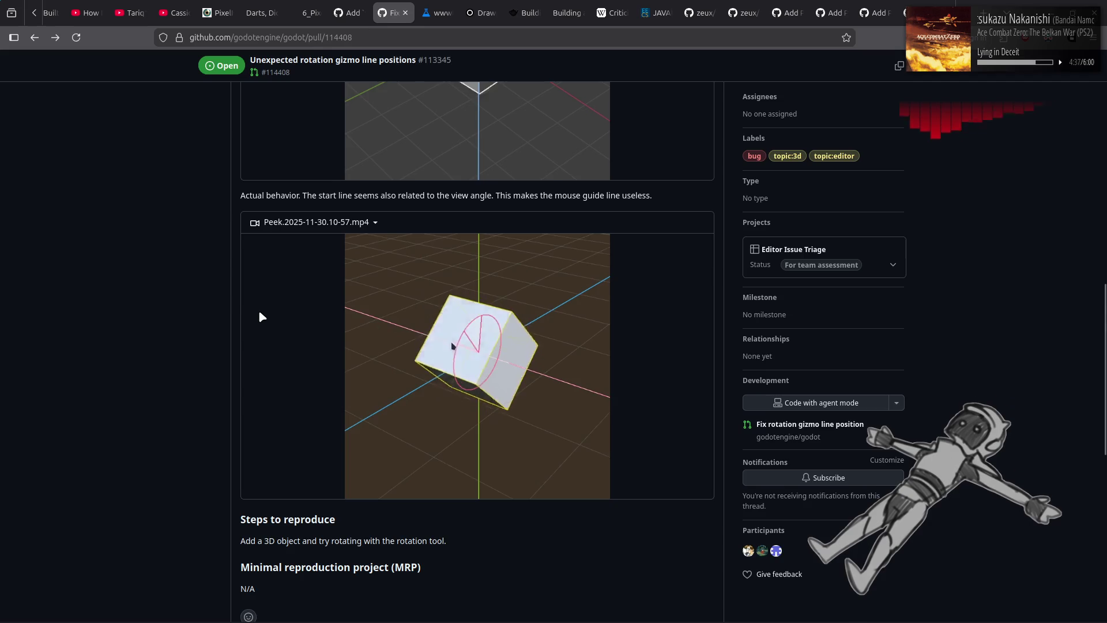
key("alt+Left")
scroll(172, 378, "down", 2)
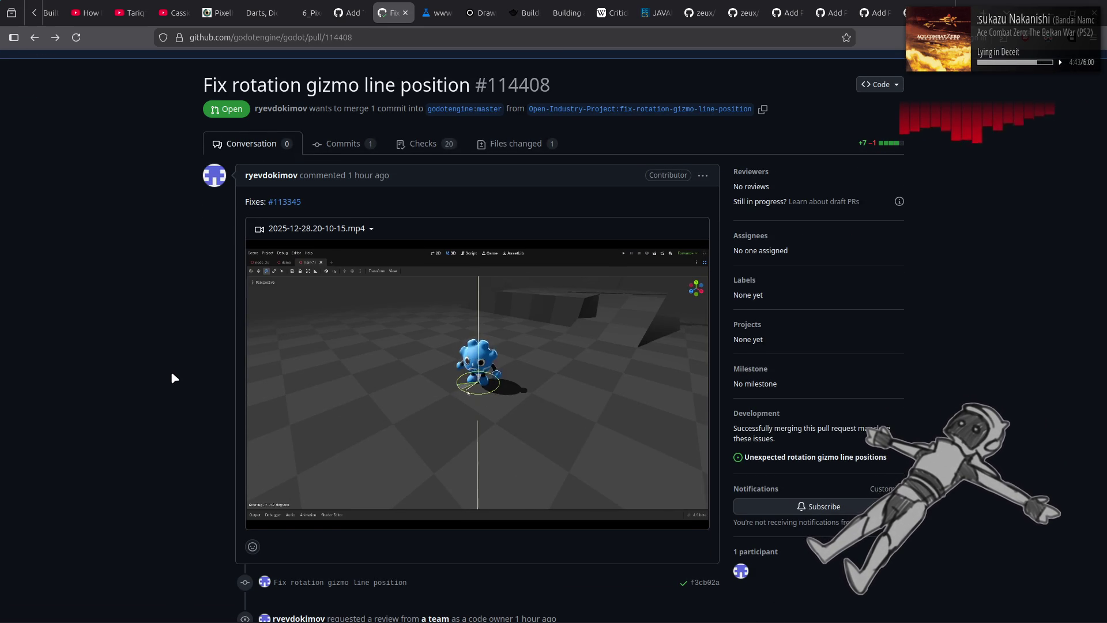
mouse_move(310, 398)
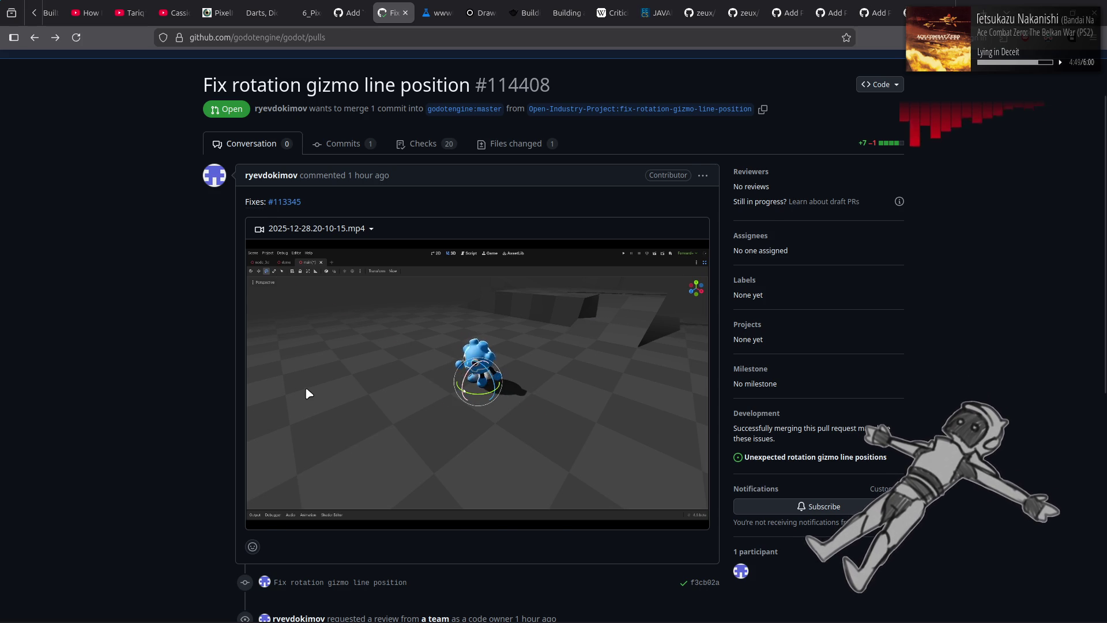
key("alt+Left")
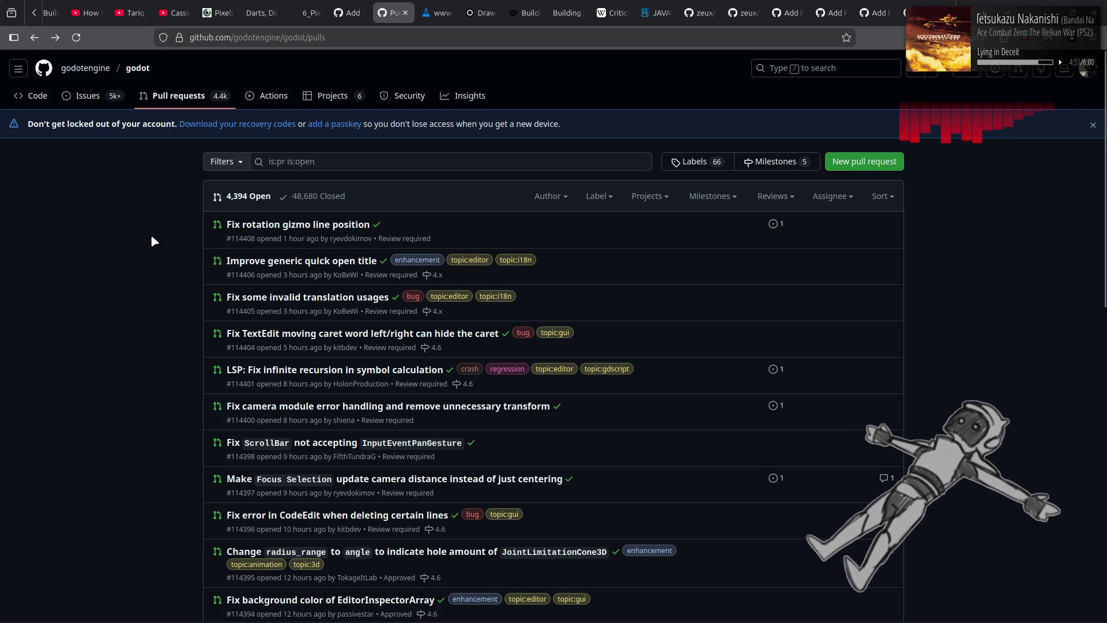
Go to projects.blender.org from the address bar
left_click(407, 38)
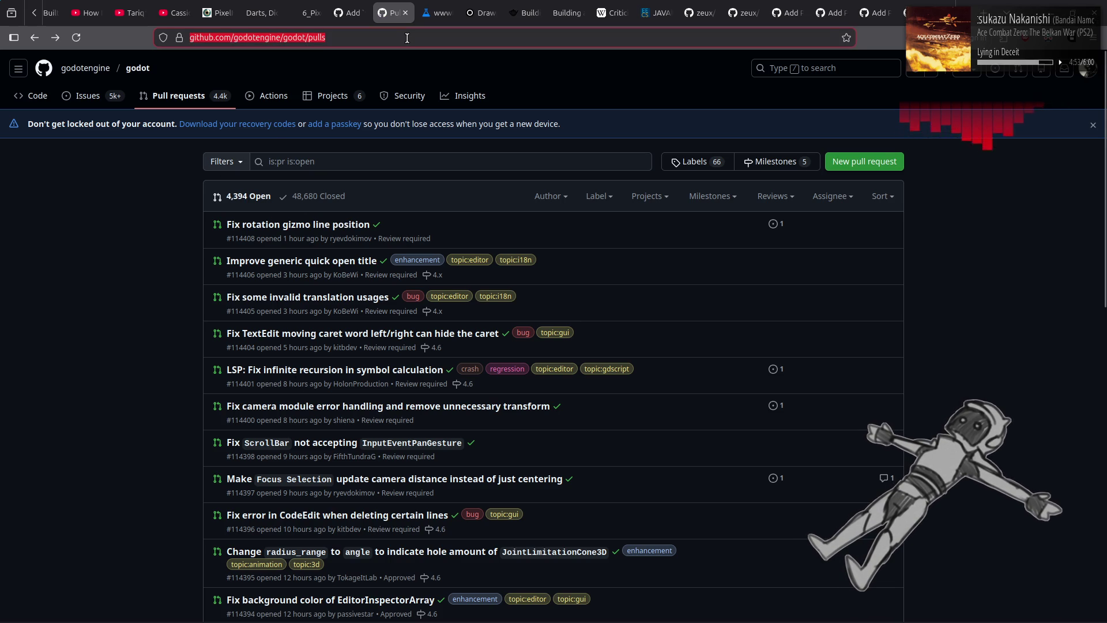
type("projects.blender.org")
key("Return")
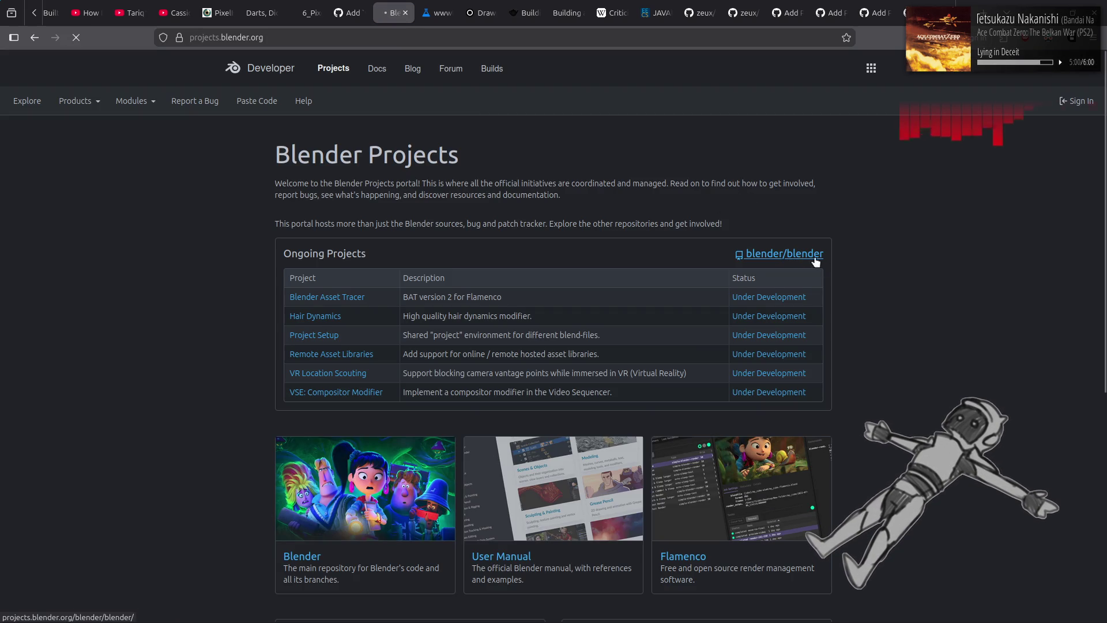
From blender/blender's pull requests, open #152182, the blur filter kernel math refactor
left_click(815, 261)
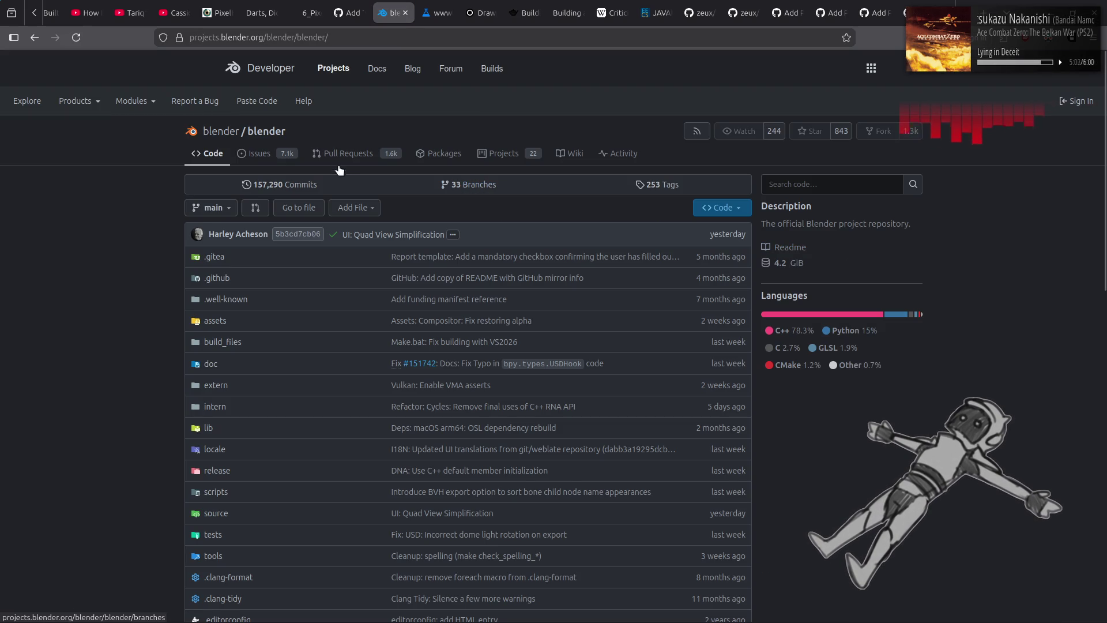
left_click(333, 153)
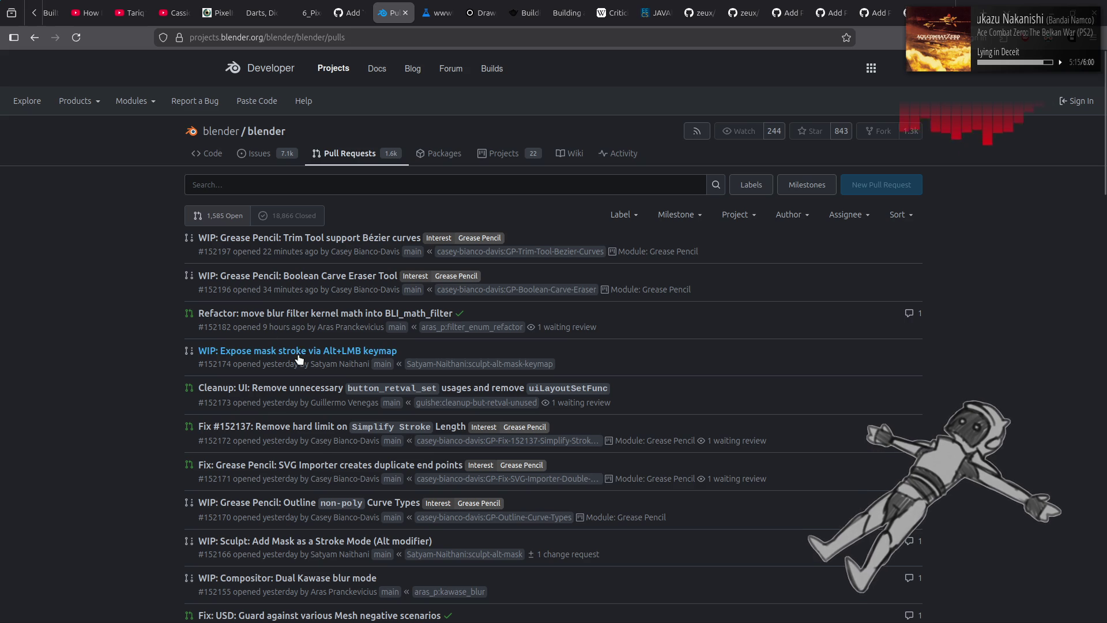
left_click(287, 316)
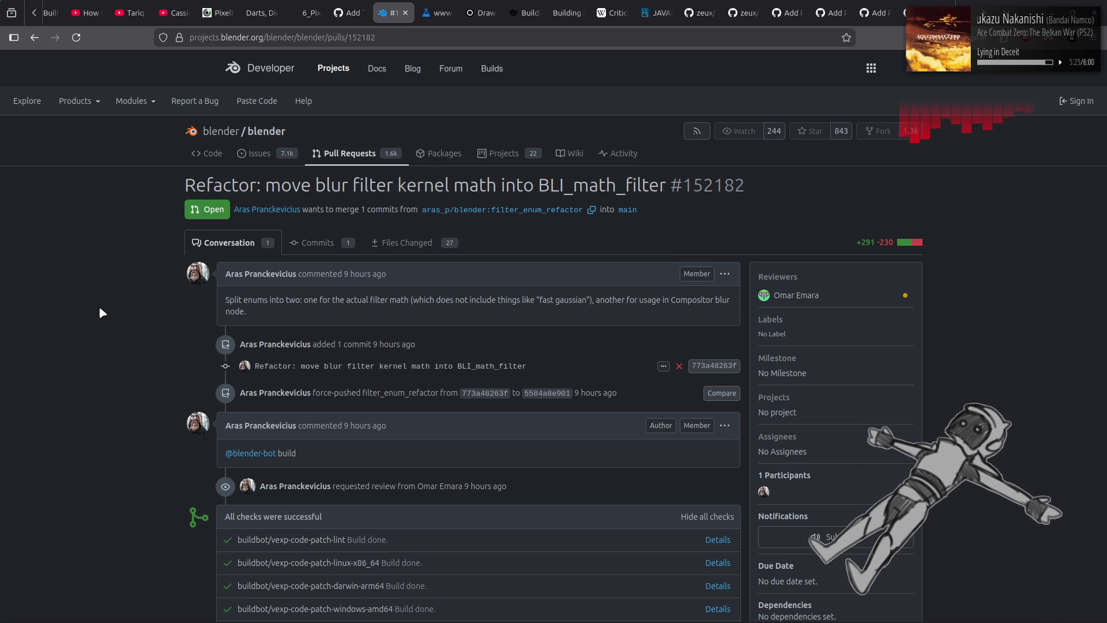
left_click(429, 242)
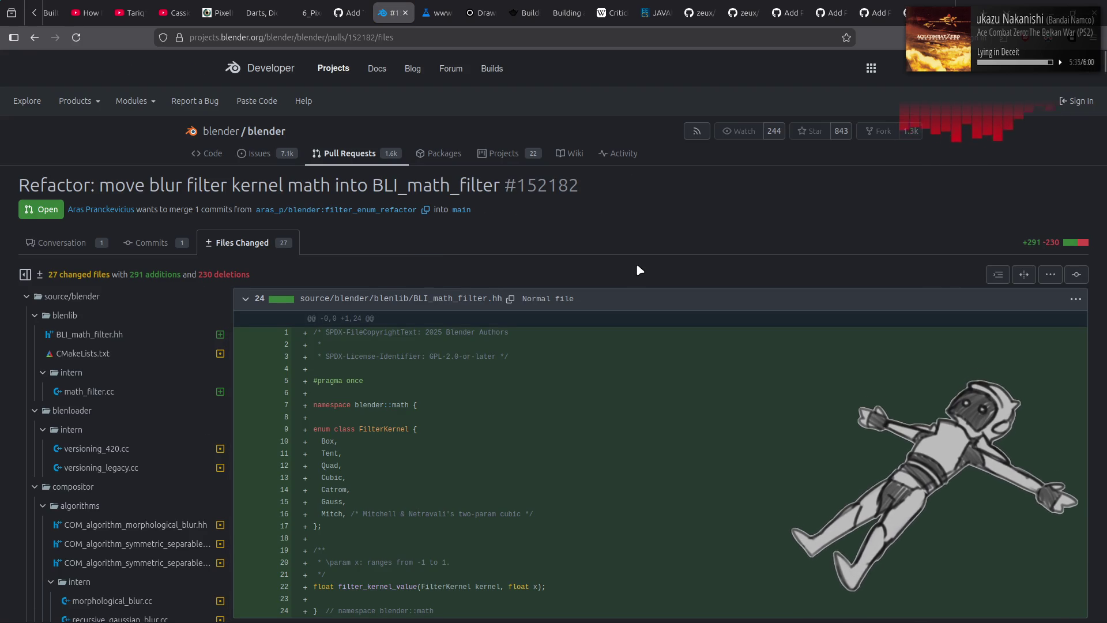
Highlight the Cubic, Gauss and Catrom entries of the FilterKernel enum in BLI_math_filter.hh
scroll(638, 268, "down", 2)
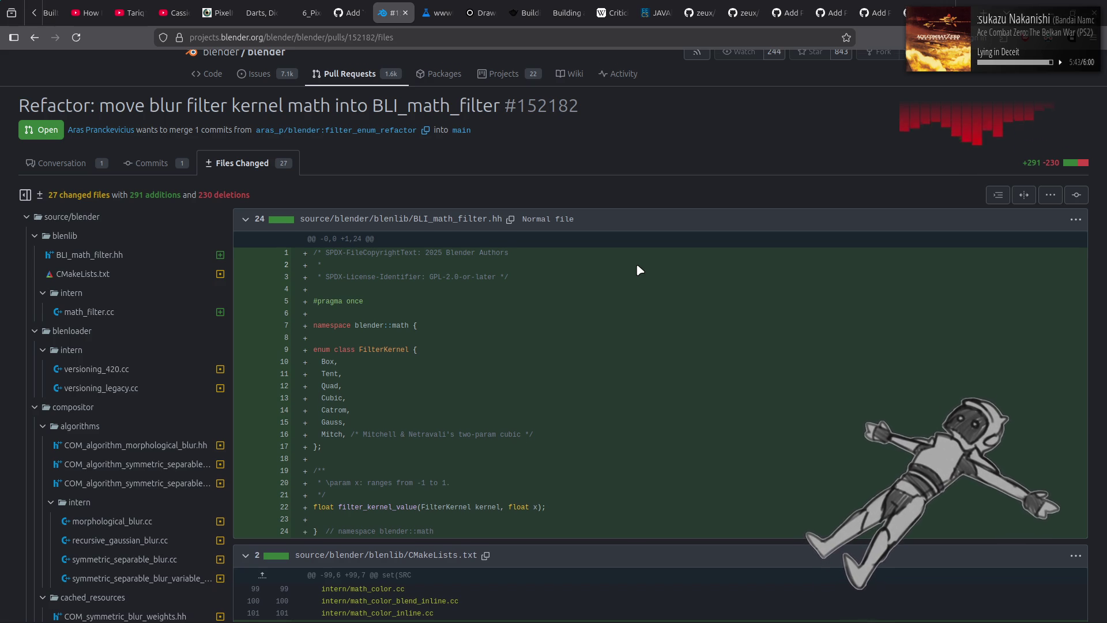
scroll(637, 270, "down", 4)
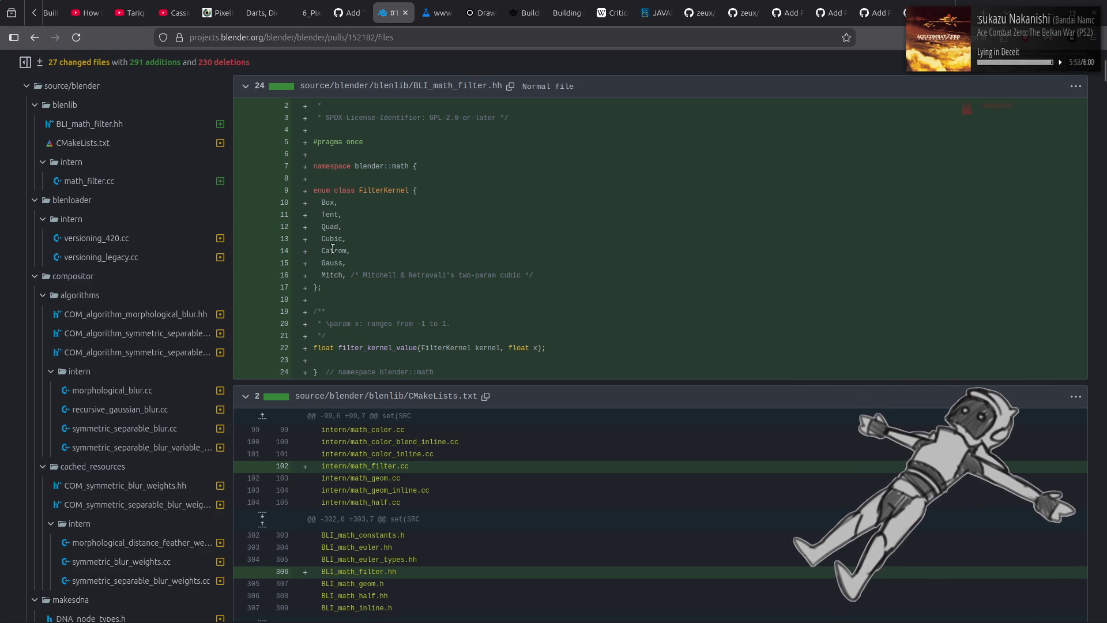
mouse_move(321, 241)
left_mouse_down()
mouse_move(349, 244)
mouse_move(314, 239)
mouse_move(363, 276)
left_mouse_up()
left_click(394, 226)
left_click_drag(321, 239, 347, 240)
left_click(373, 246)
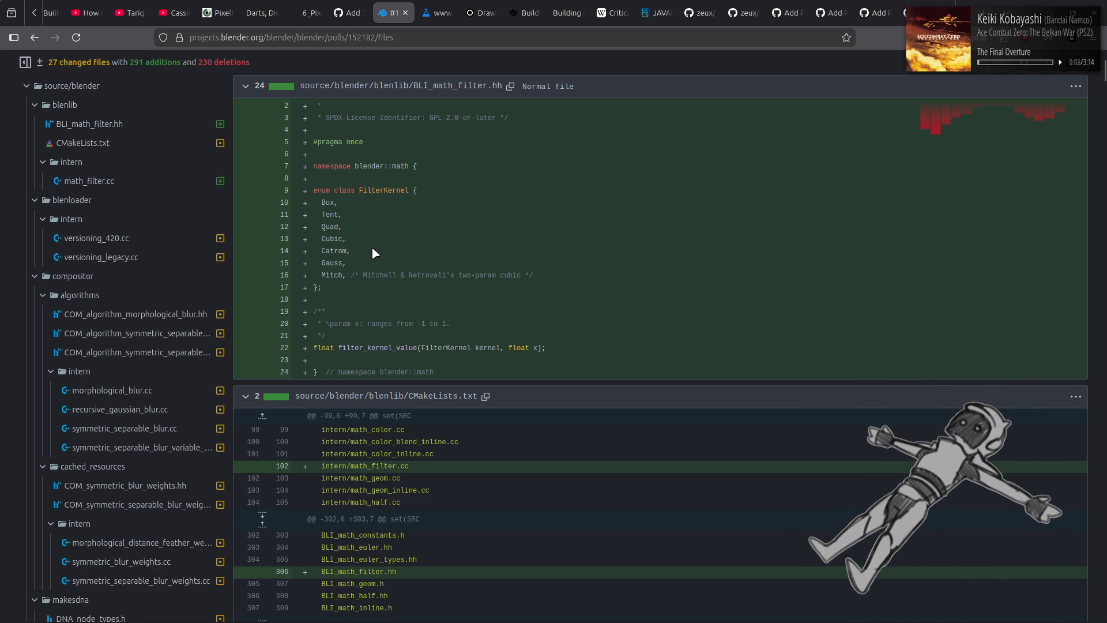
left_click_drag(322, 261, 365, 264)
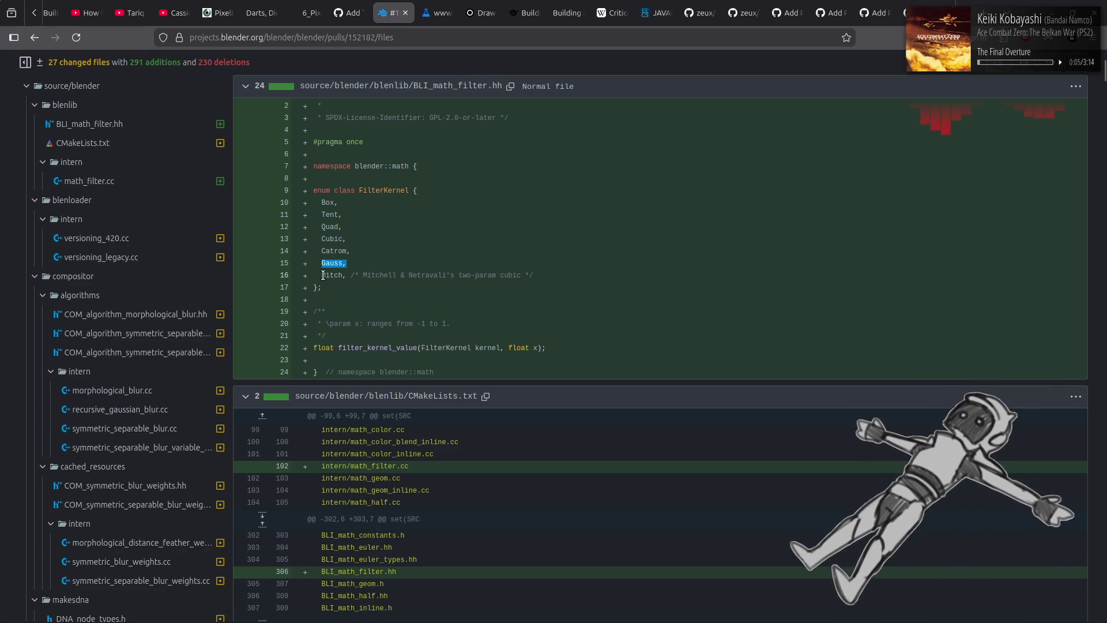
left_click(344, 273)
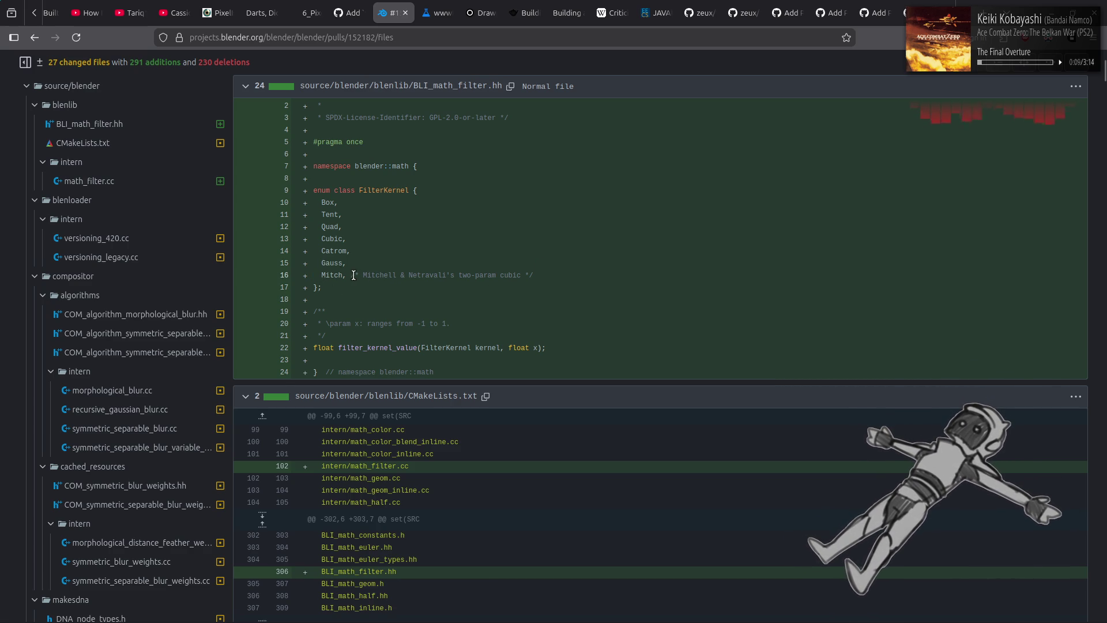
left_click_drag(321, 263, 340, 264)
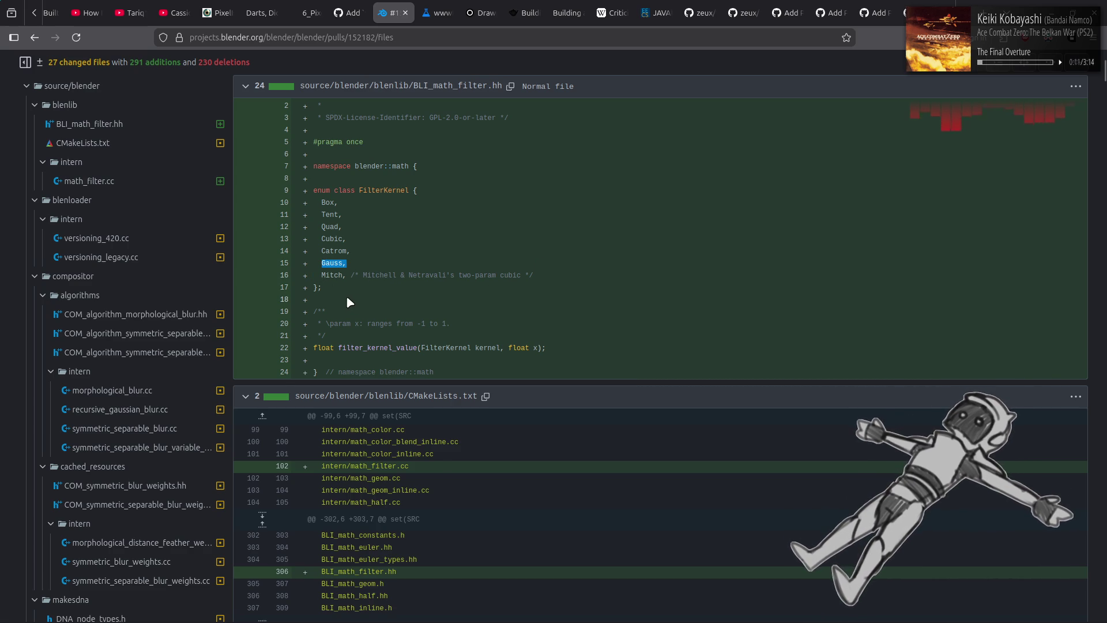
left_click_drag(321, 239, 453, 281)
left_click(492, 249)
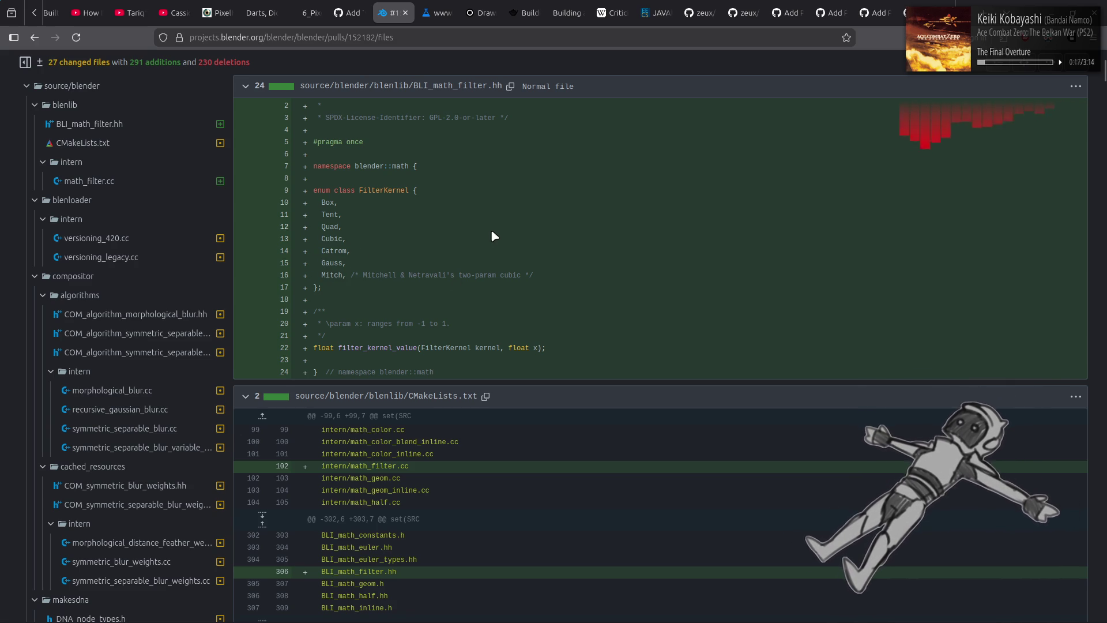
Scroll through the diff down to the filter functions in math_filter.cc
scroll(490, 230, "down", 7)
scroll(491, 229, "down", 2)
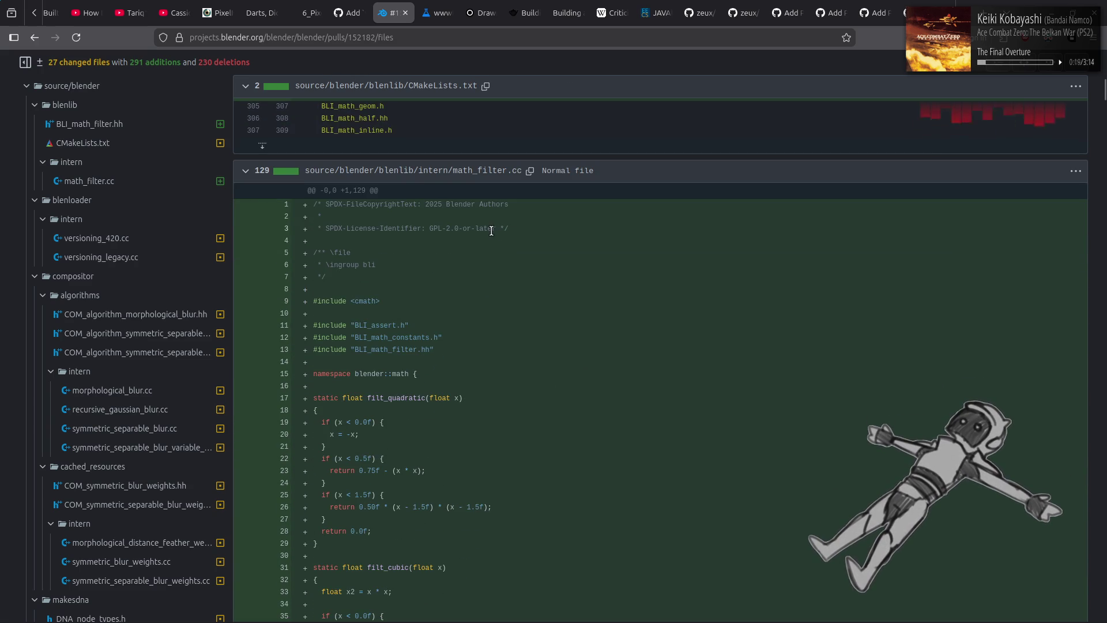
scroll(713, 339, "down", 5)
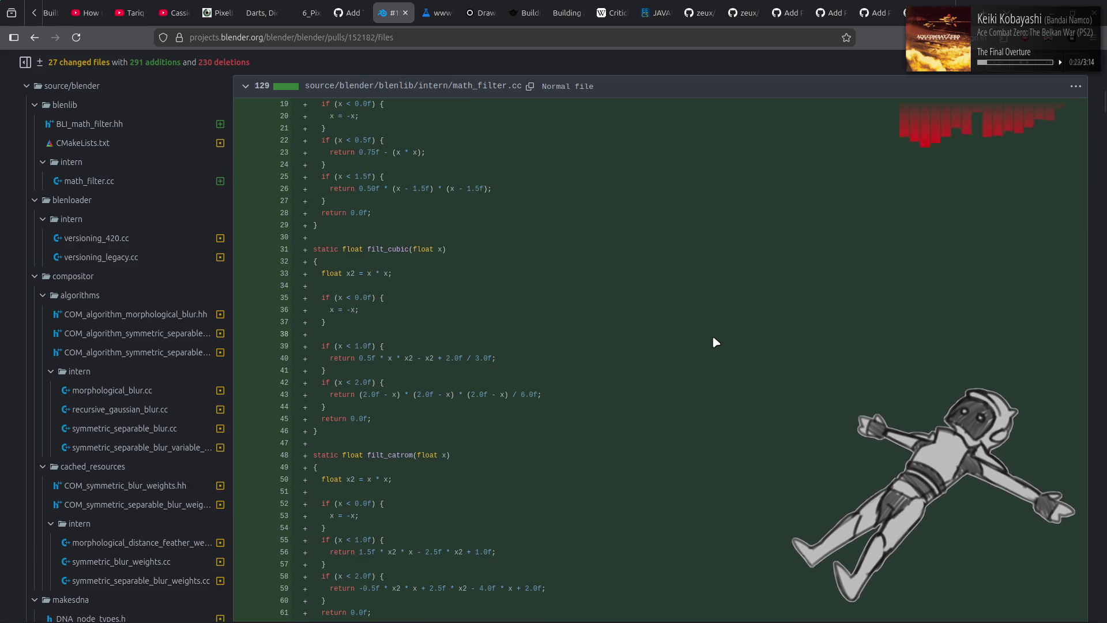
scroll(713, 338, "down", 2)
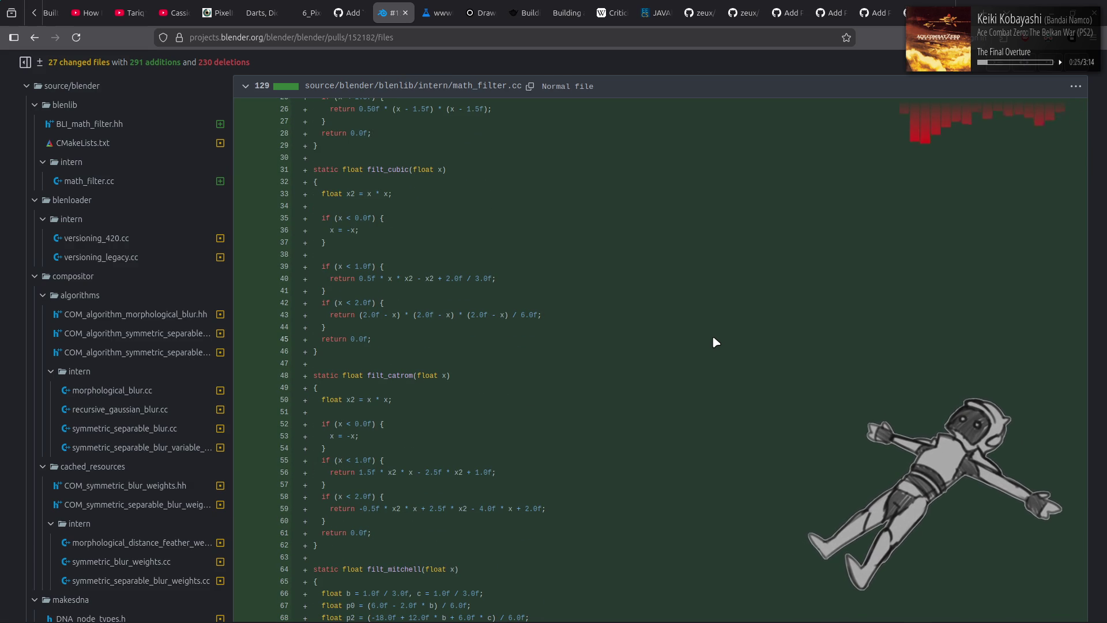
scroll(714, 338, "down", 4)
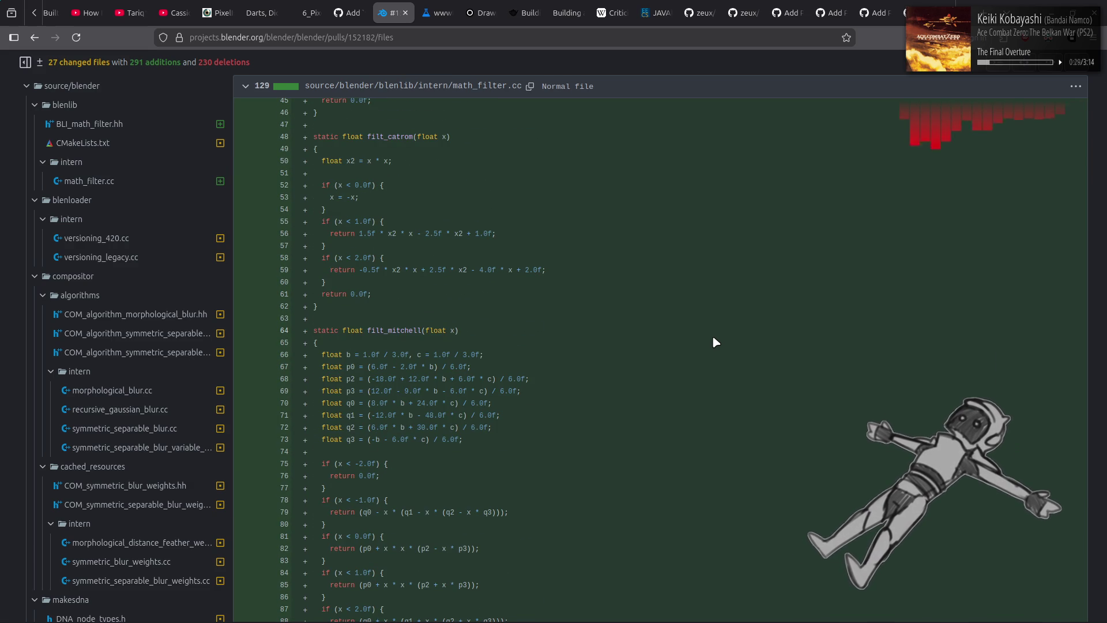
scroll(713, 338, "up", 4)
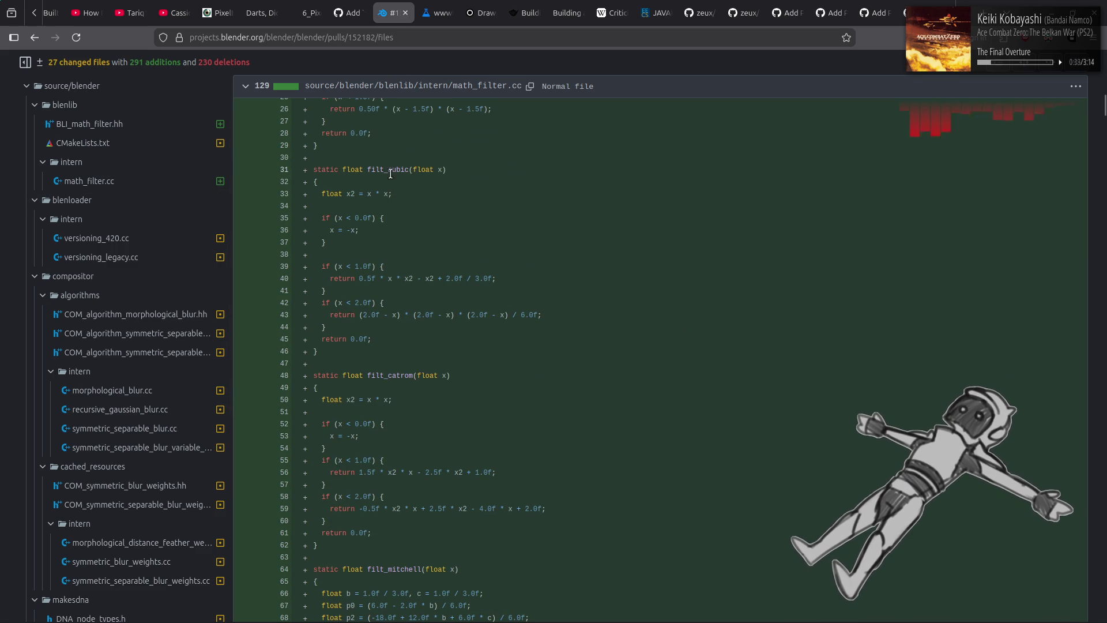
scroll(407, 164, "down", 2)
scroll(407, 164, "up", 2)
scroll(402, 407, "down", 3)
scroll(402, 410, "down", 4)
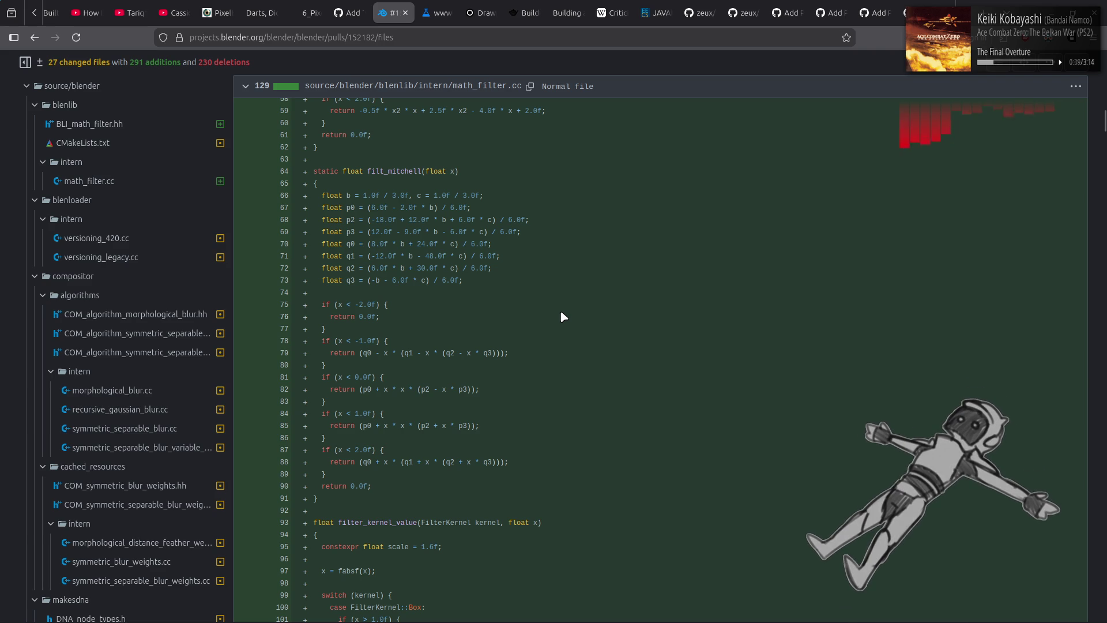
scroll(560, 312, "up", 2)
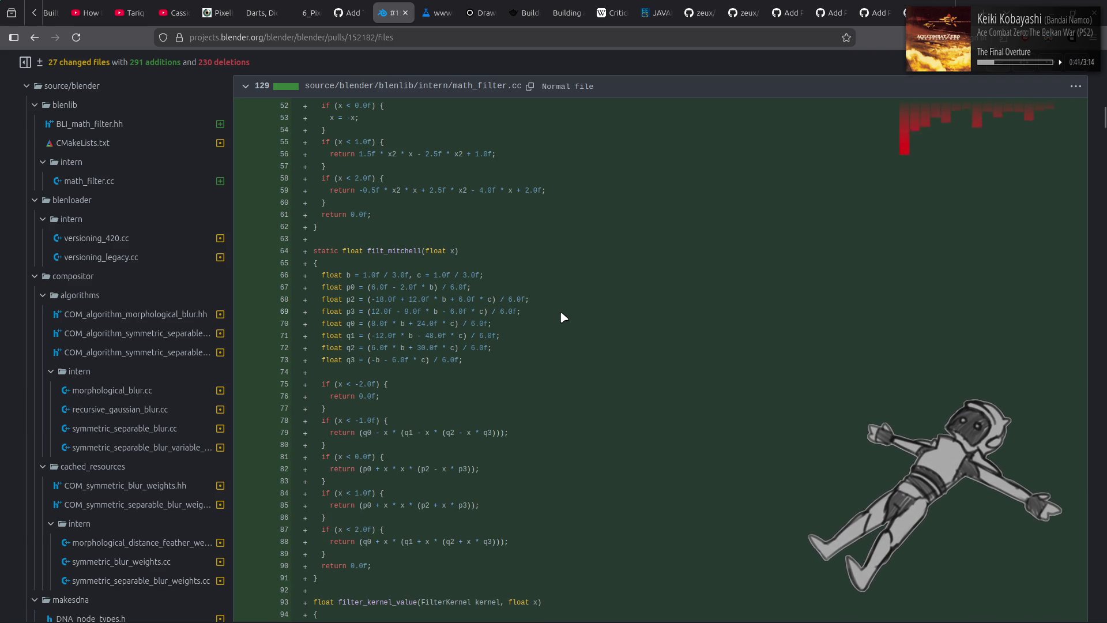
scroll(584, 430, "up", 2)
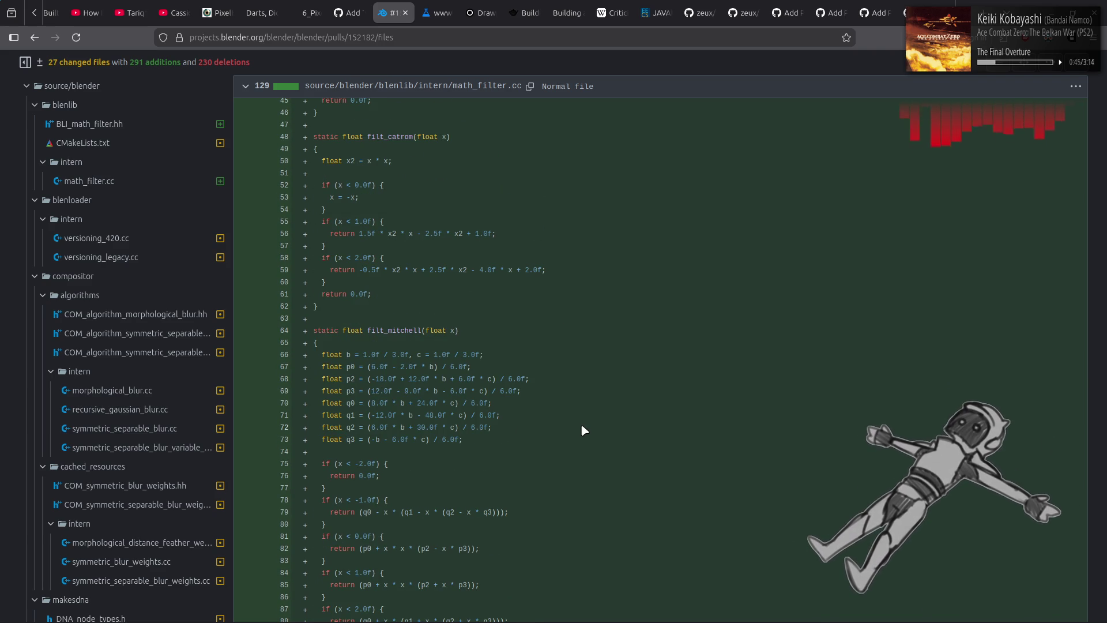
scroll(584, 430, "up", 2)
scroll(583, 430, "up", 4)
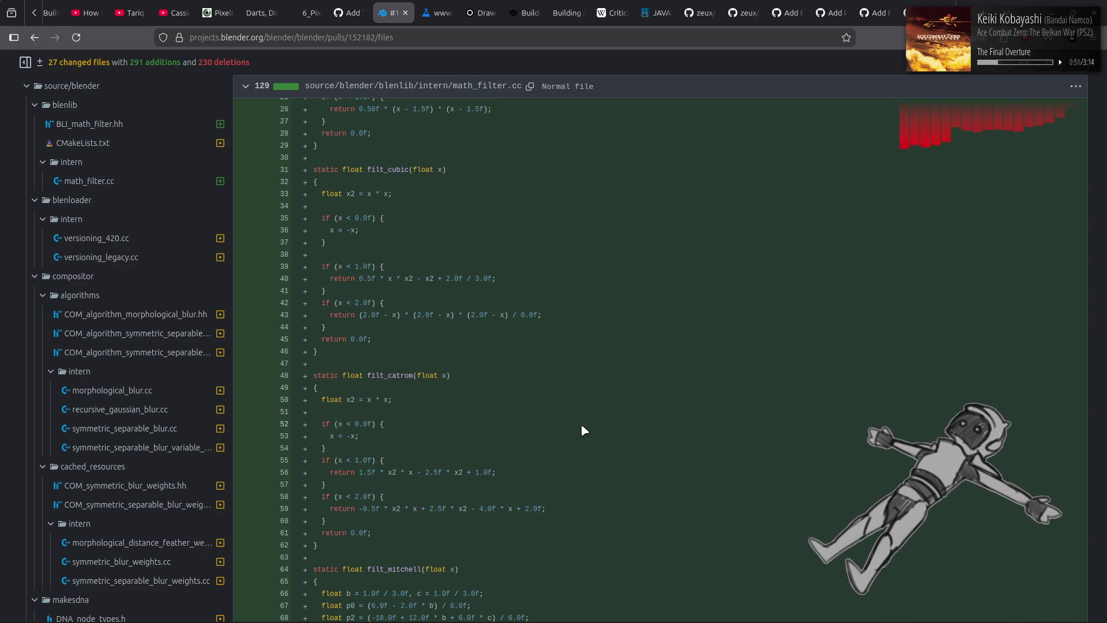
scroll(582, 430, "down", 10)
scroll(524, 330, "up", 10)
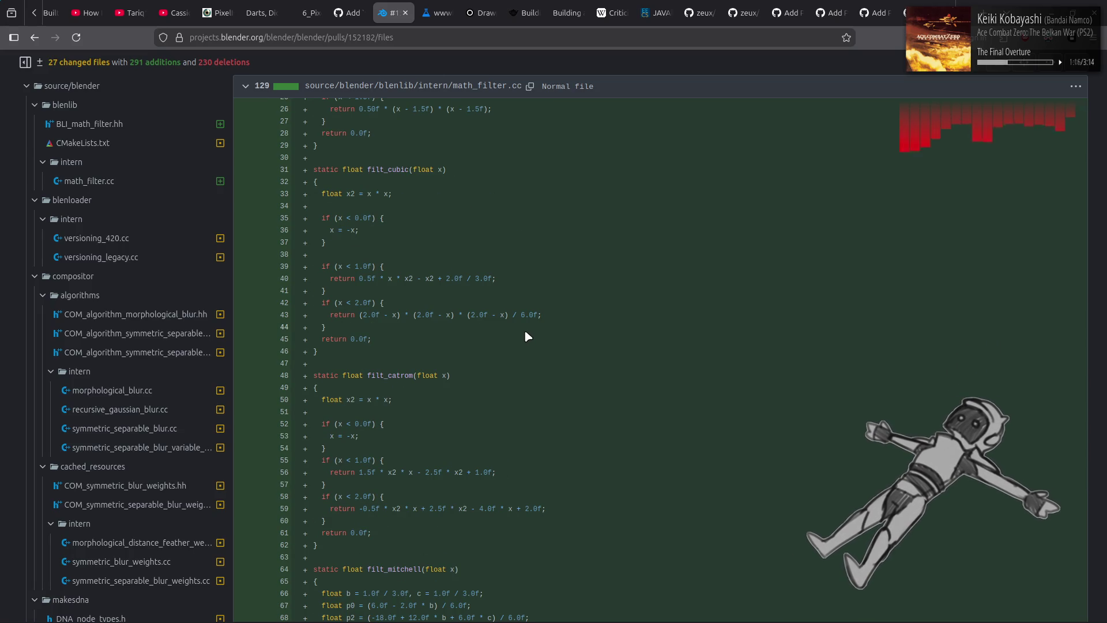
Highlight and study the filt_cubic and filt_catrom code blocks in math_filter.cc
left_click_drag(361, 451, 314, 182)
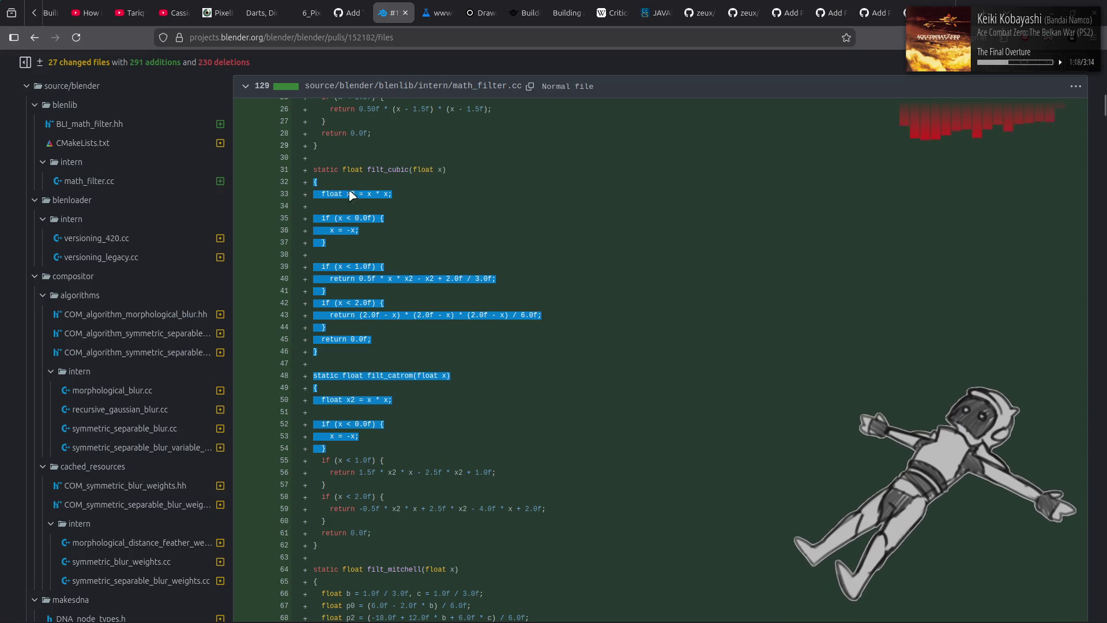
left_click(475, 376)
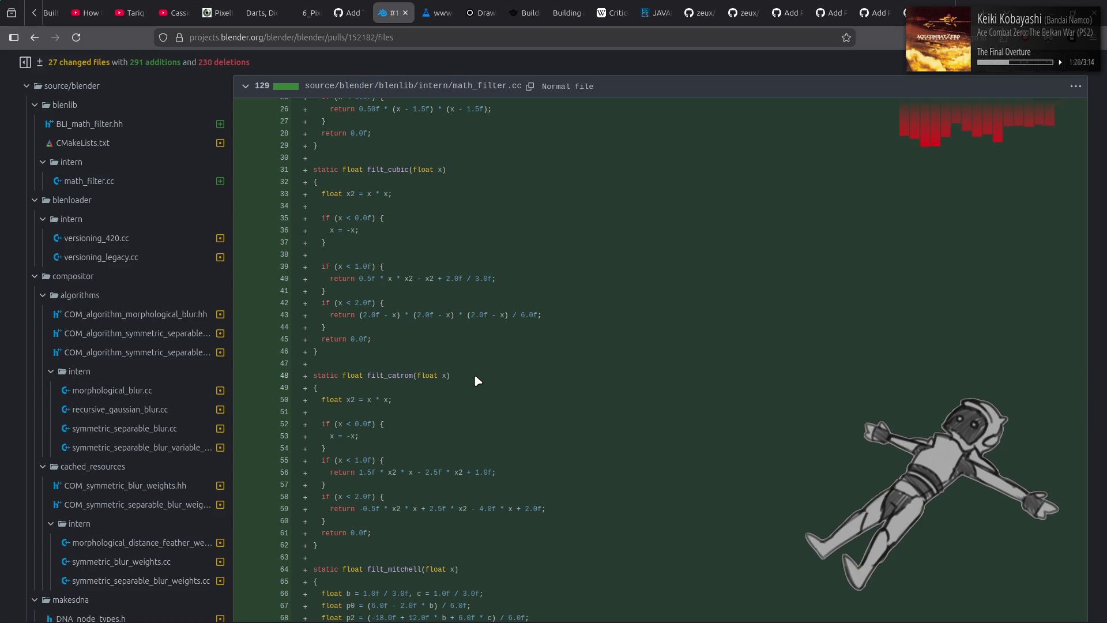
scroll(475, 376, "down", 8)
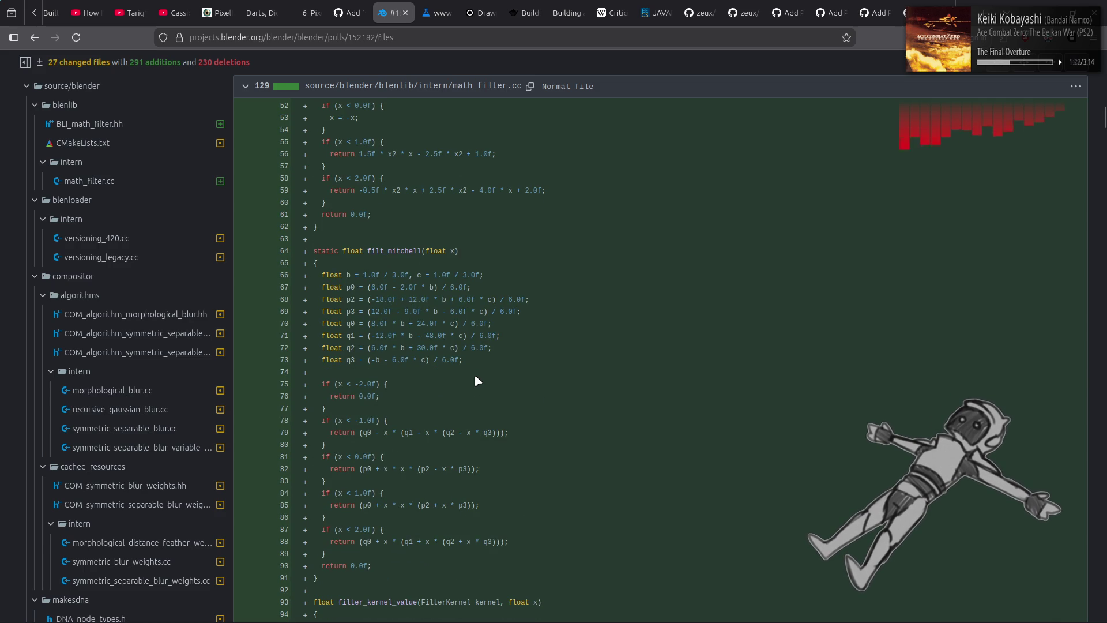
scroll(477, 378, "up", 5)
left_click_drag(360, 359, 327, 350)
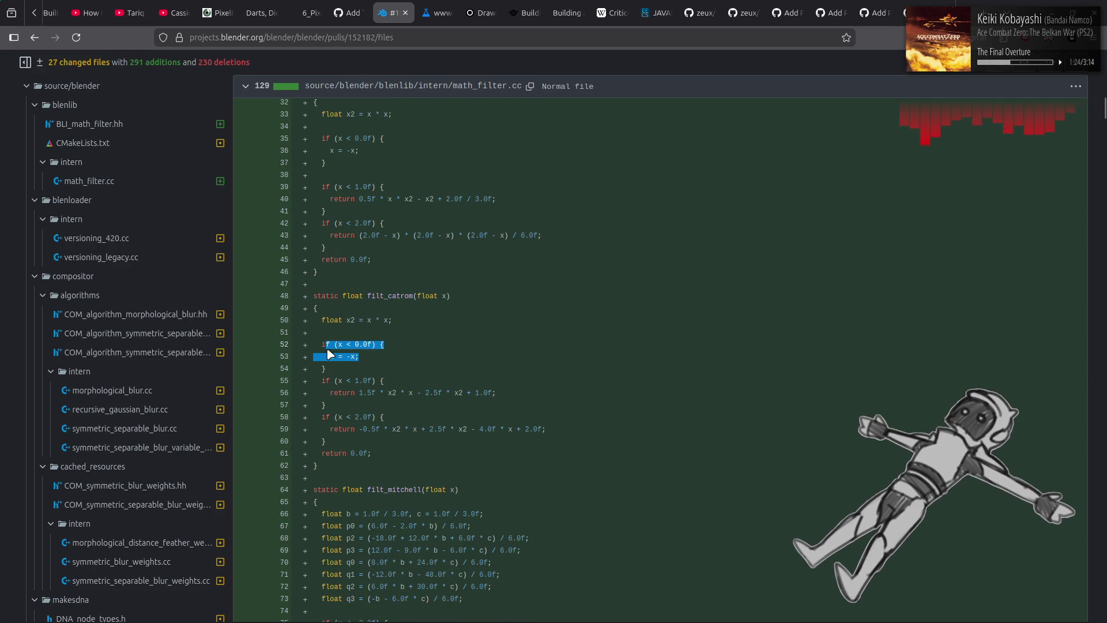
left_click(461, 359)
scroll(461, 359, "down", 5)
scroll(558, 406, "up", 5)
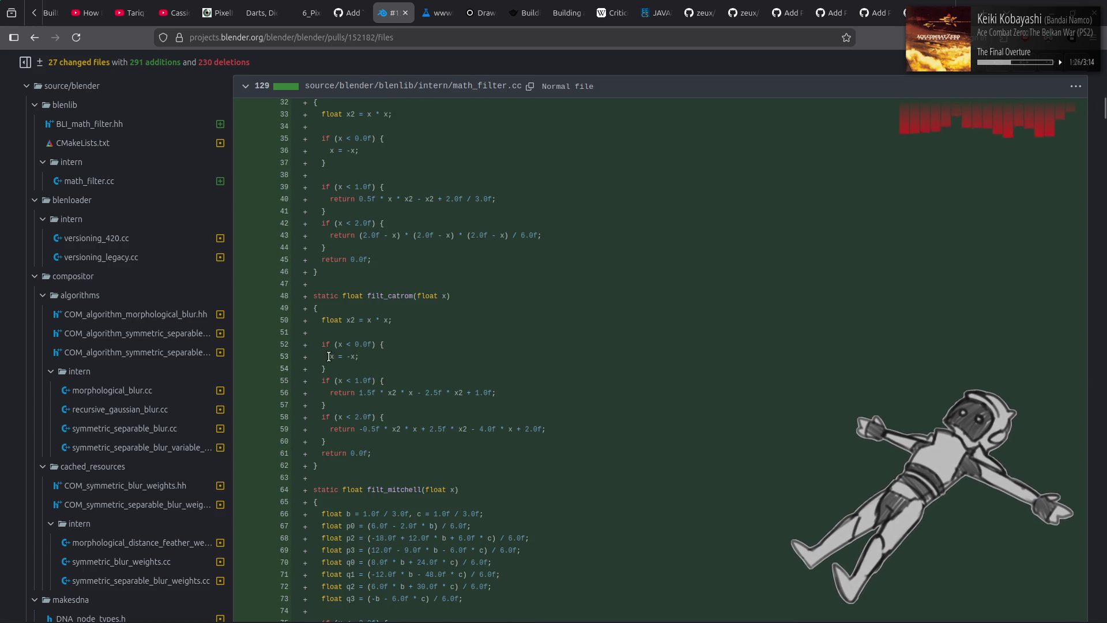
left_click_drag(363, 460, 301, 122)
left_click(551, 349)
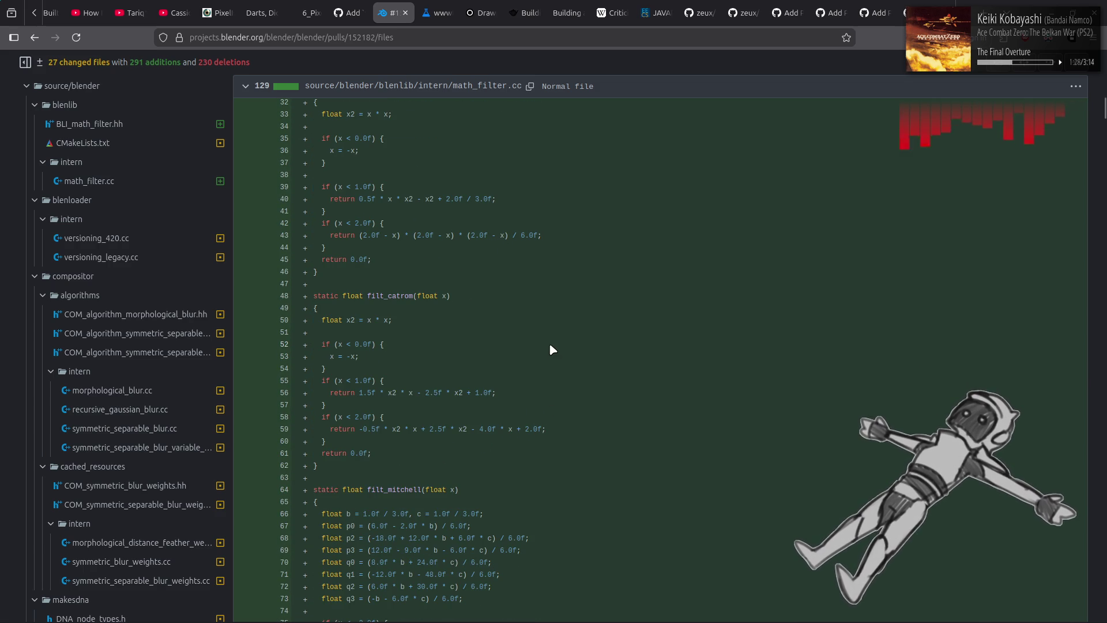
scroll(550, 345, "up", 2)
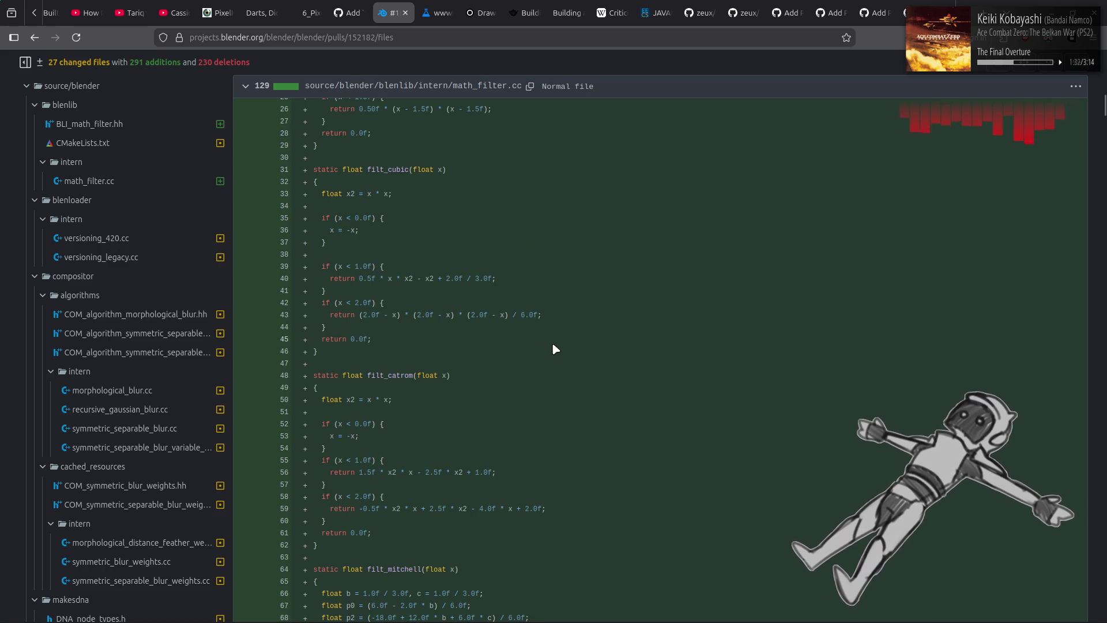
left_click_drag(345, 246, 321, 218)
left_click(507, 317)
scroll(519, 346, "down", 6)
scroll(544, 334, "down", 8)
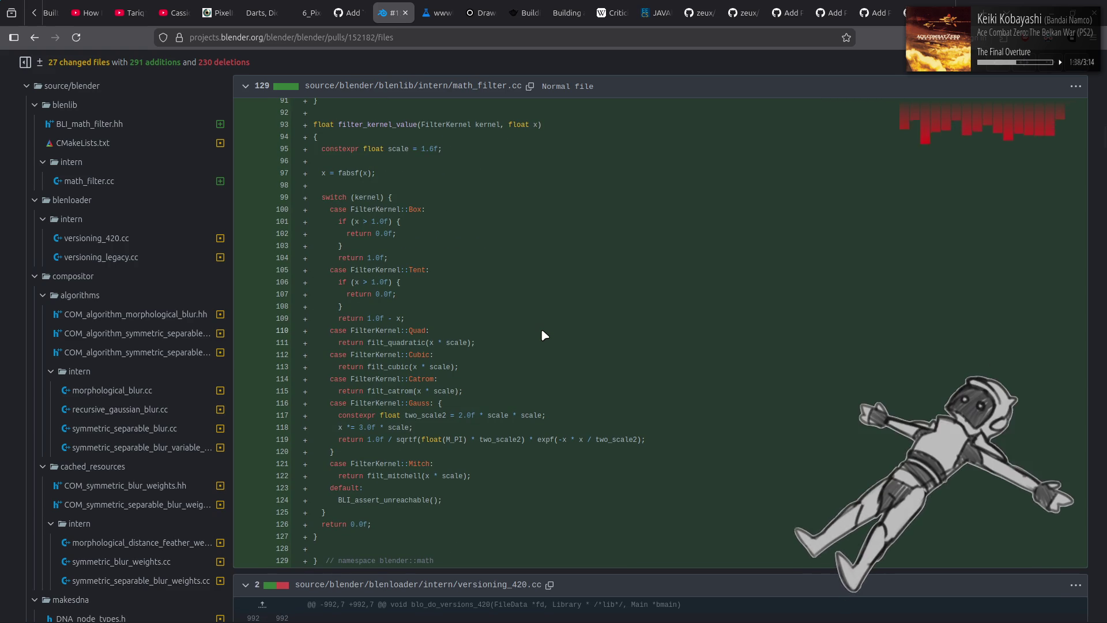
scroll(544, 334, "up", 15)
left_click_drag(447, 326, 358, 322)
left_click(575, 369)
scroll(574, 363, "down", 14)
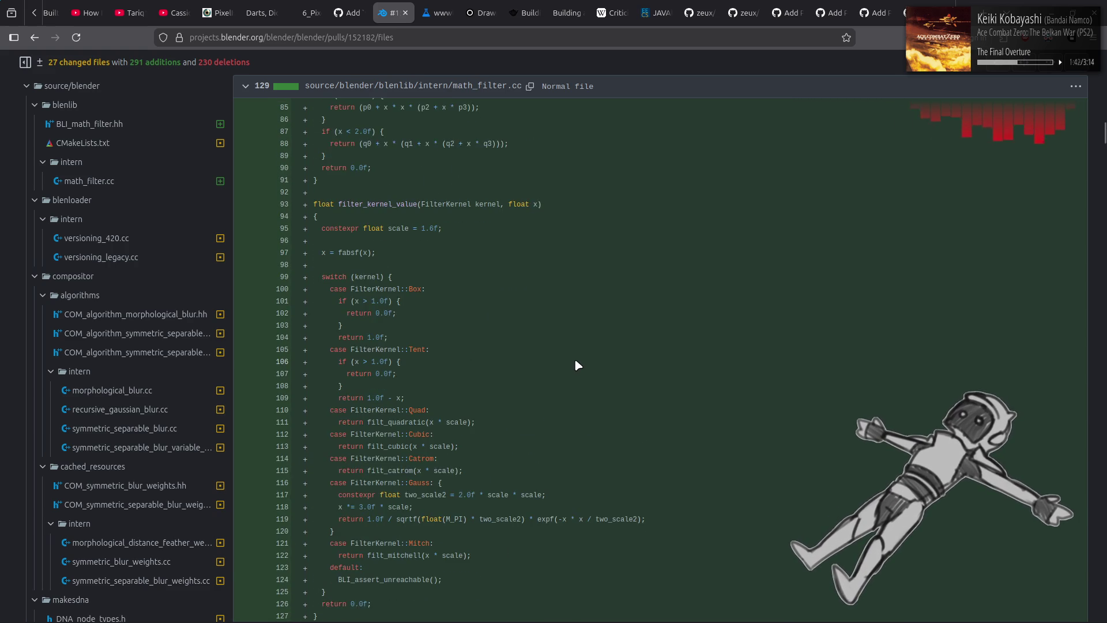
scroll(575, 366, "down", 7)
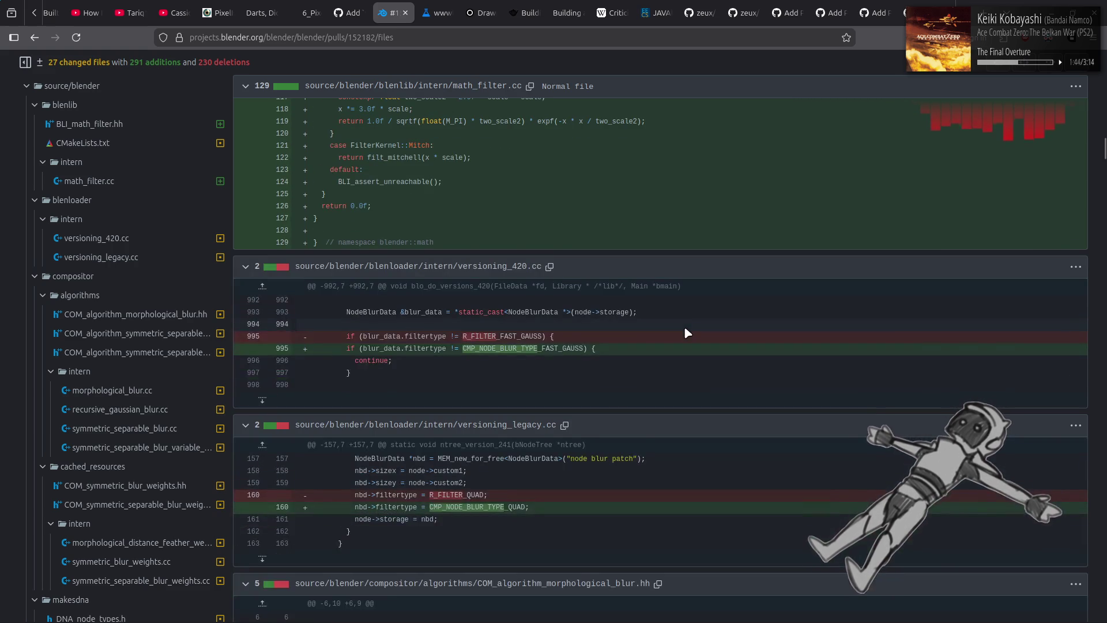
scroll(683, 326, "down", 10)
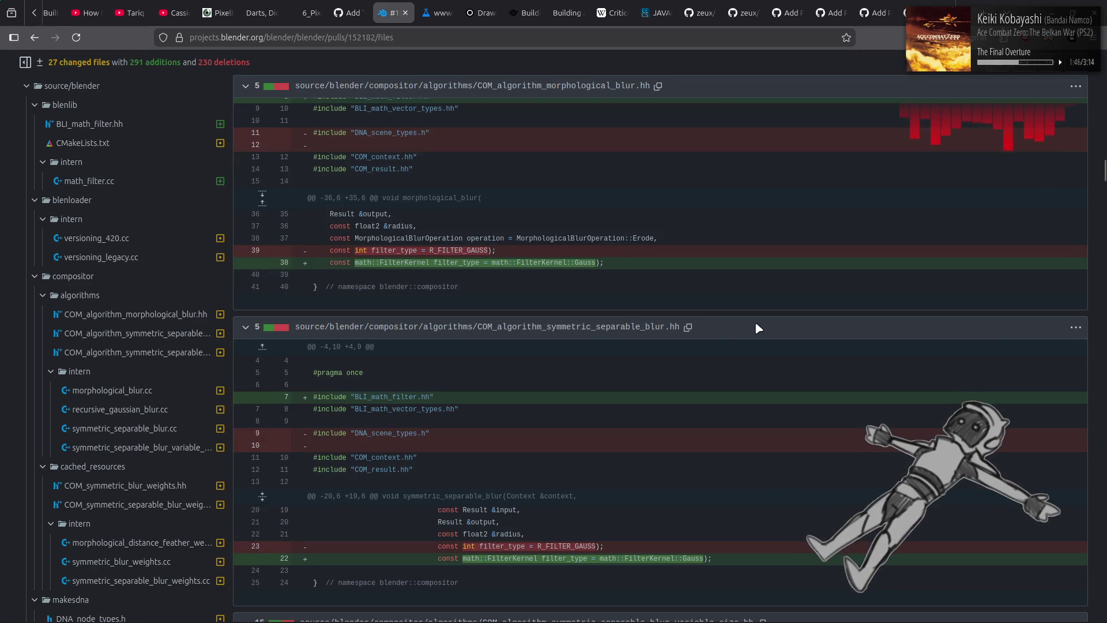
scroll(759, 328, "down", 3)
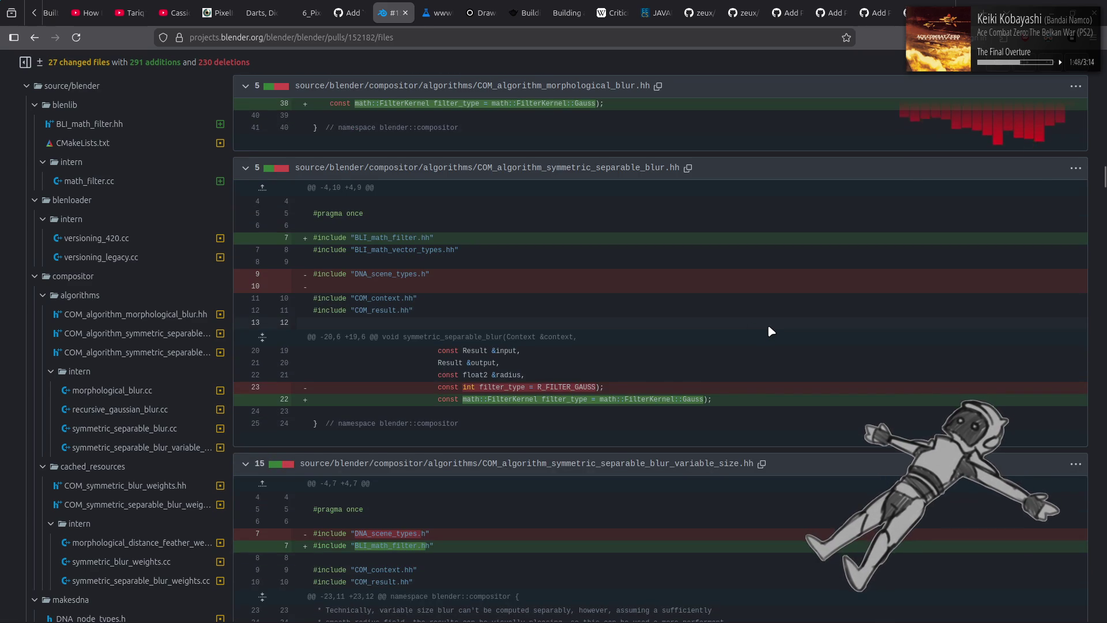
scroll(769, 328, "down", 6)
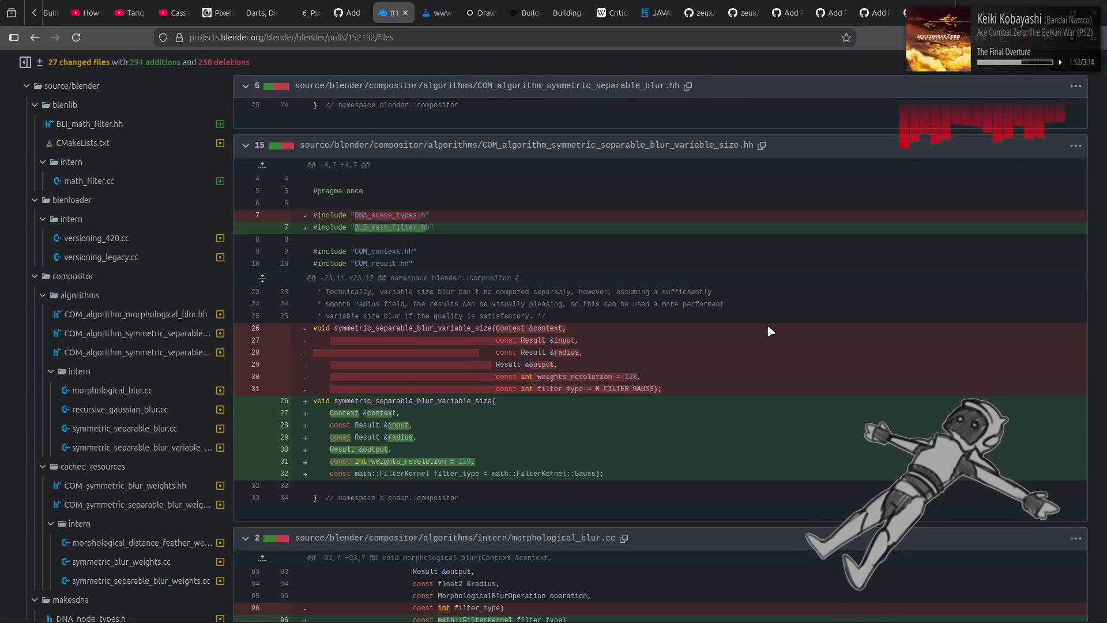
scroll(772, 327, "down", 7)
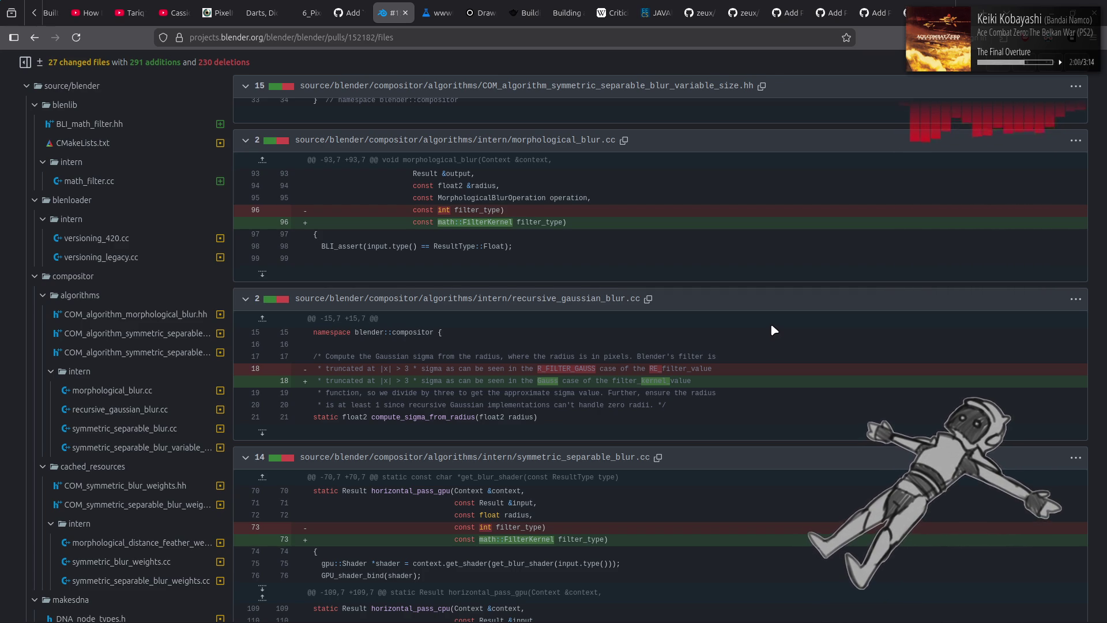
scroll(774, 330, "down", 3)
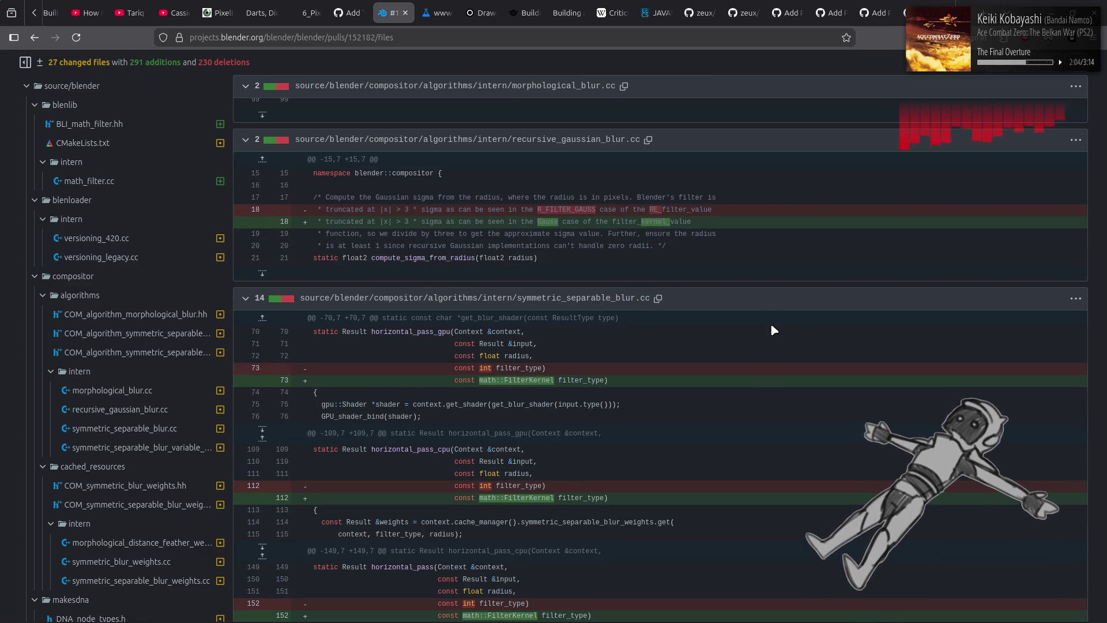
scroll(773, 330, "down", 5)
scroll(773, 330, "down", 8)
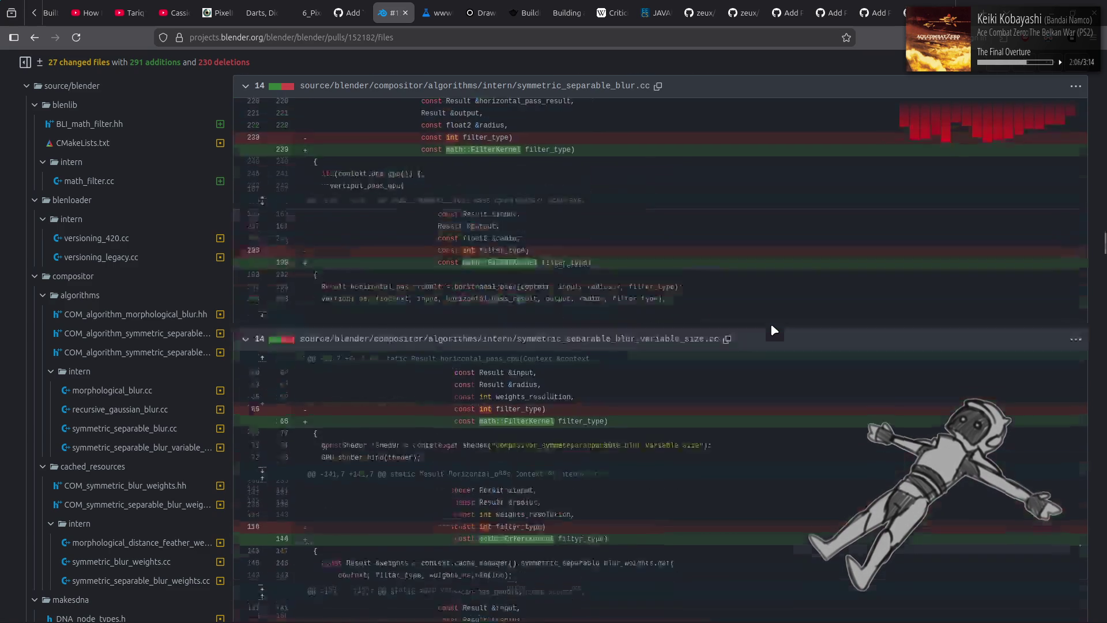
scroll(773, 330, "down", 10)
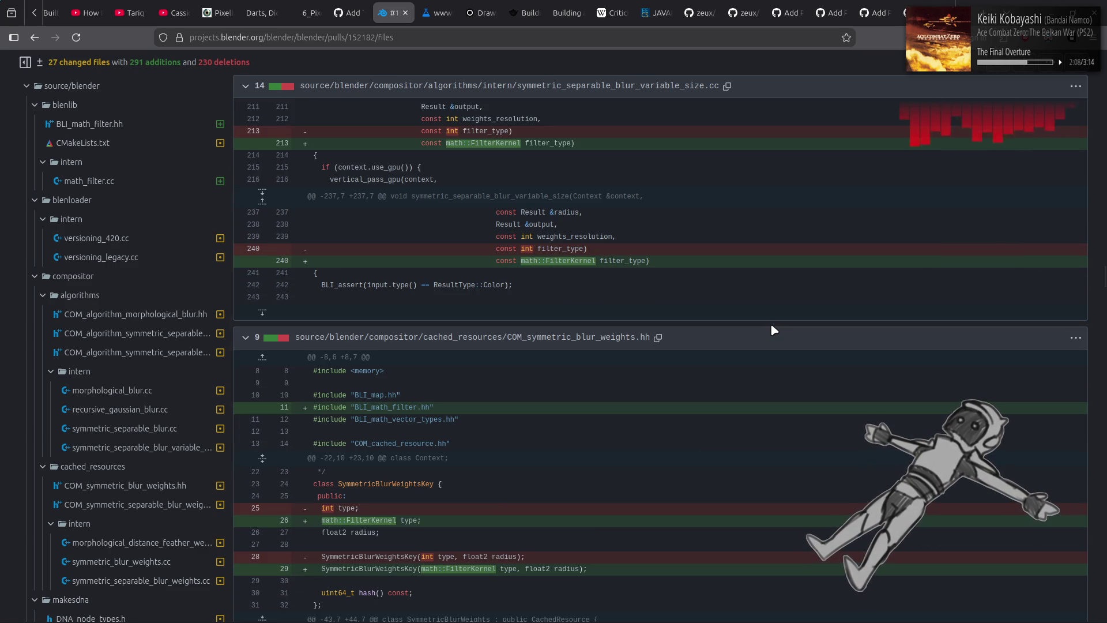
scroll(772, 327, "down", 9)
scroll(774, 330, "down", 15)
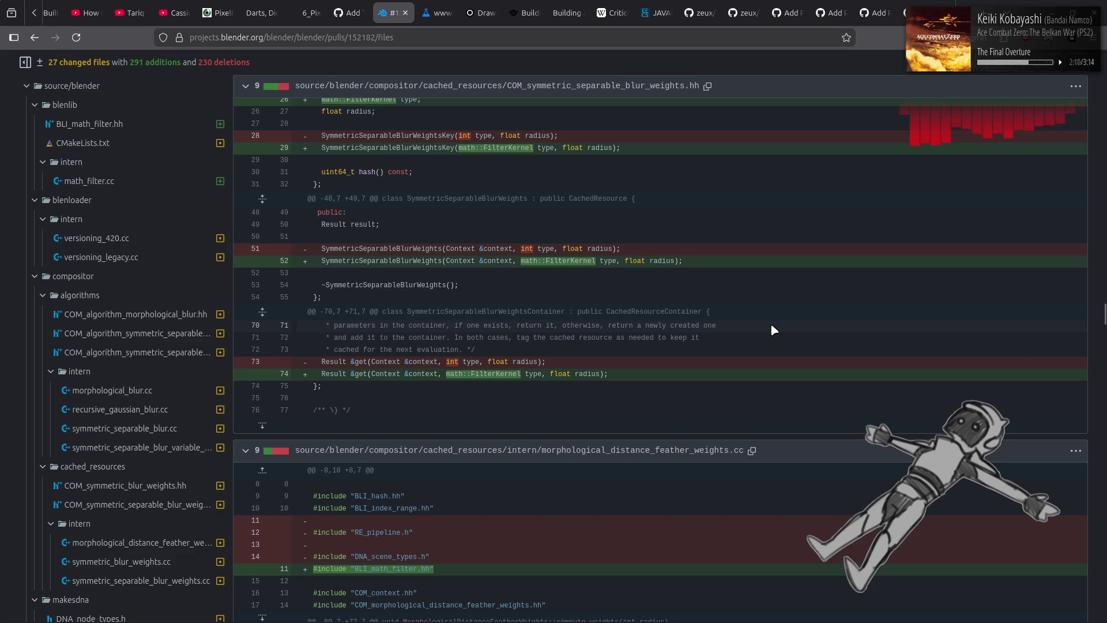
scroll(773, 330, "down", 15)
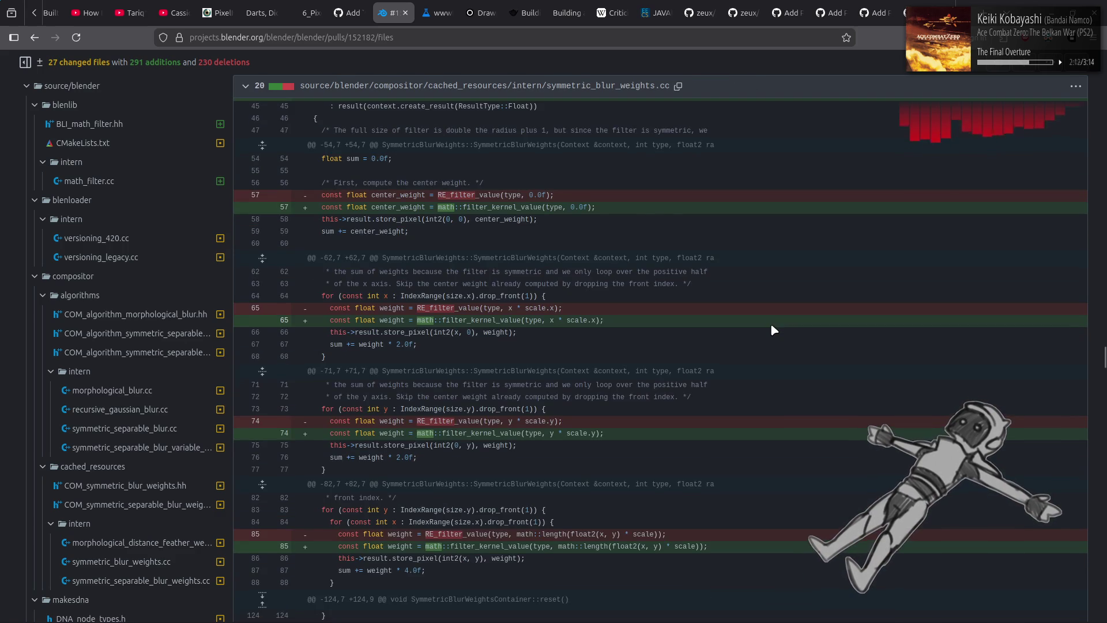
scroll(773, 330, "down", 1)
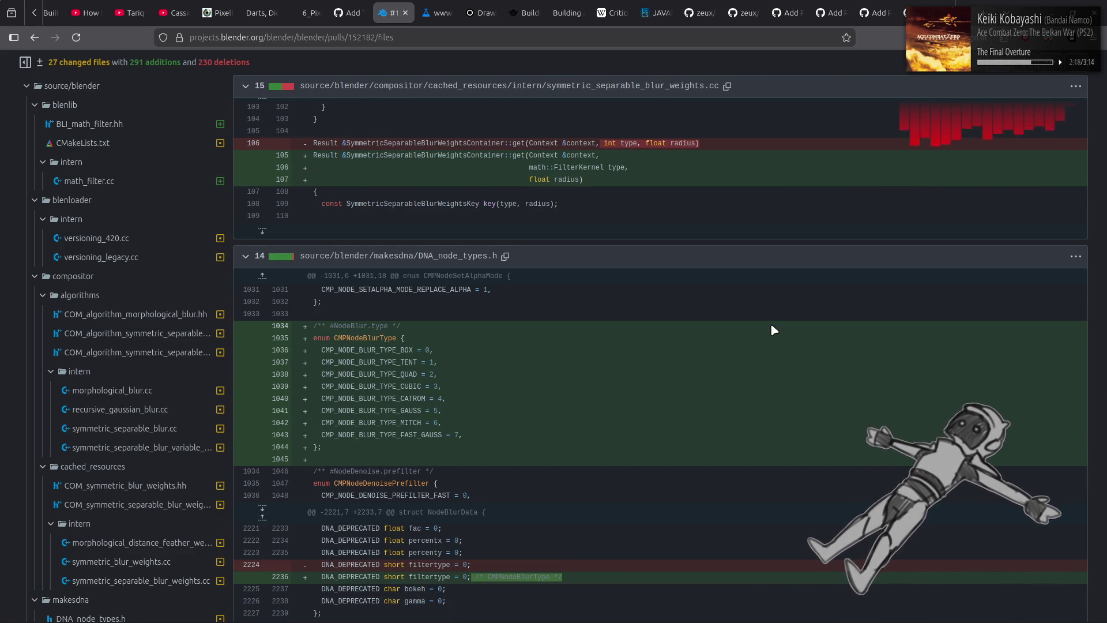
scroll(773, 330, "down", 3)
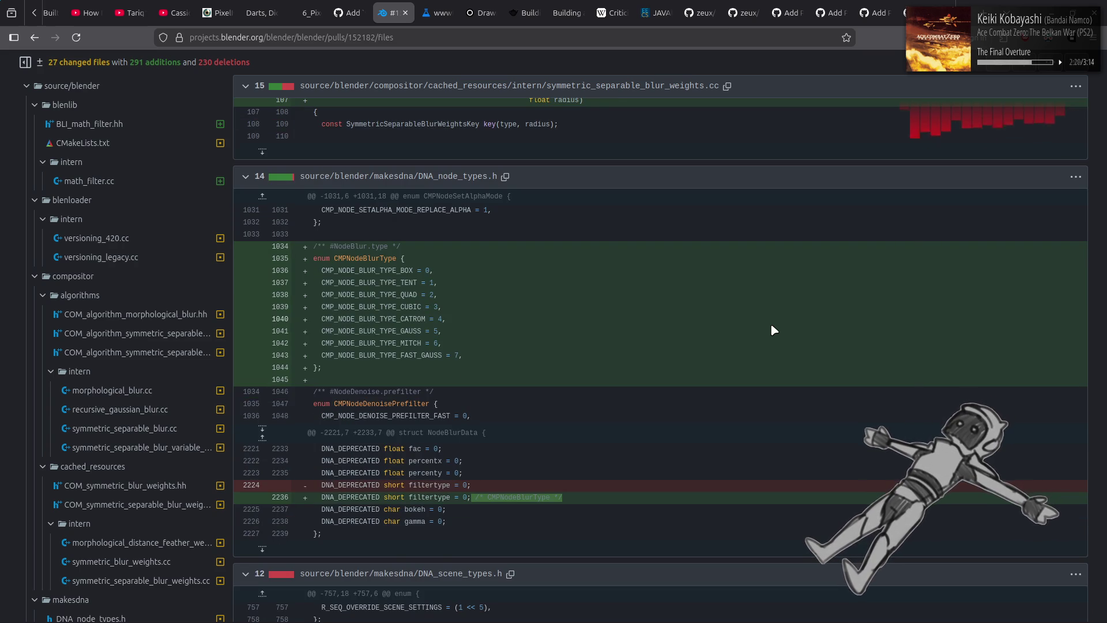
scroll(773, 330, "down", 12)
scroll(773, 330, "down", 10)
scroll(773, 330, "down", 12)
scroll(465, 230, "up", 10)
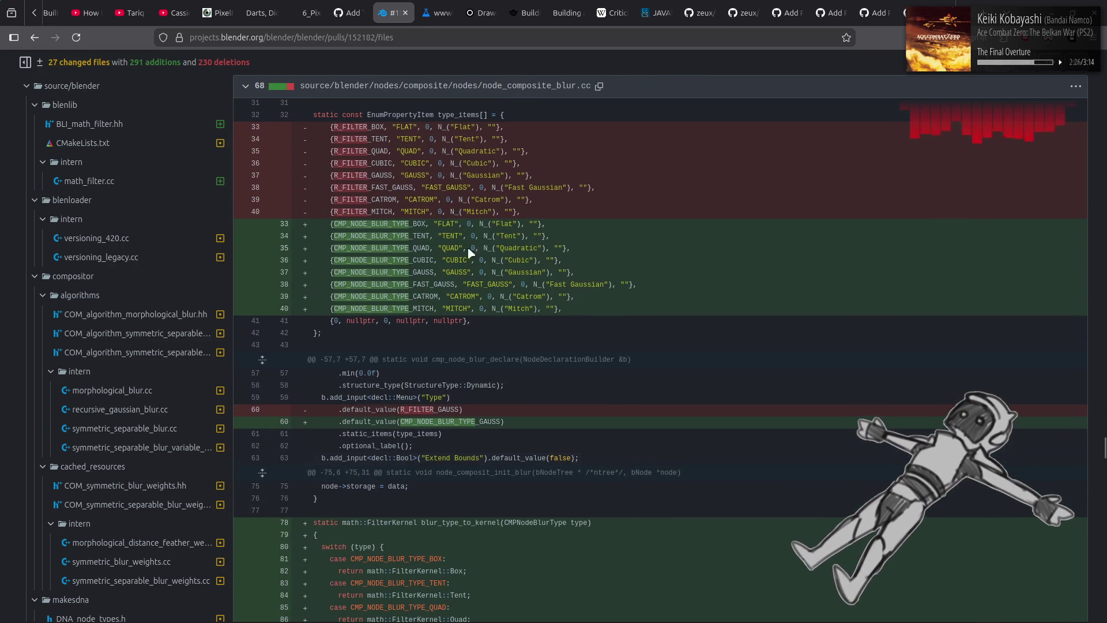
left_click_drag(460, 285, 630, 282)
left_click(639, 316)
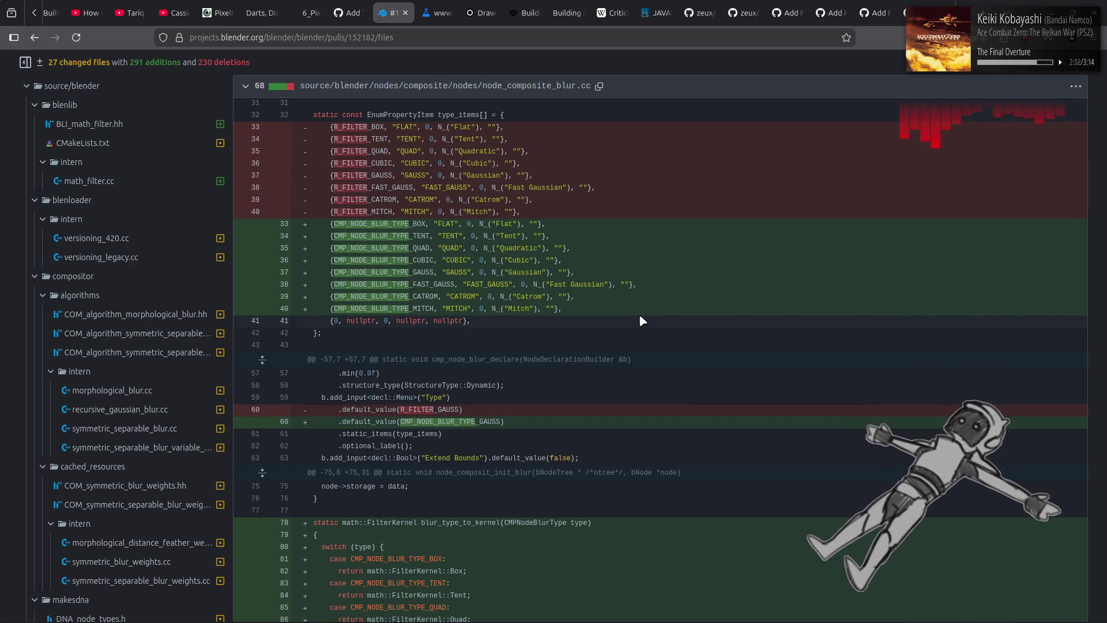
left_click_drag(434, 271, 602, 272)
left_click(626, 302)
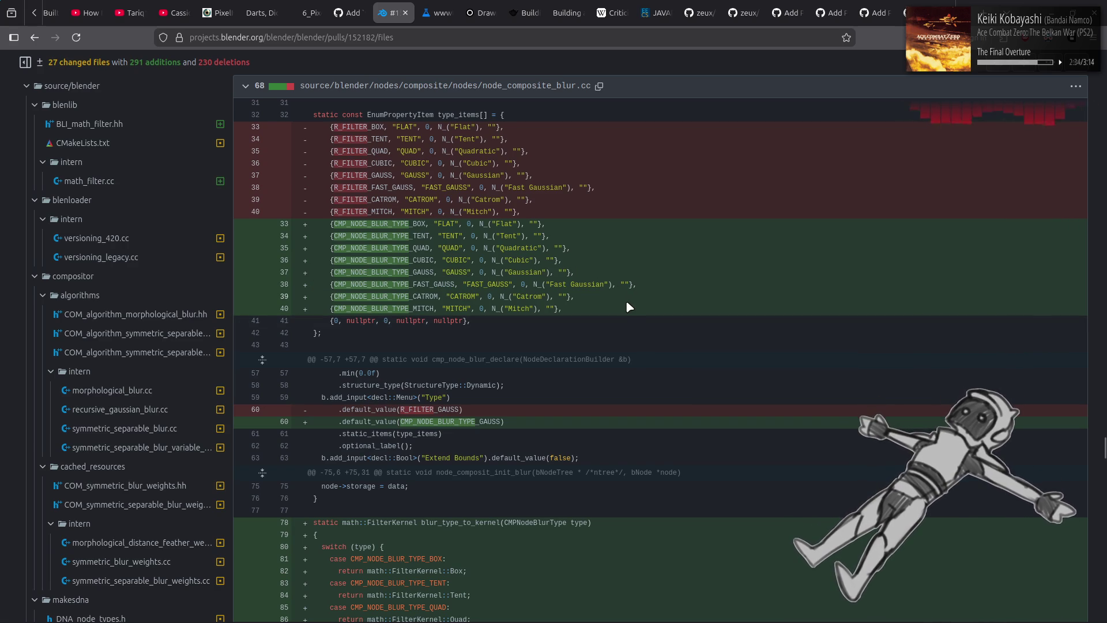
scroll(626, 302, "down", 2)
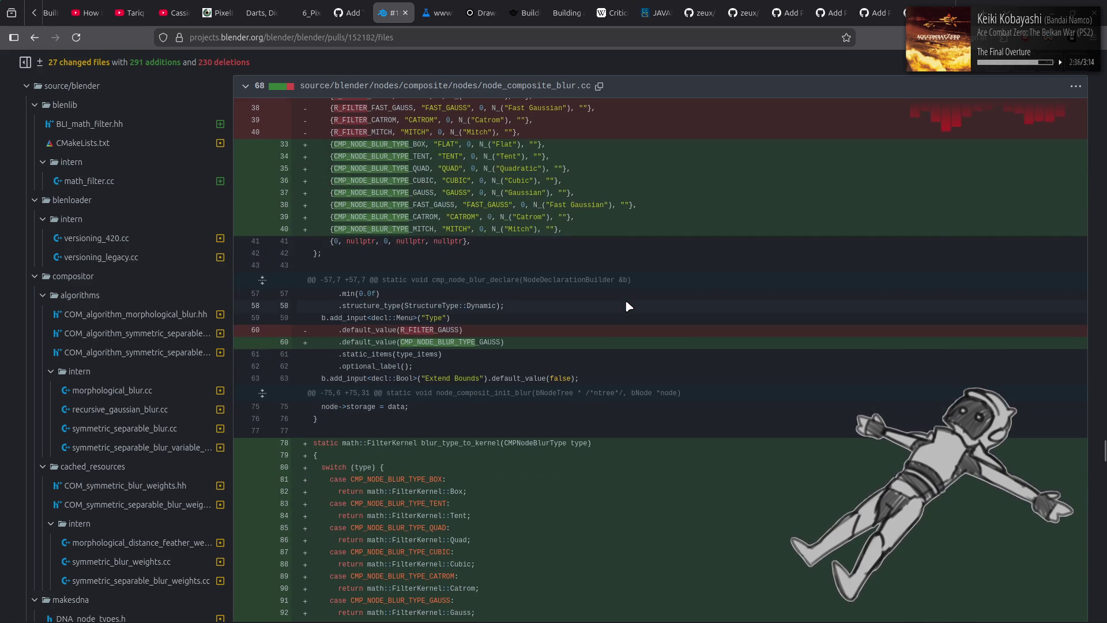
left_click_drag(427, 205, 621, 206)
left_click(641, 231)
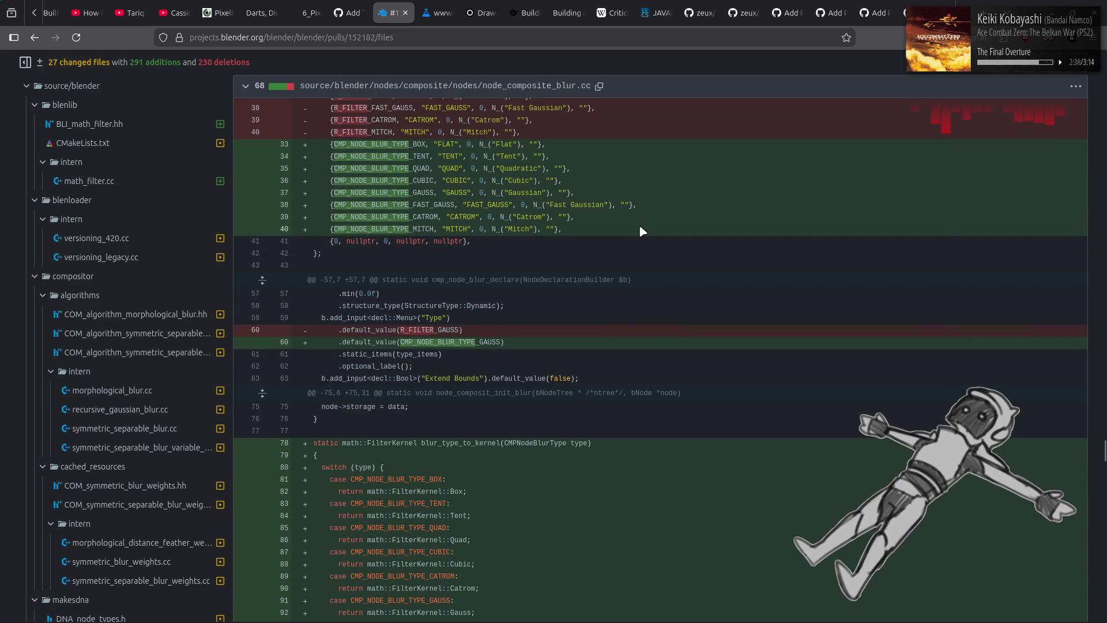
scroll(641, 231, "down", 20)
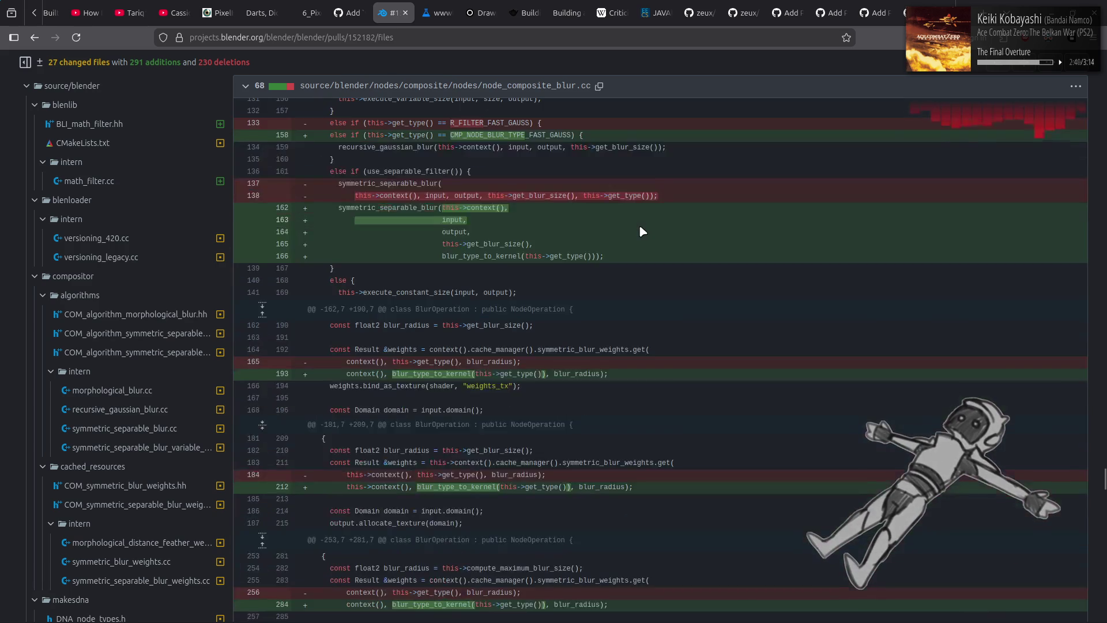
scroll(640, 228, "down", 20)
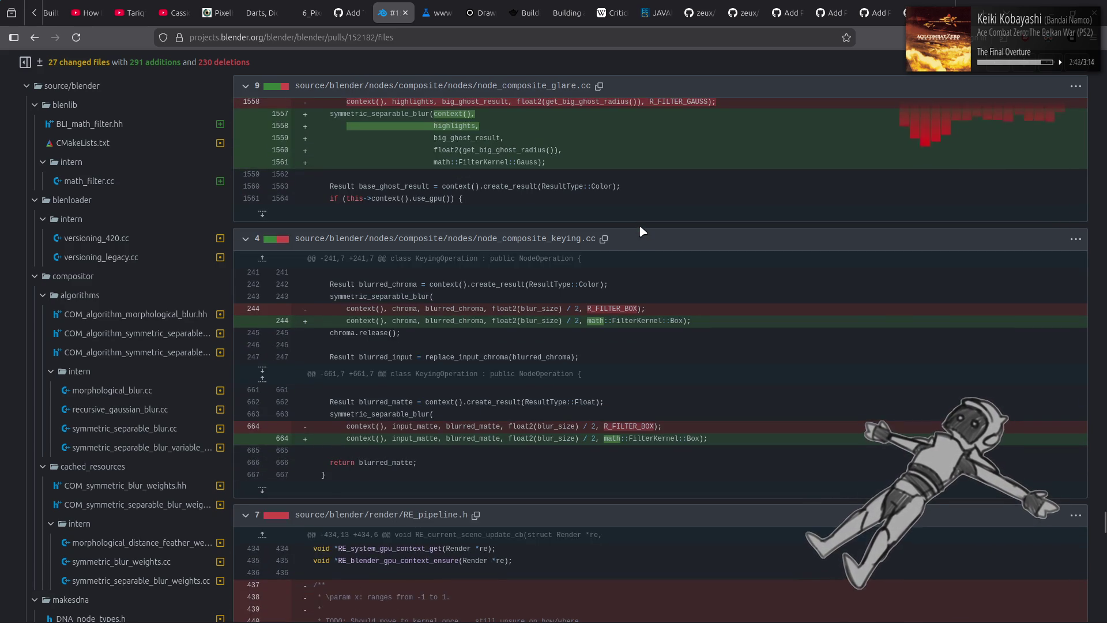
scroll(642, 231, "down", 15)
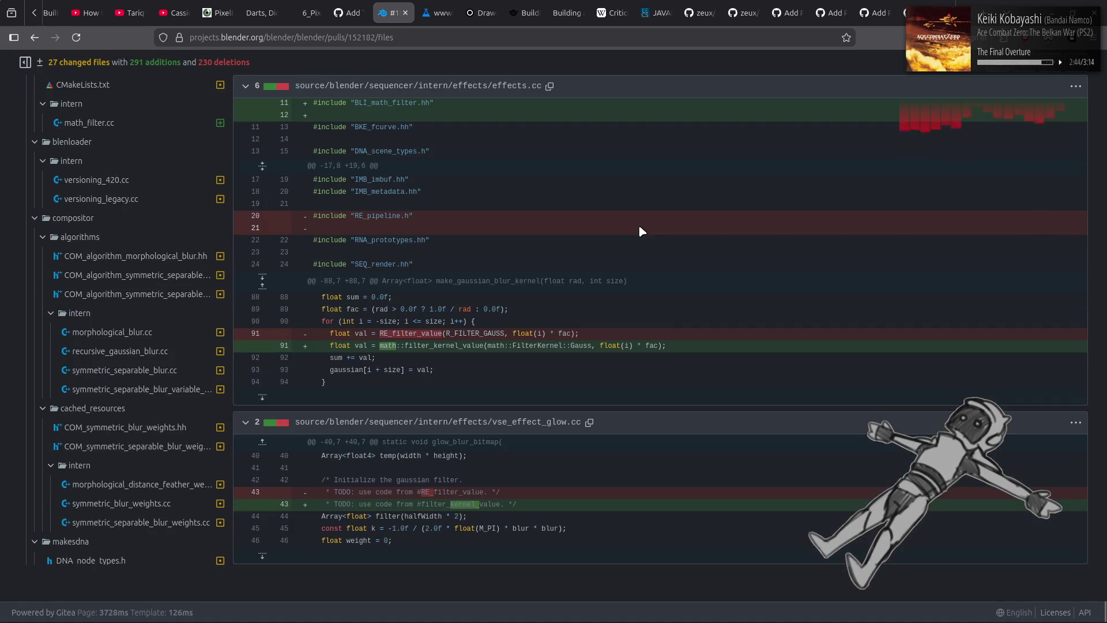
scroll(638, 224, "up", 20)
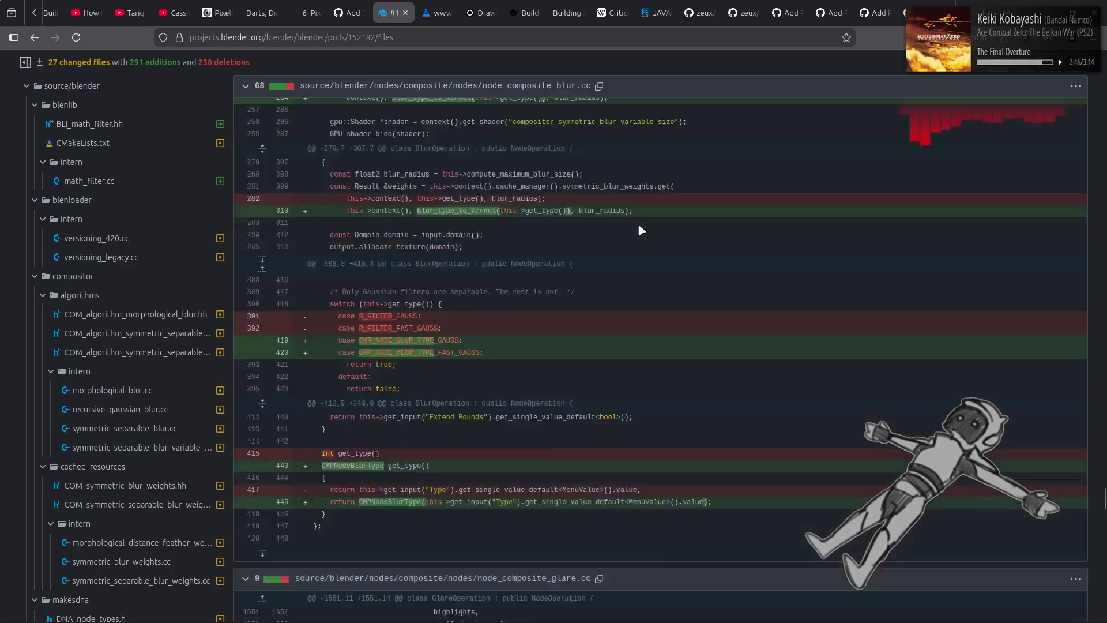
Search the blender pull requests for 'fast gauss'
key("alt+Left")
key("alt+Left")
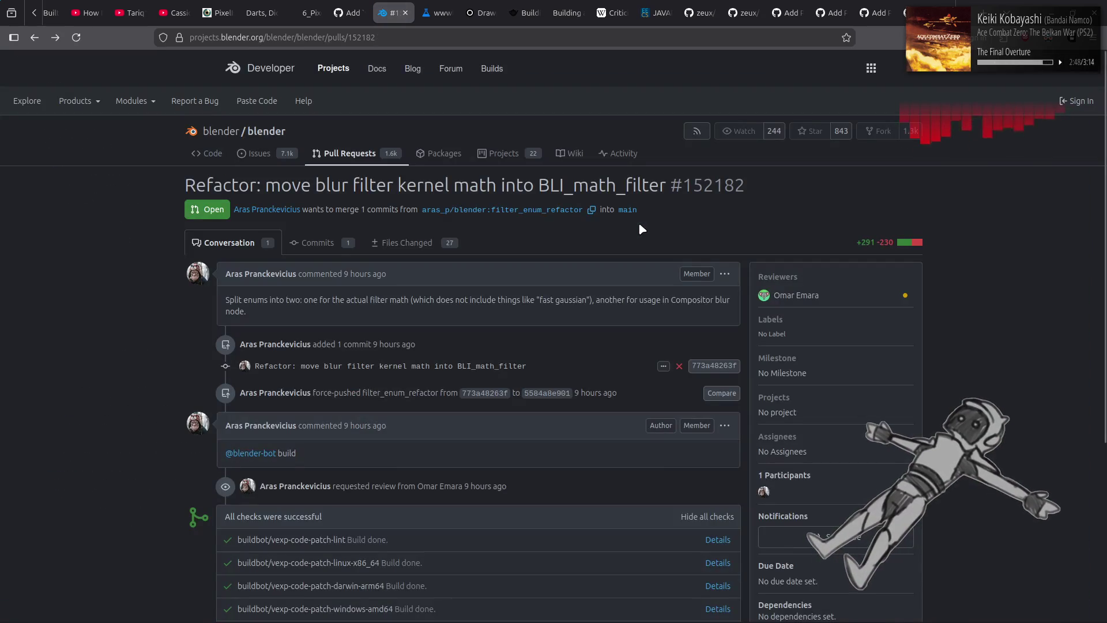
type("fast gaussi")
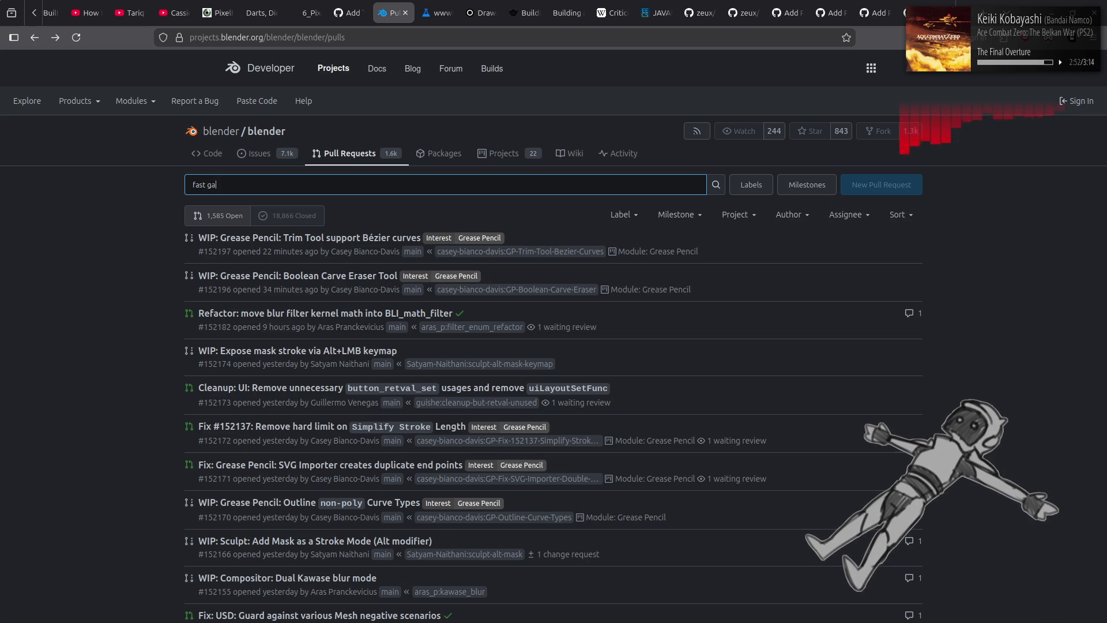
key("BackSpace")
key("Return")
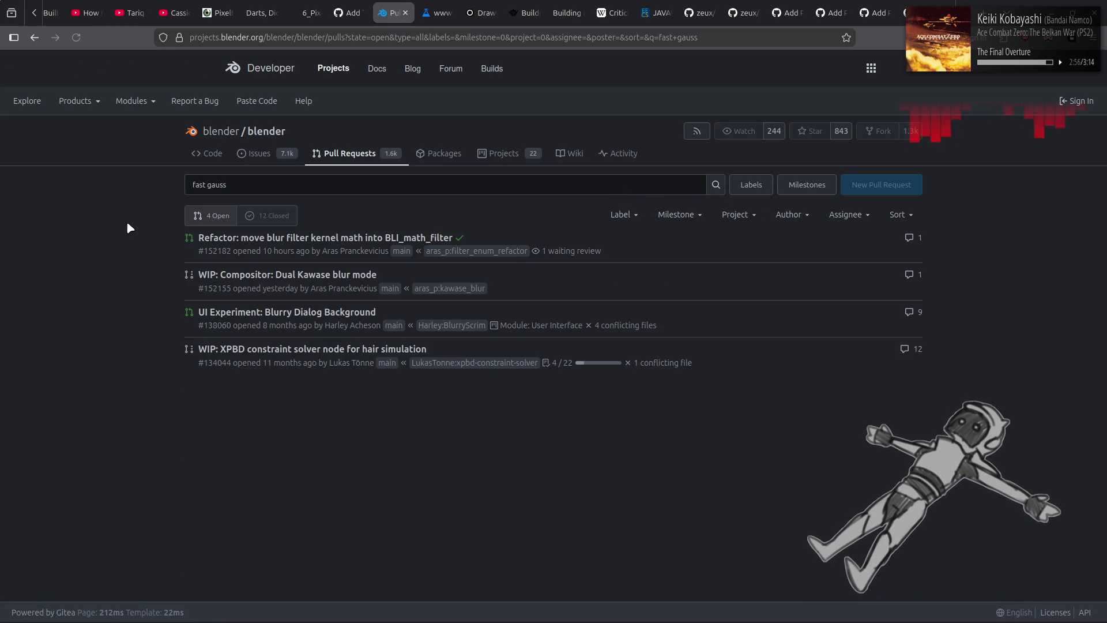
Re-run the 'fast gauss' search and open PR #138060, 'UI Experiment: Blurry Dialog Background'
key("alt+Left")
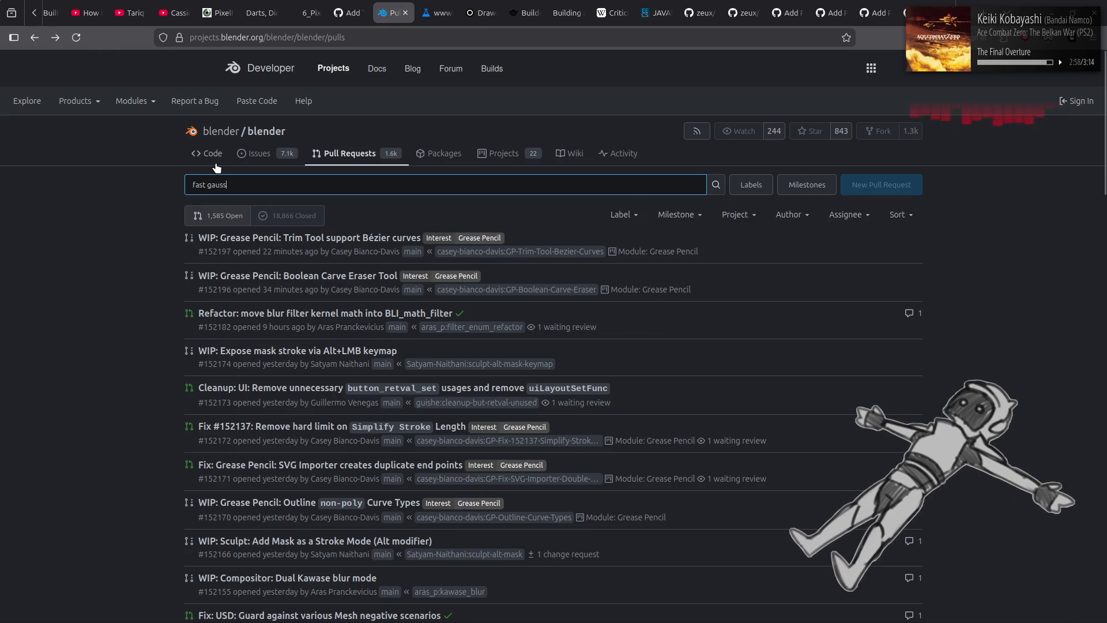
key("alt+Left")
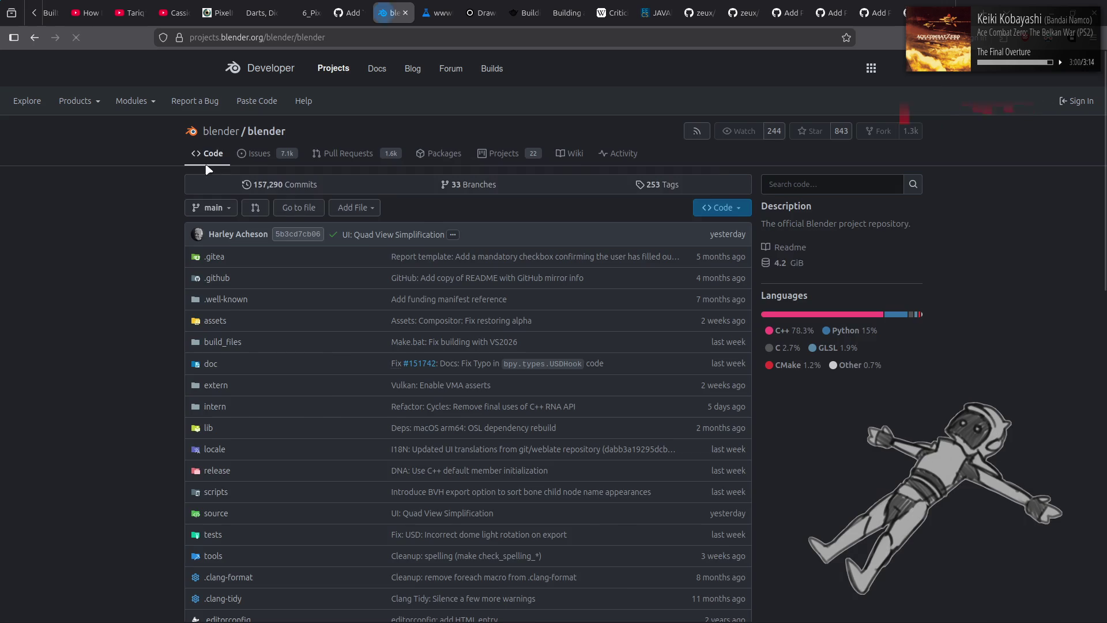
key("alt+Right")
left_click(343, 189)
key("Return")
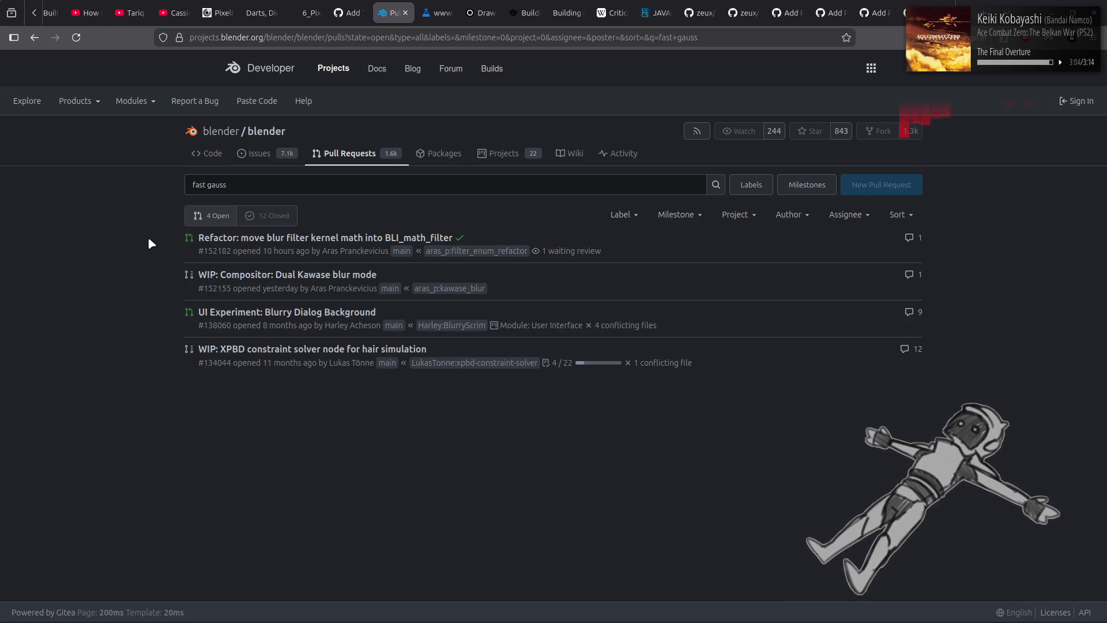
left_click(271, 312)
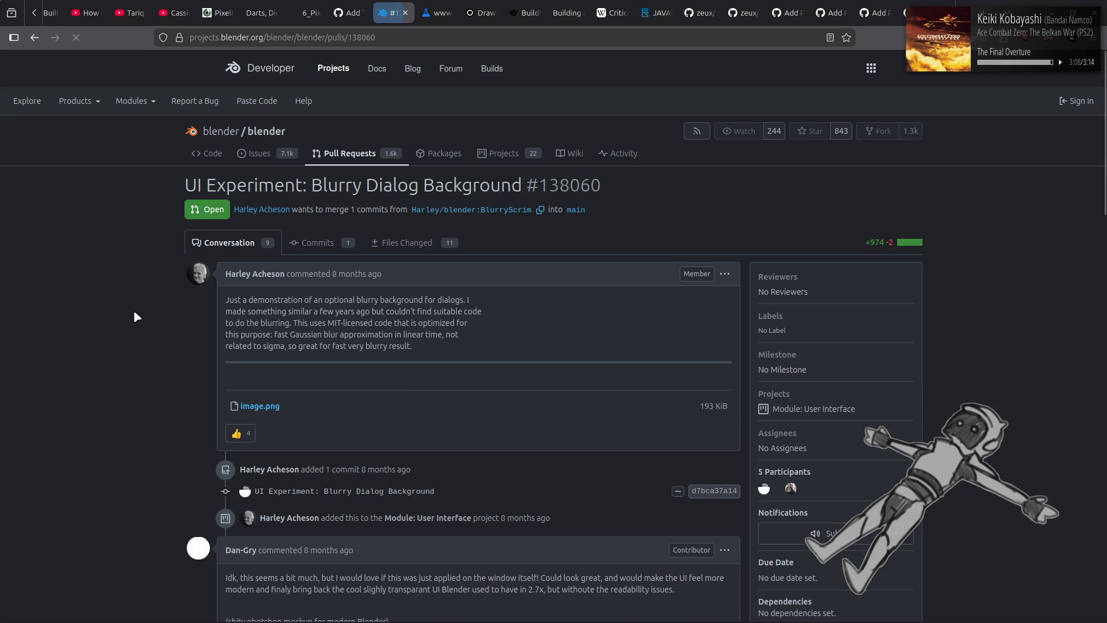
Read through PR #138060's comment thread, then return to the full blender/blender pull request list
scroll(470, 350, "down", 4)
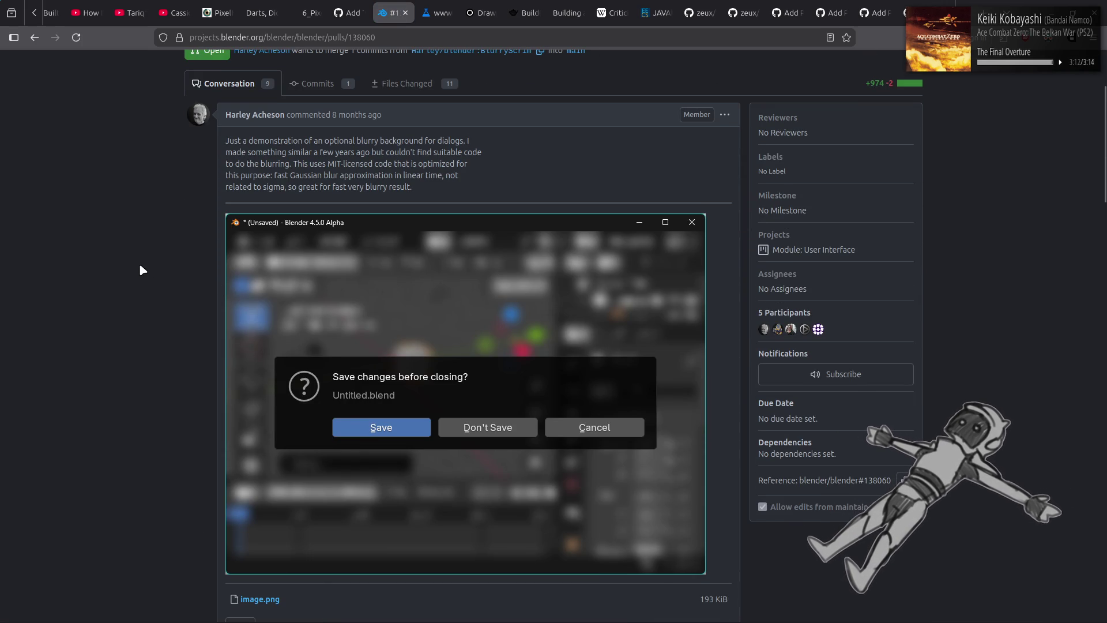
scroll(141, 266, "down", 2)
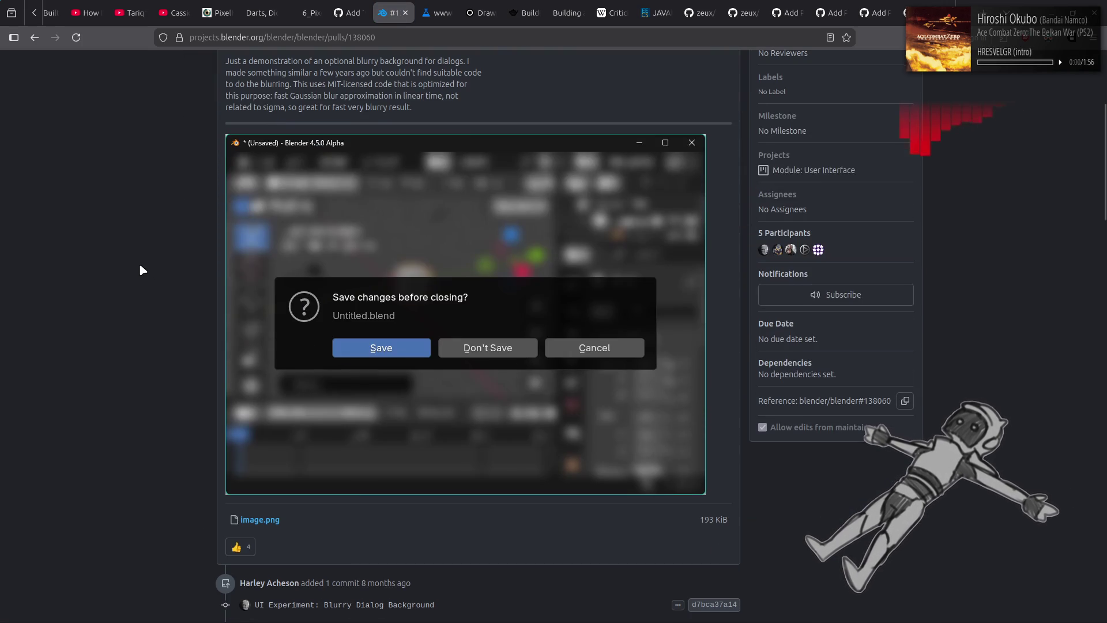
scroll(140, 265, "down", 6)
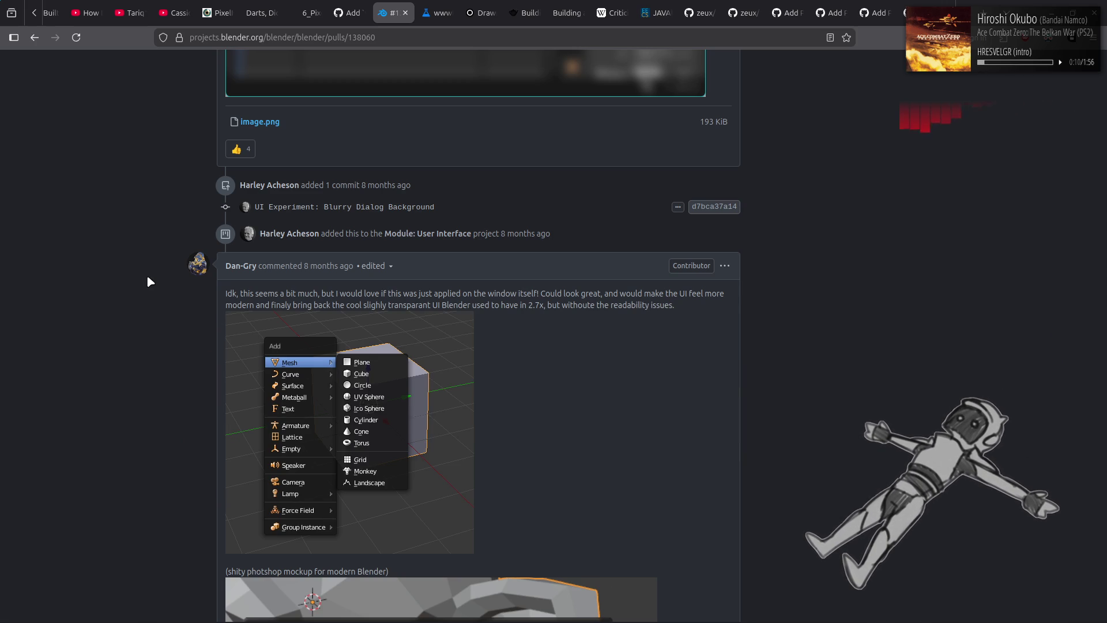
scroll(148, 278, "down", 4)
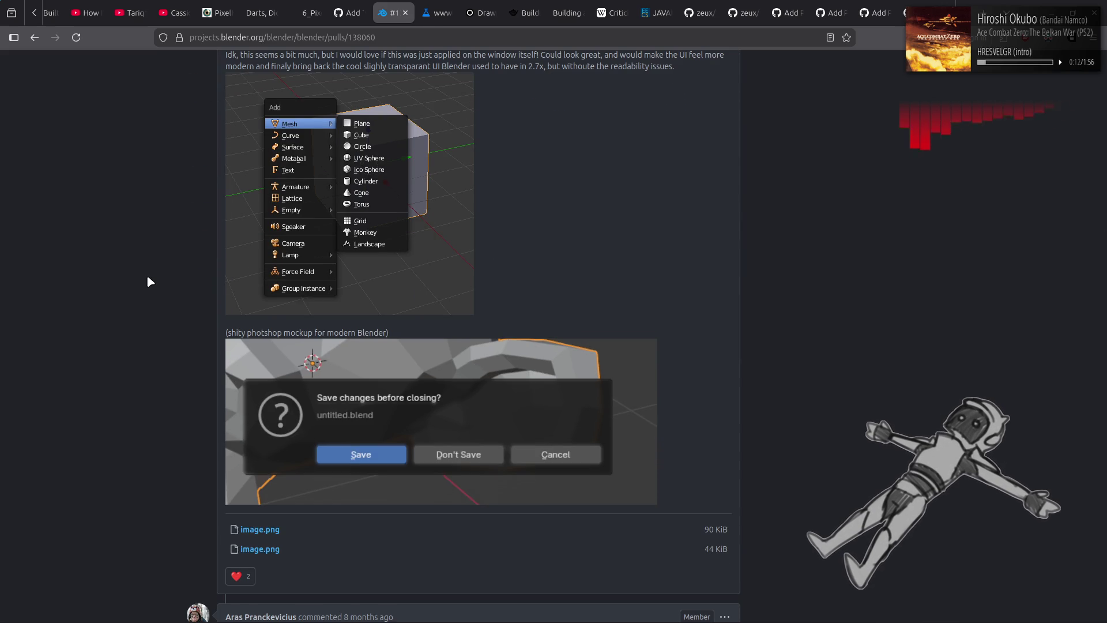
scroll(148, 278, "down", 3)
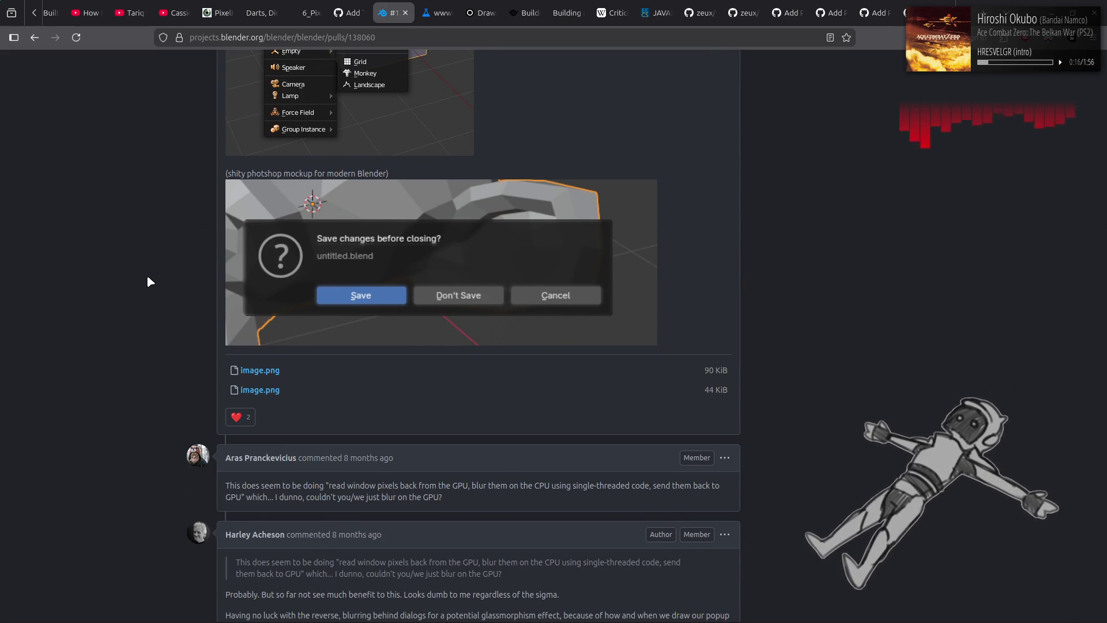
scroll(149, 281, "down", 3)
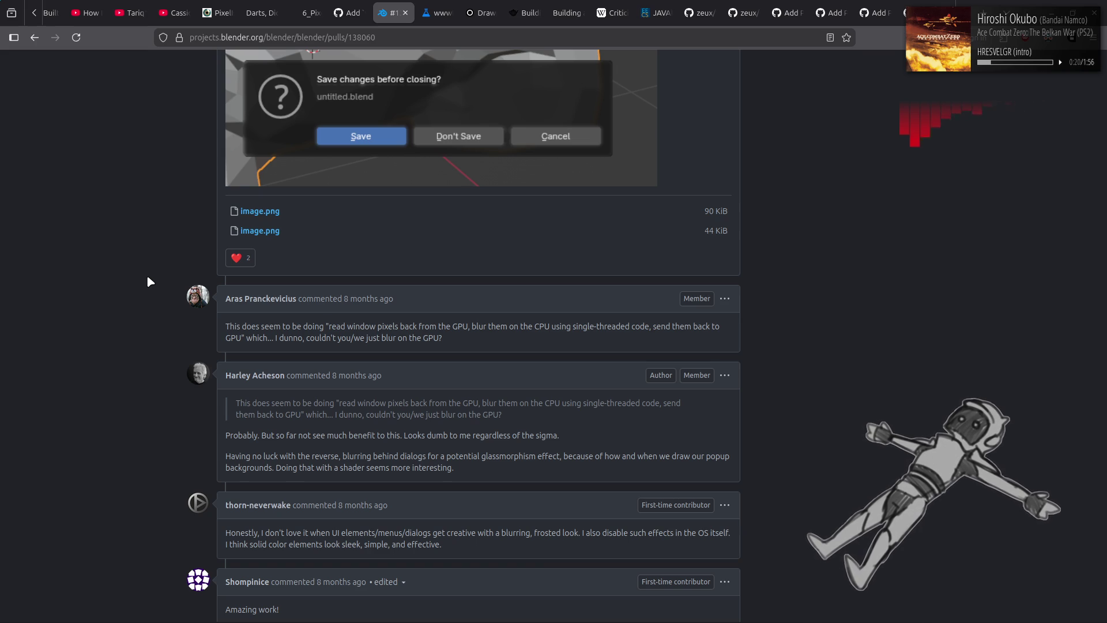
scroll(149, 278, "down", 3)
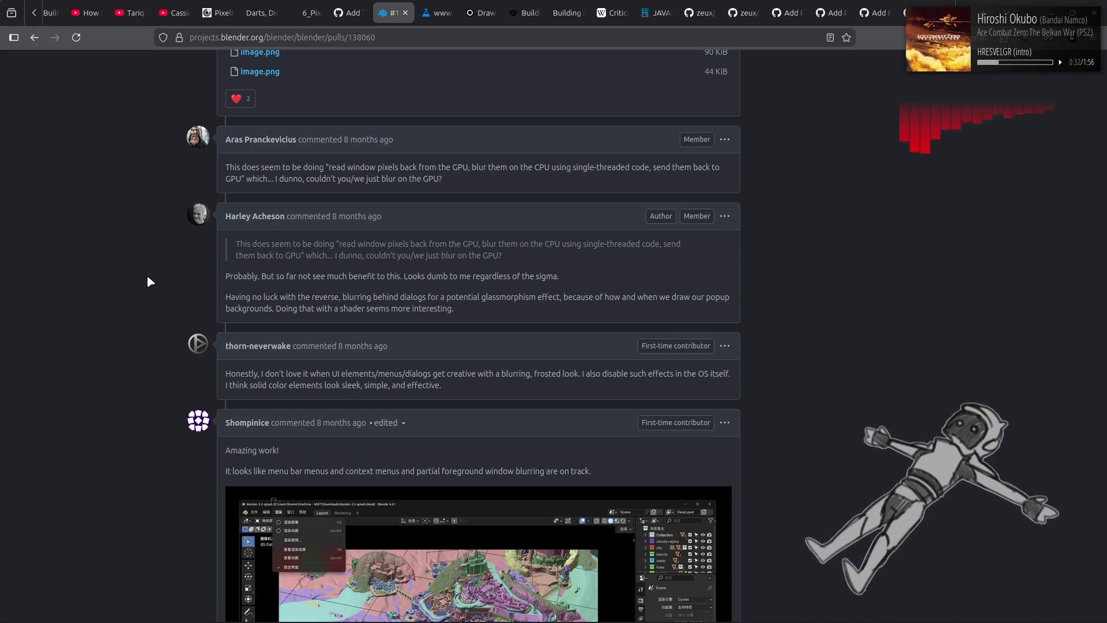
scroll(148, 278, "down", 5)
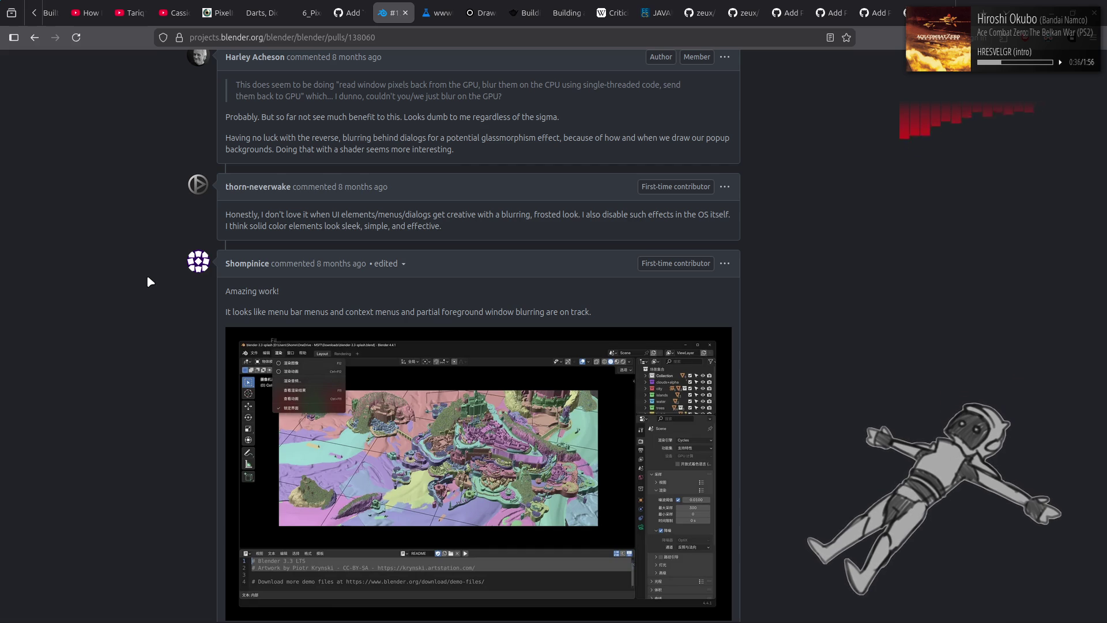
scroll(148, 282, "down", 2)
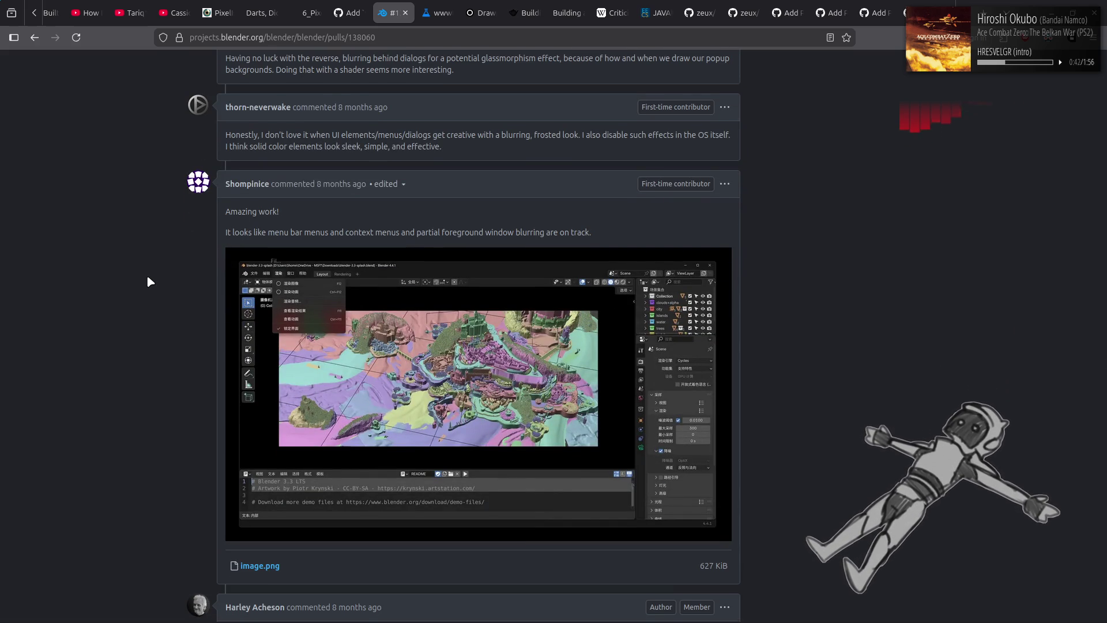
scroll(149, 281, "down", 8)
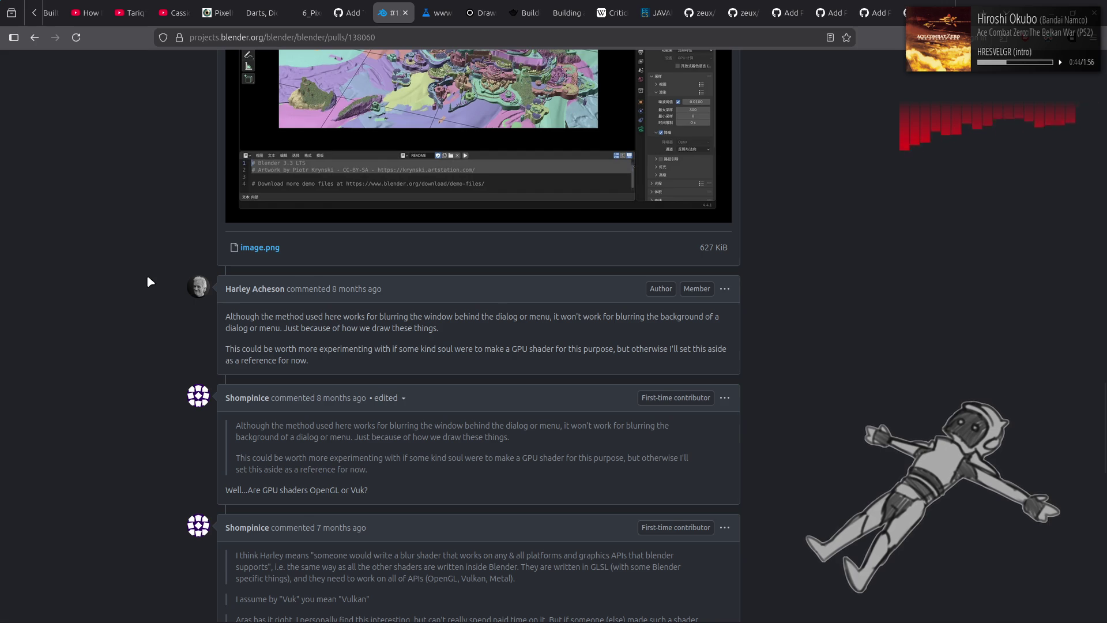
scroll(148, 281, "up", 2)
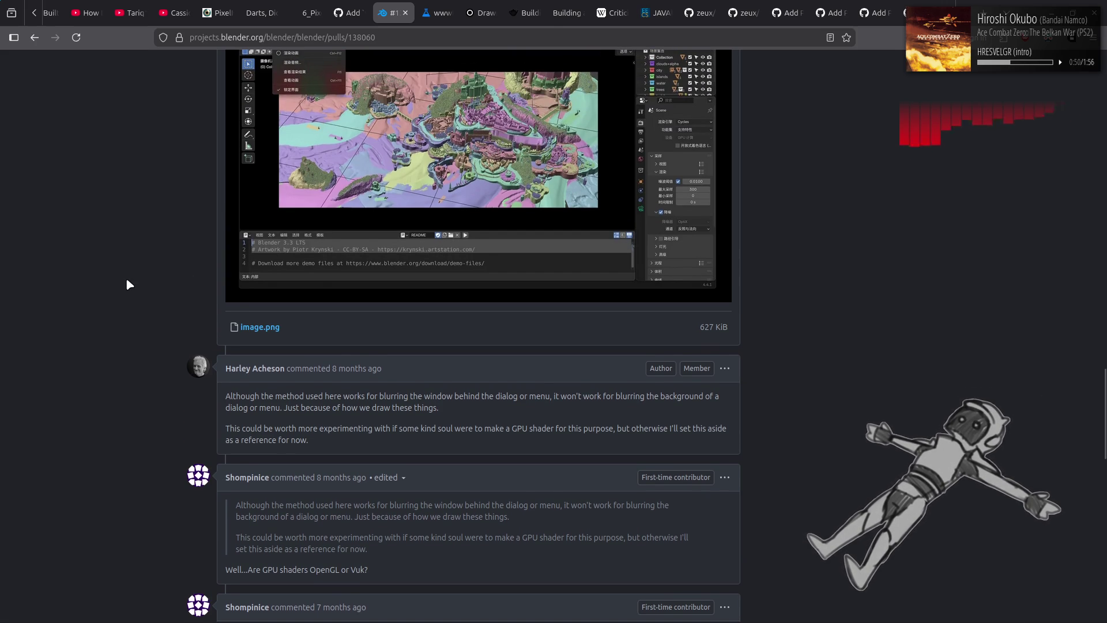
scroll(128, 281, "down", 2)
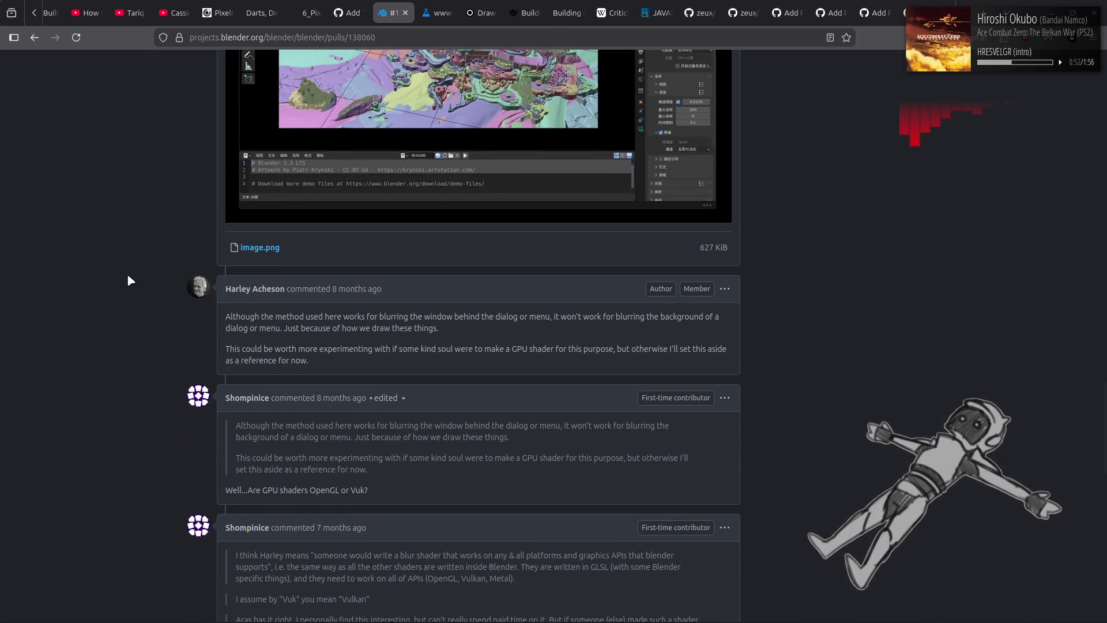
scroll(128, 278, "down", 8)
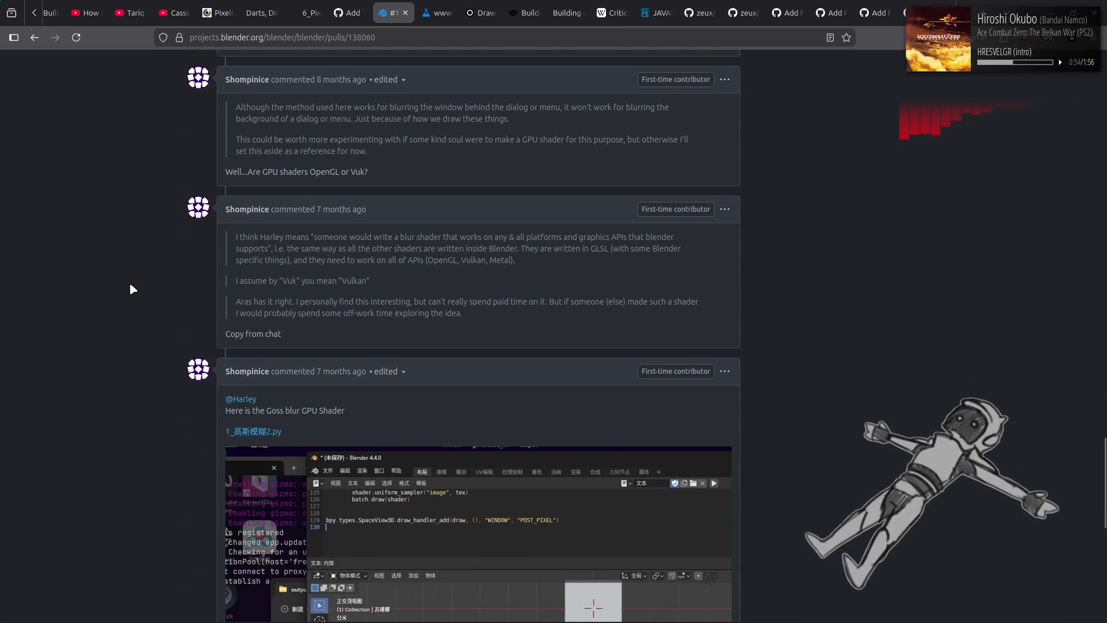
scroll(130, 284, "down", 8)
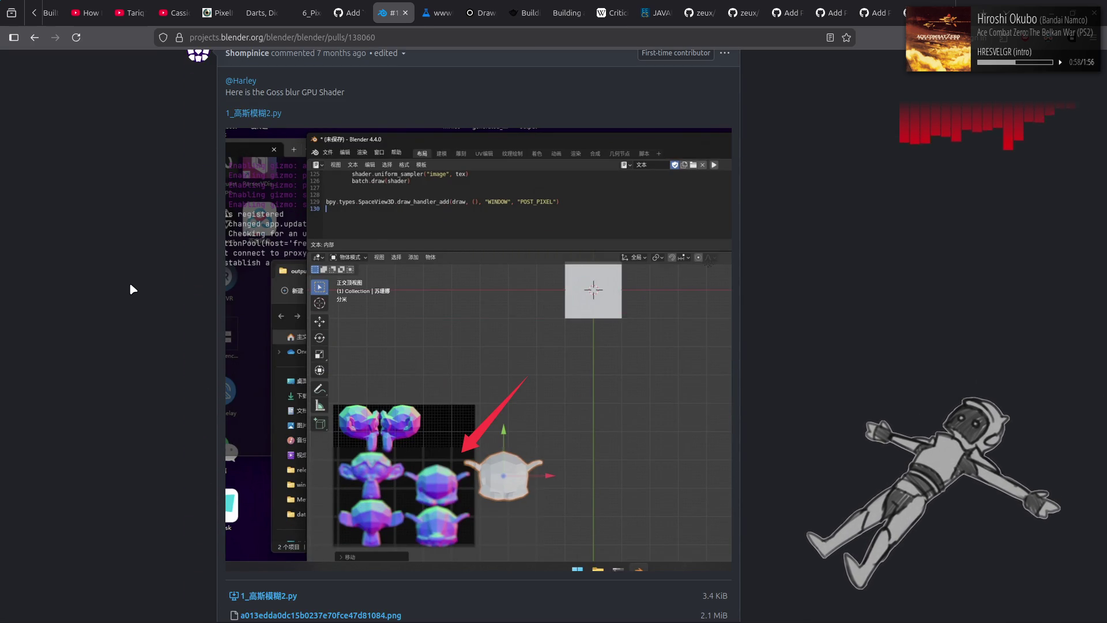
scroll(129, 282, "down", 4)
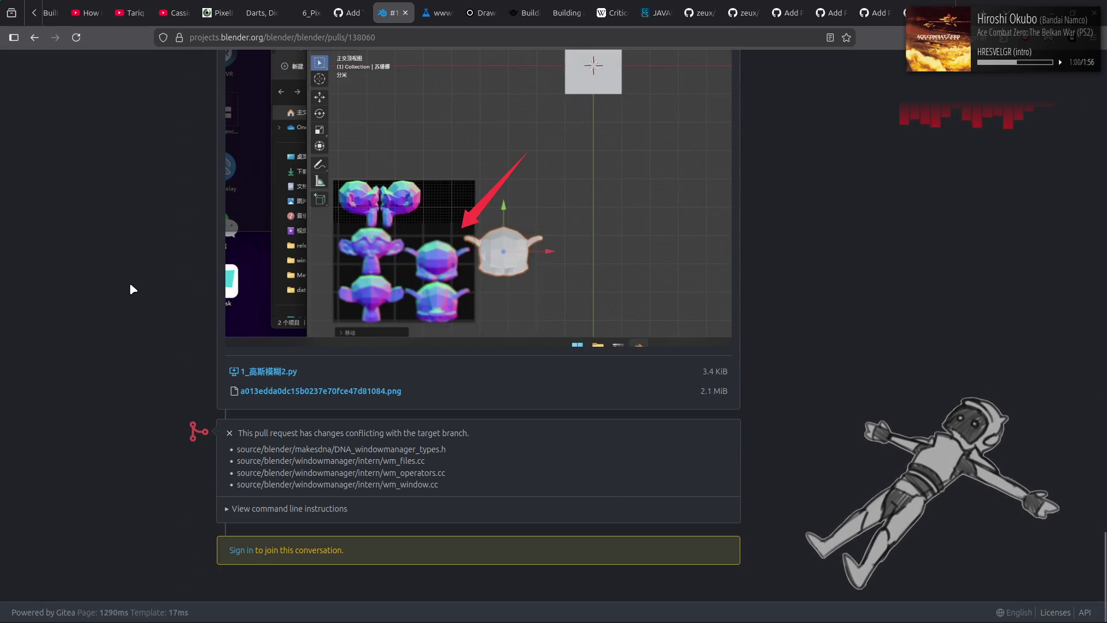
key("alt+Left")
key("alt+Left")
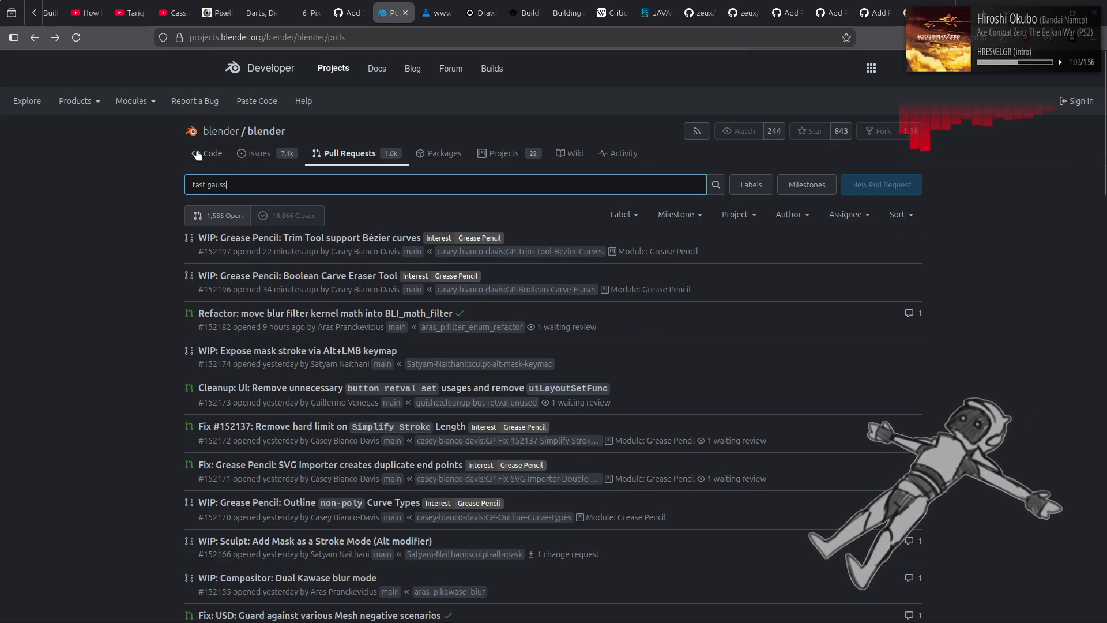
key("alt+Left")
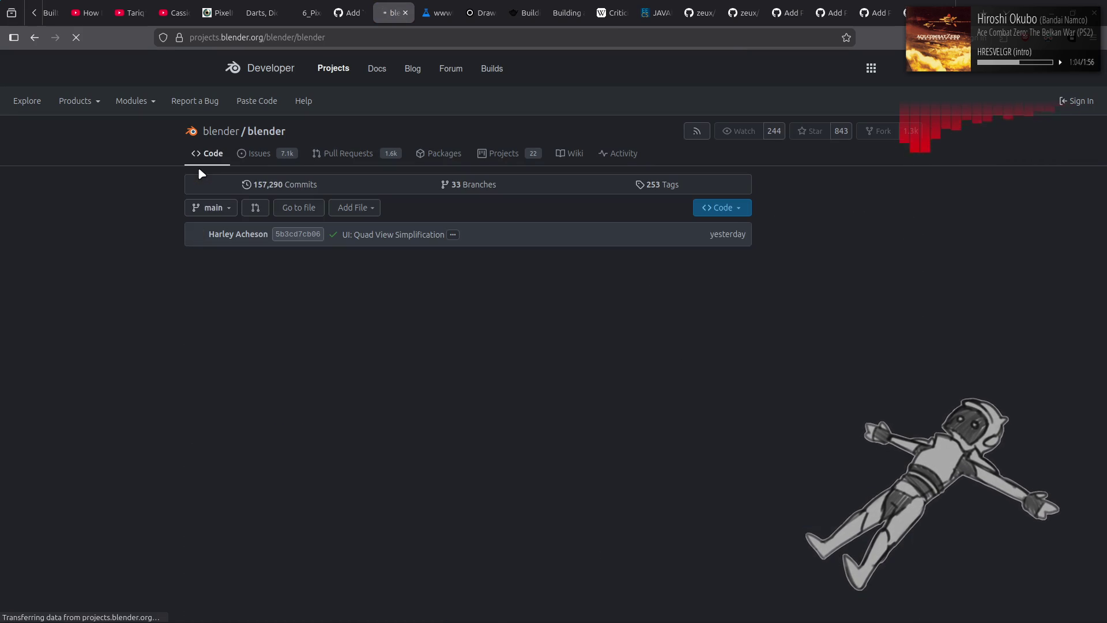
Search the blender repository's code for 'fast gauss'
left_click(844, 183)
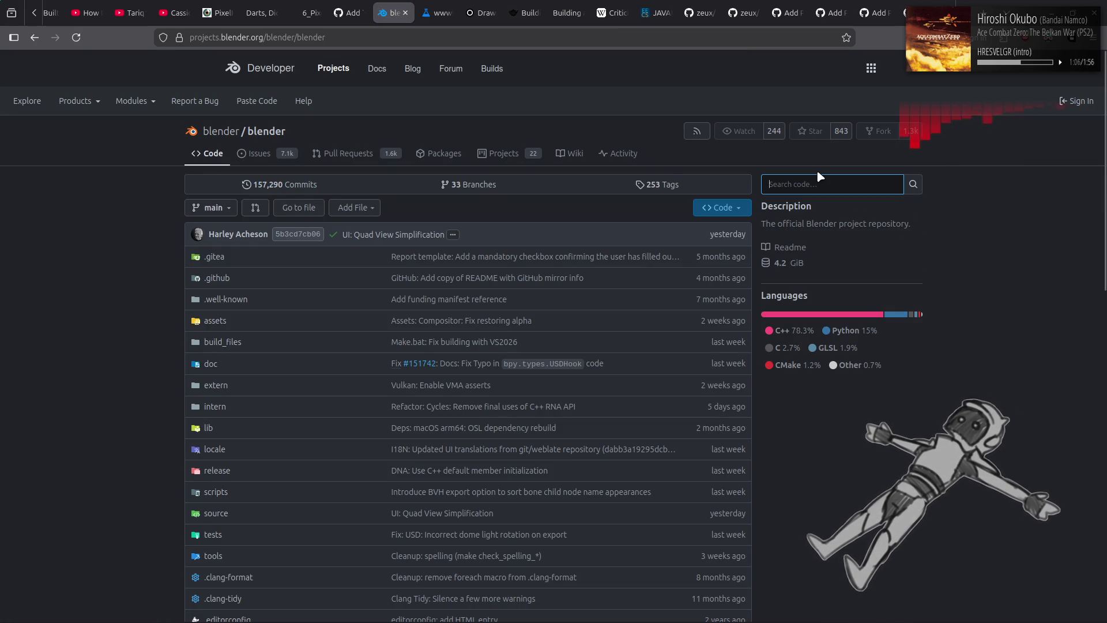
type("fast gauss")
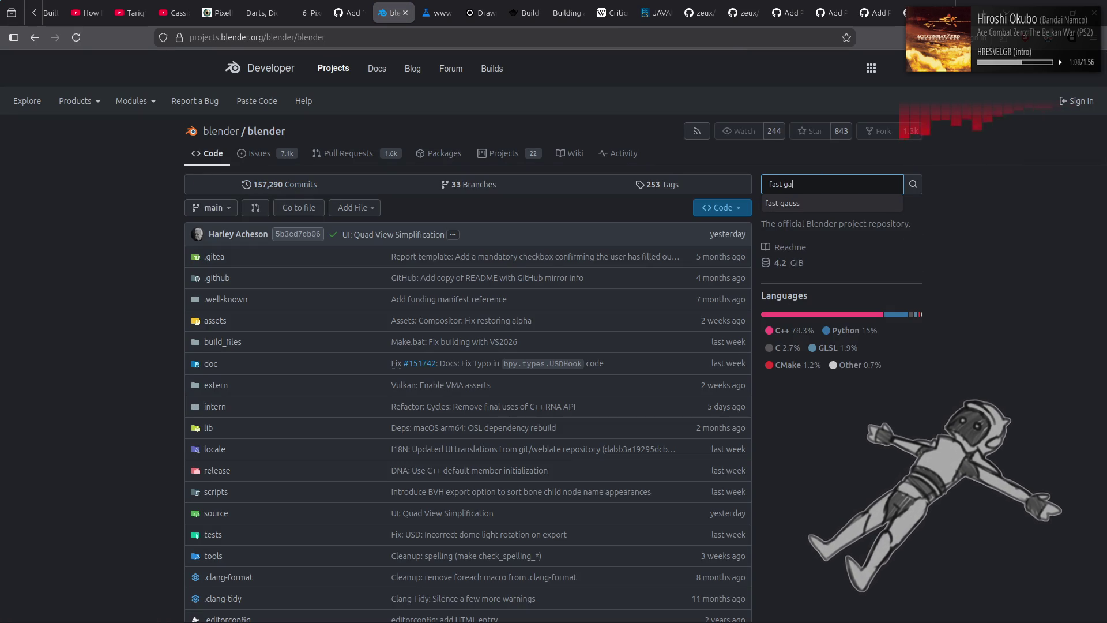
key("Return")
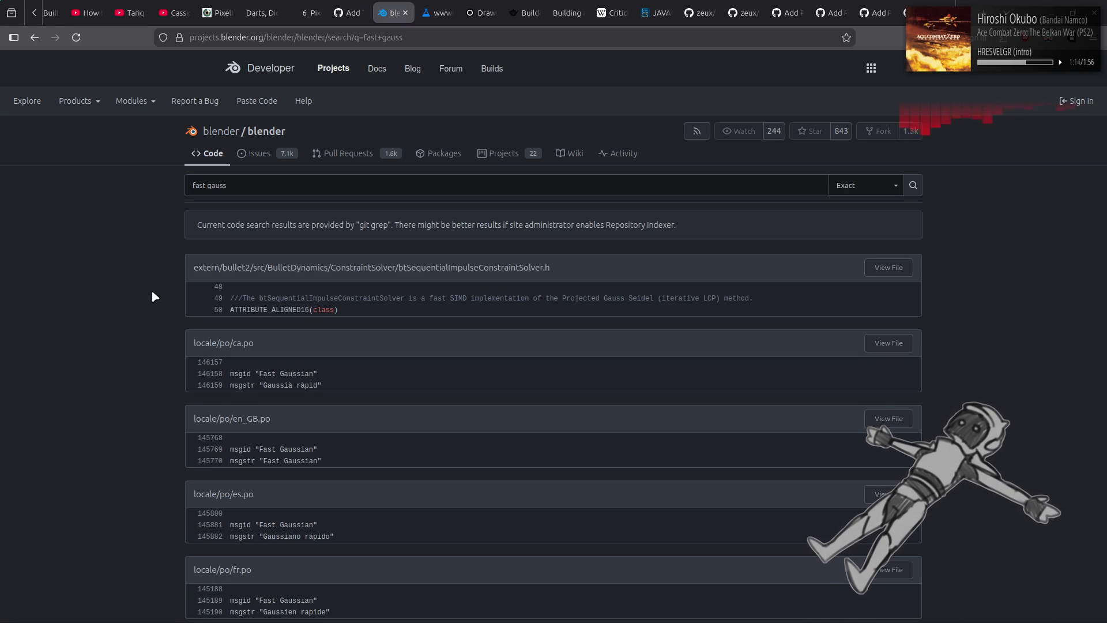
Scroll through the code results, briefly selecting the exp2 return line in eevee_filter_lib.glsl
scroll(153, 295, "down", 10)
scroll(152, 294, "down", 3)
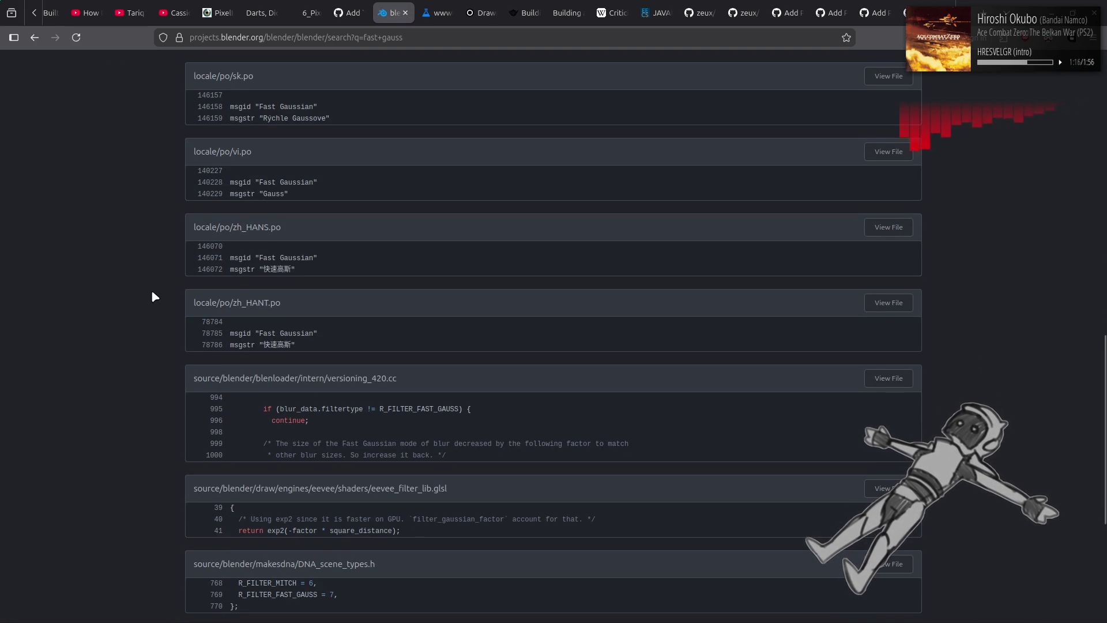
scroll(152, 293, "down", 6)
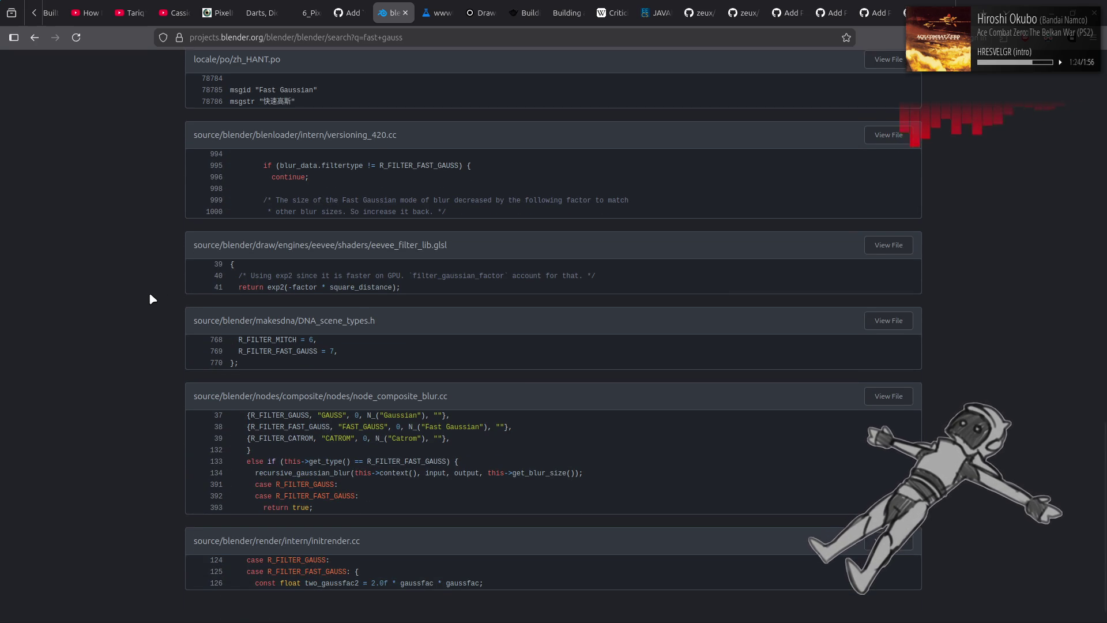
scroll(152, 299, "down", 1)
left_click_drag(263, 256, 401, 256)
left_click(124, 303)
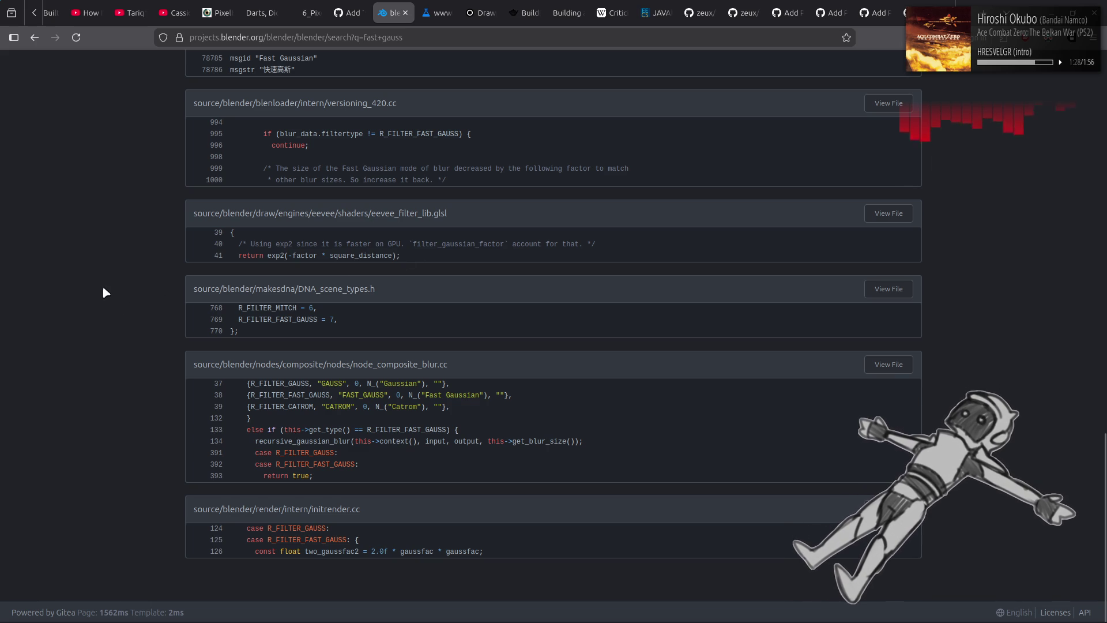
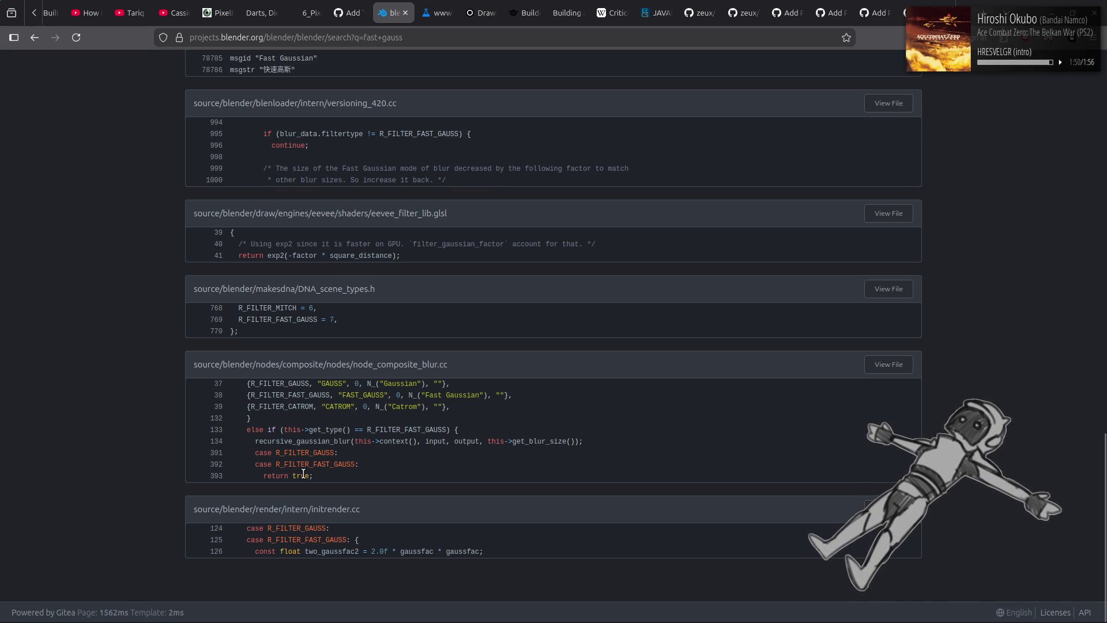
Switch the code search matching mode from Exact to Words
scroll(230, 425, "up", 15)
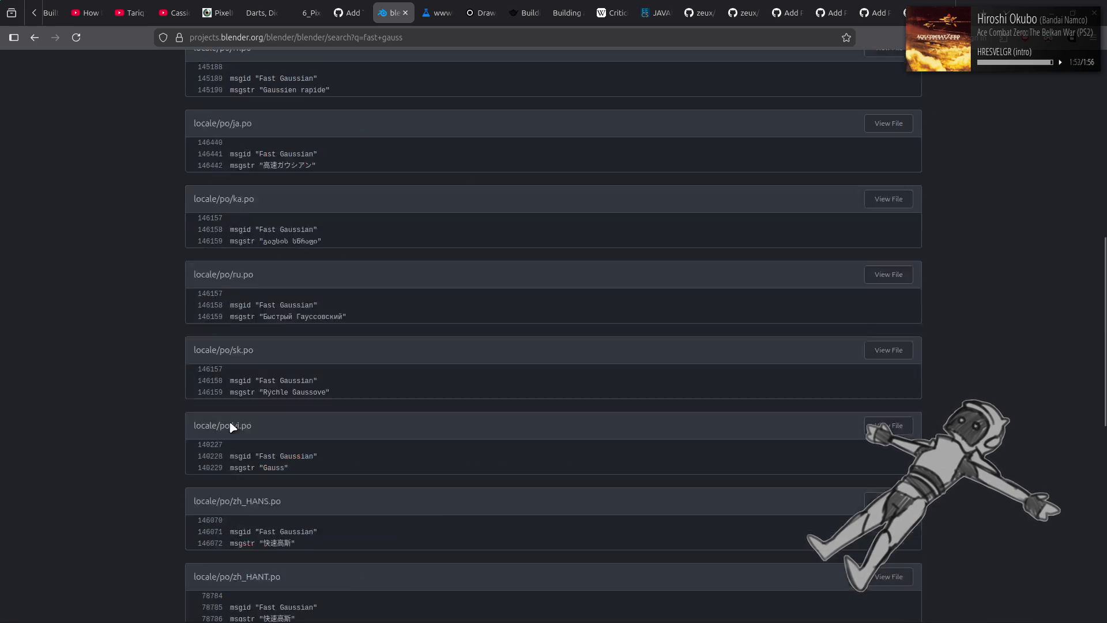
left_click(866, 185)
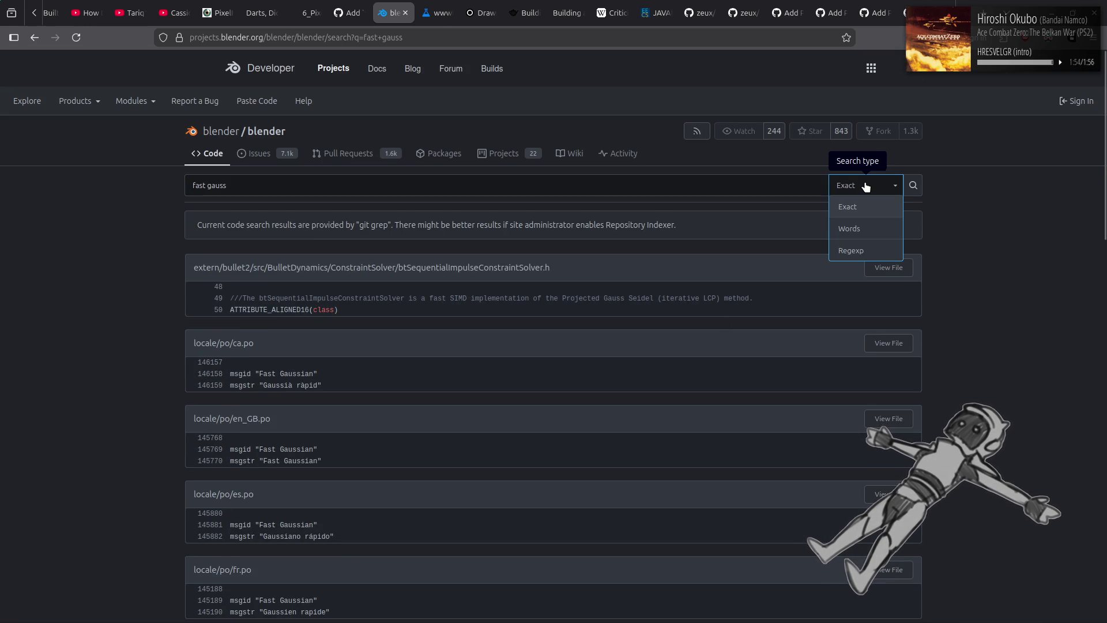
left_click(865, 233)
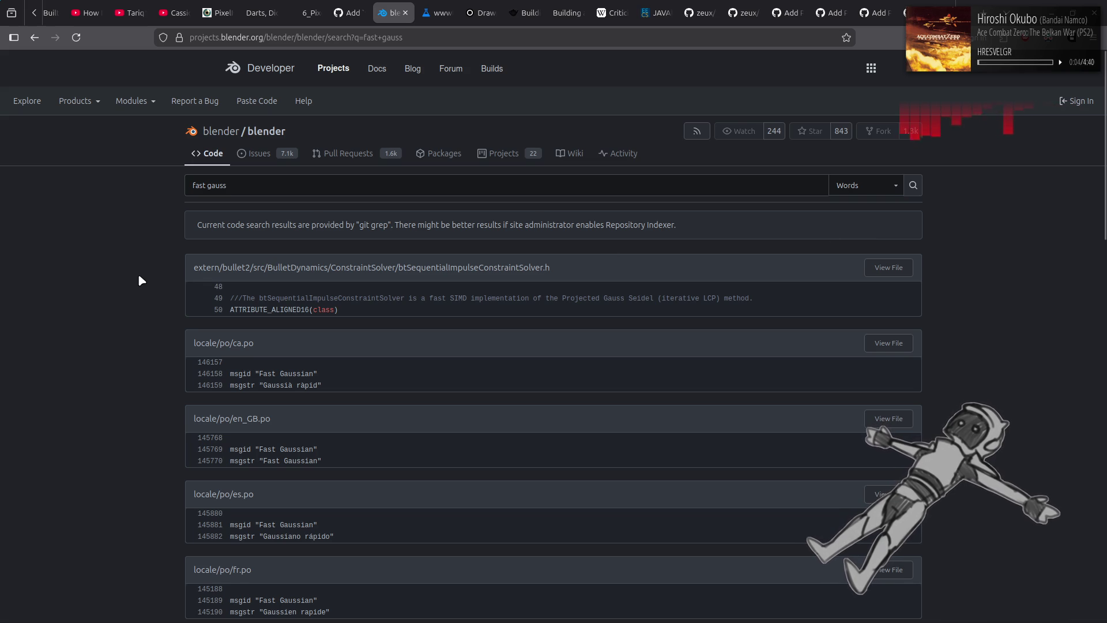
Rerun the 'fast gauss' search in Words mode and skim the matches
scroll(138, 273, "down", 5)
scroll(138, 275, "down", 10)
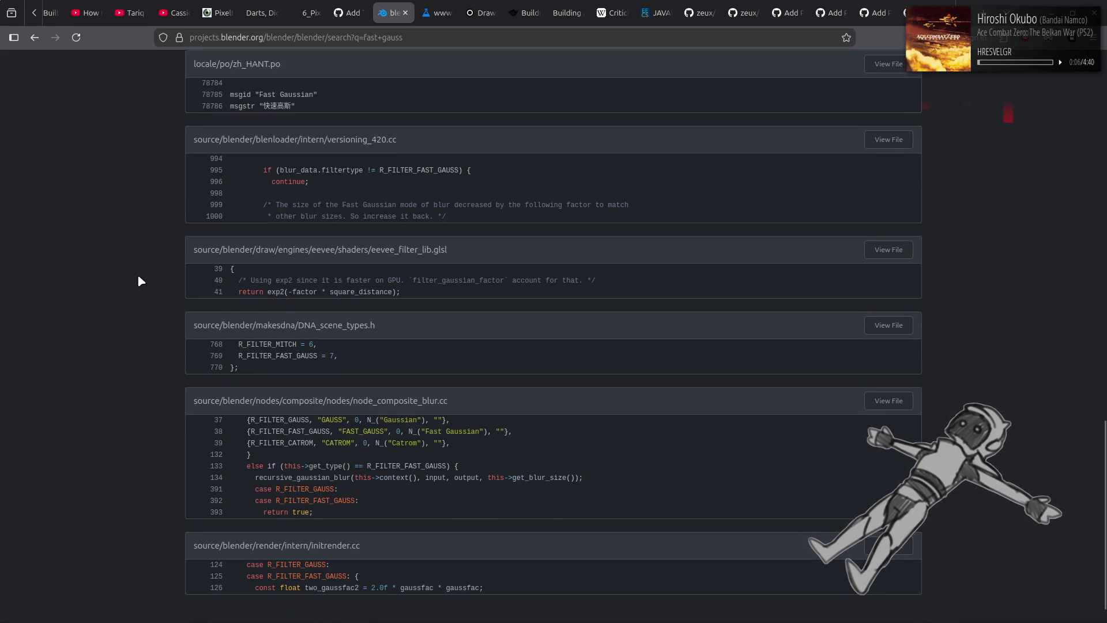
scroll(139, 277, "down", 1)
key("Home")
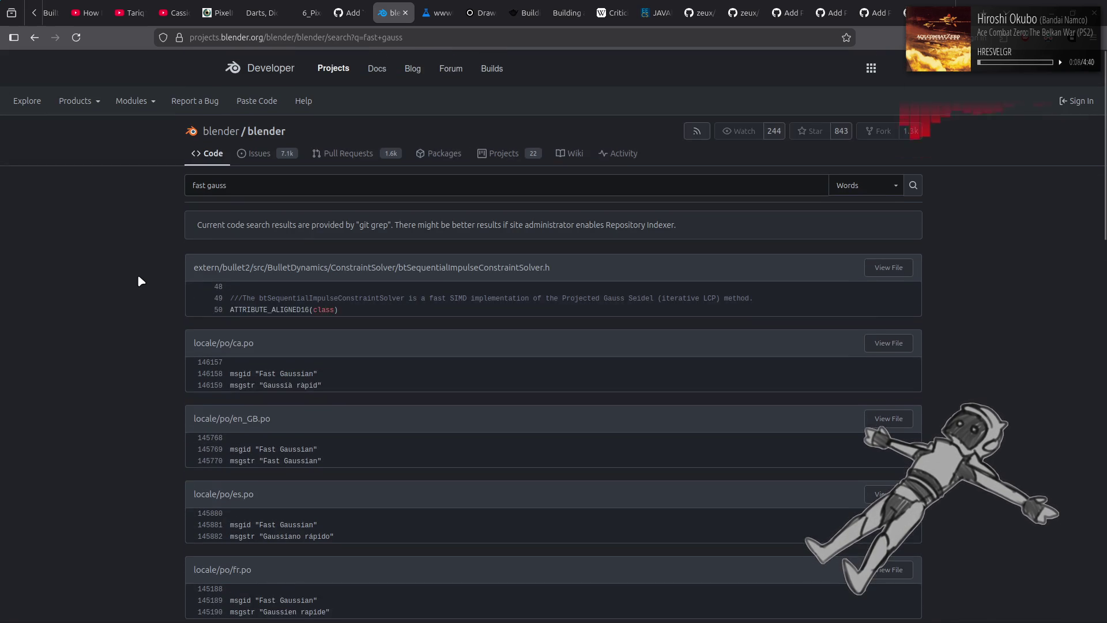
left_click(447, 185)
key("Return")
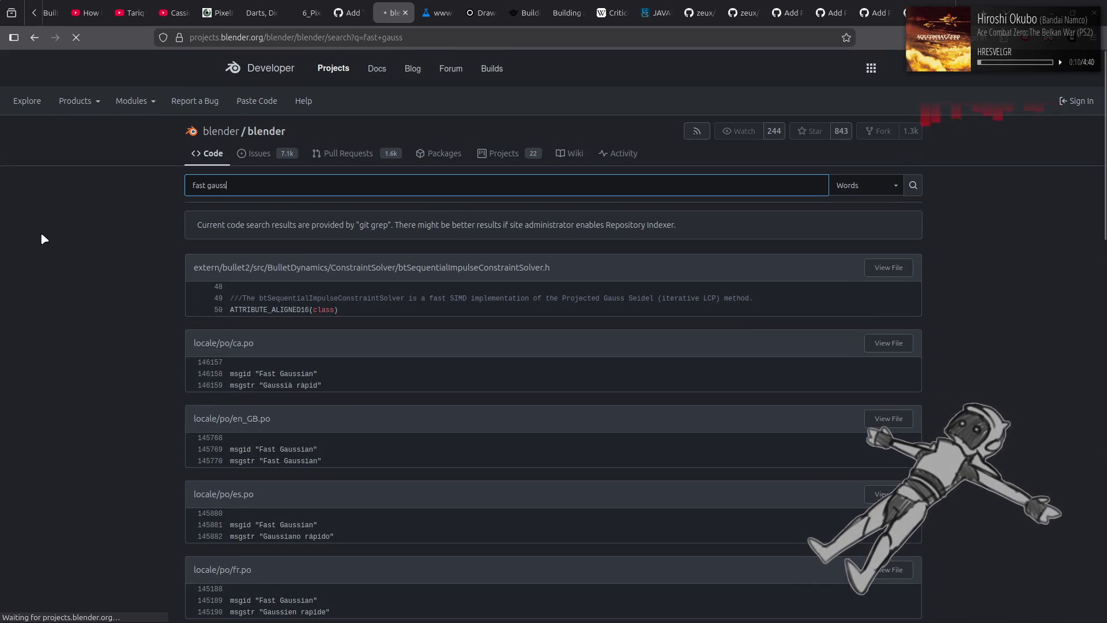
scroll(40, 223, "down", 1)
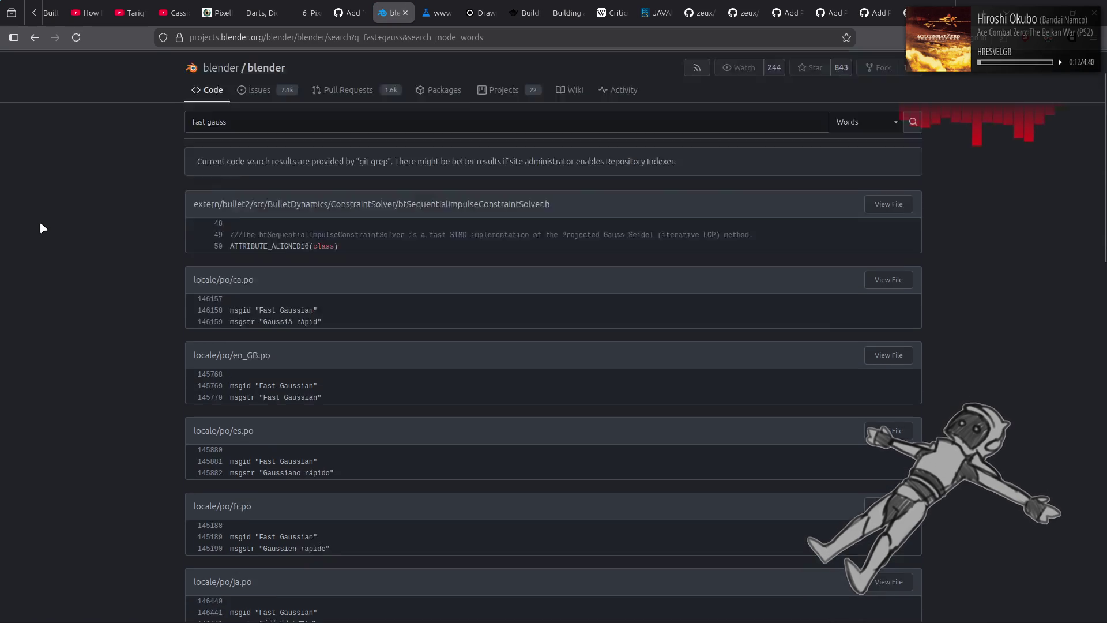
key("End")
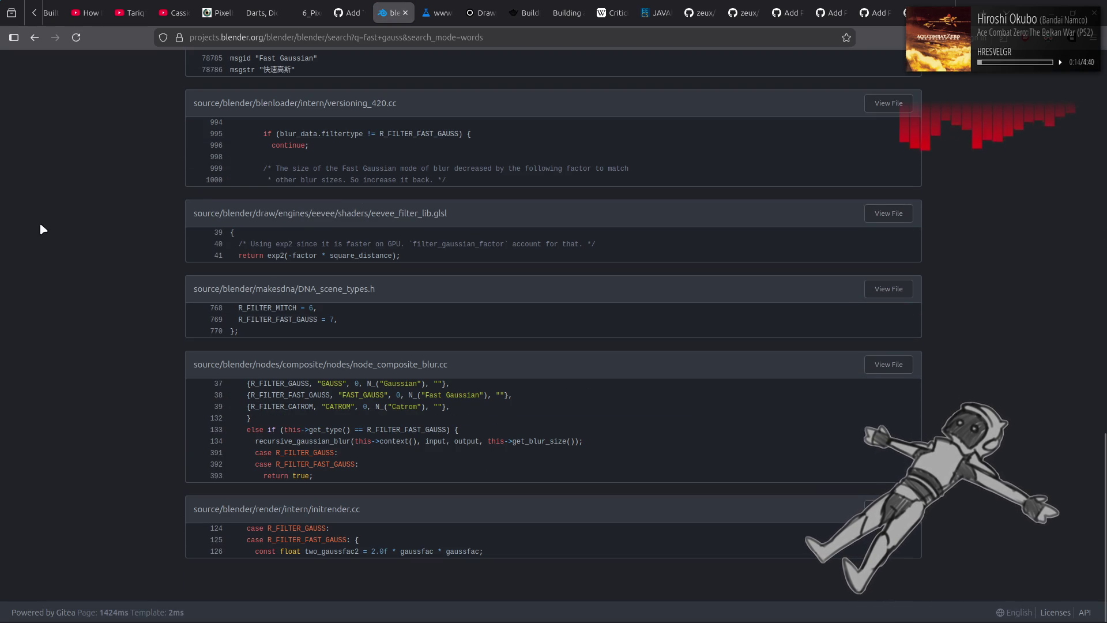
key("Home")
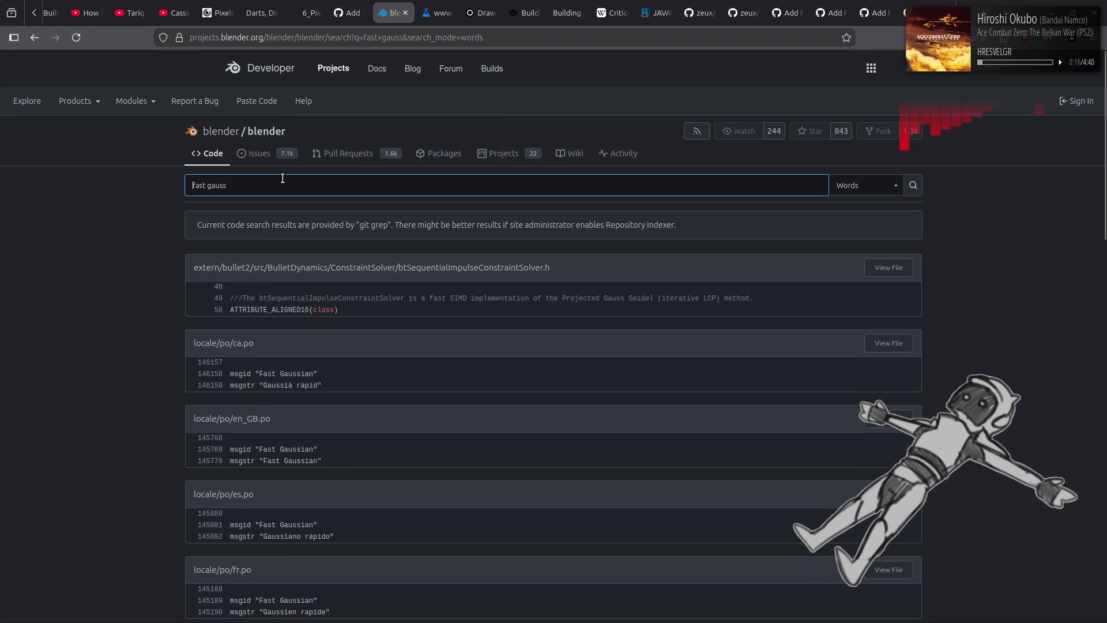
left_click(282, 179)
Try a 'fast gaussian' search, then go back and open node_composite_blur.cc from the fast gauss results
left_click(278, 184)
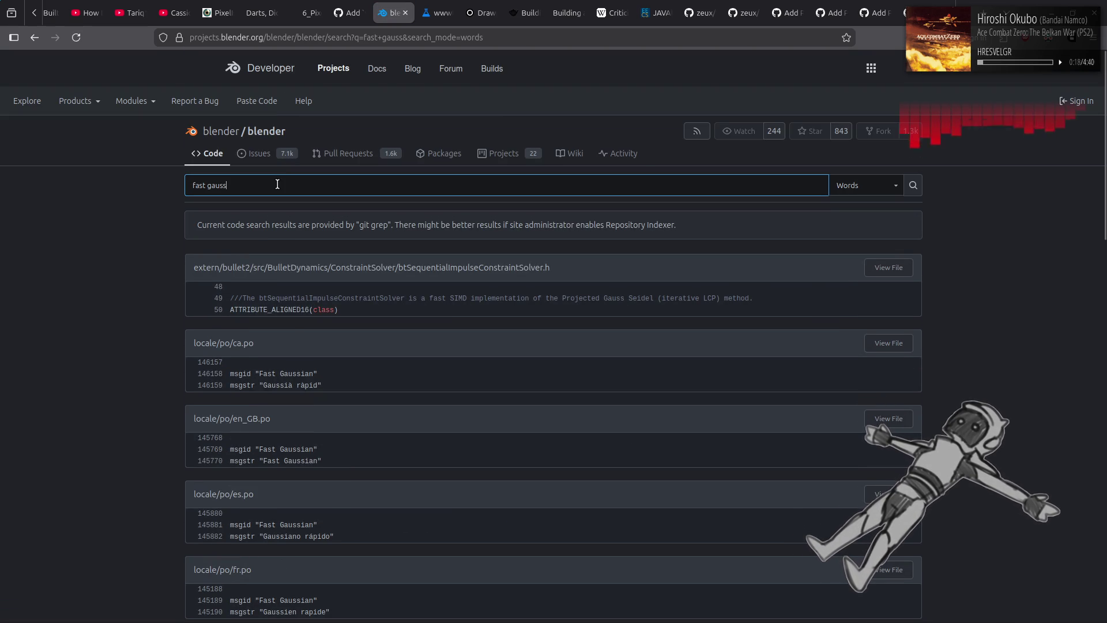
type("ian")
key("Return")
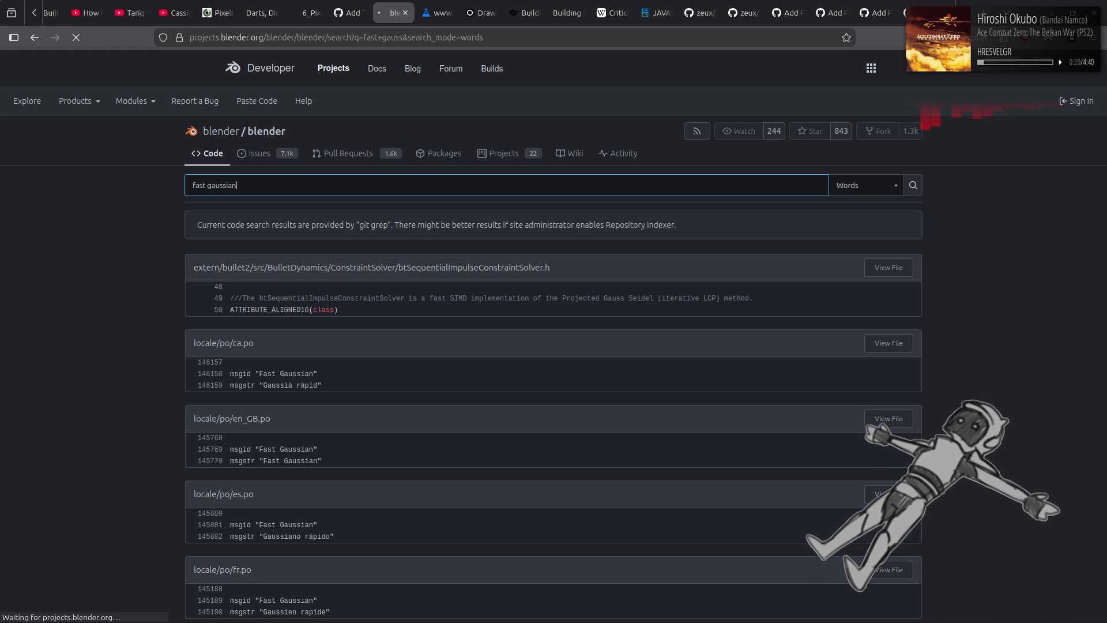
scroll(98, 259, "down", 5)
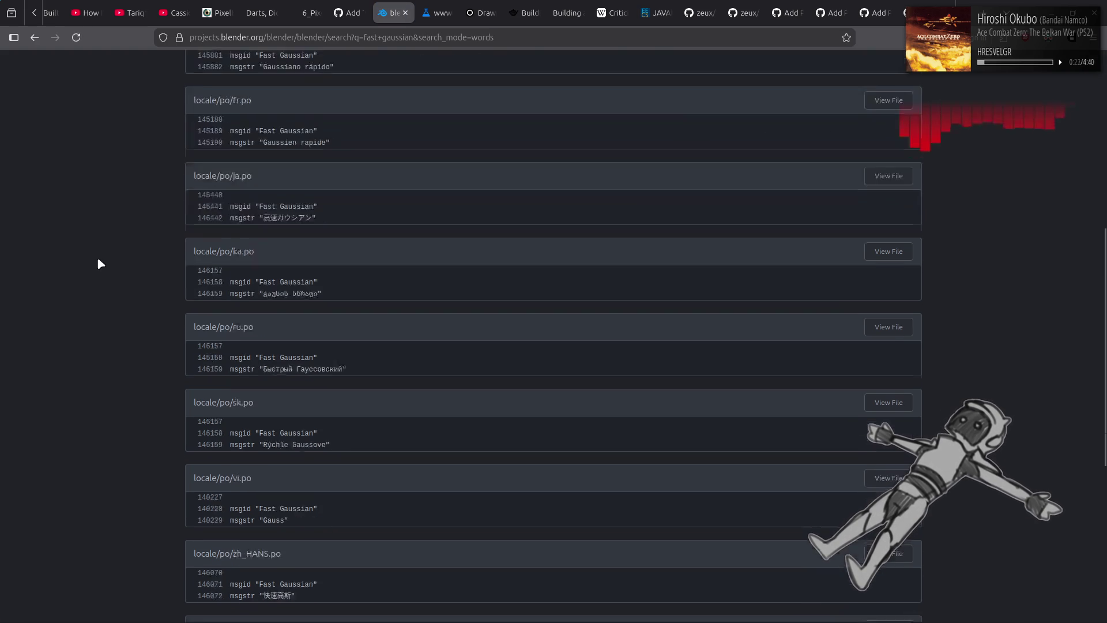
scroll(99, 263, "down", 7)
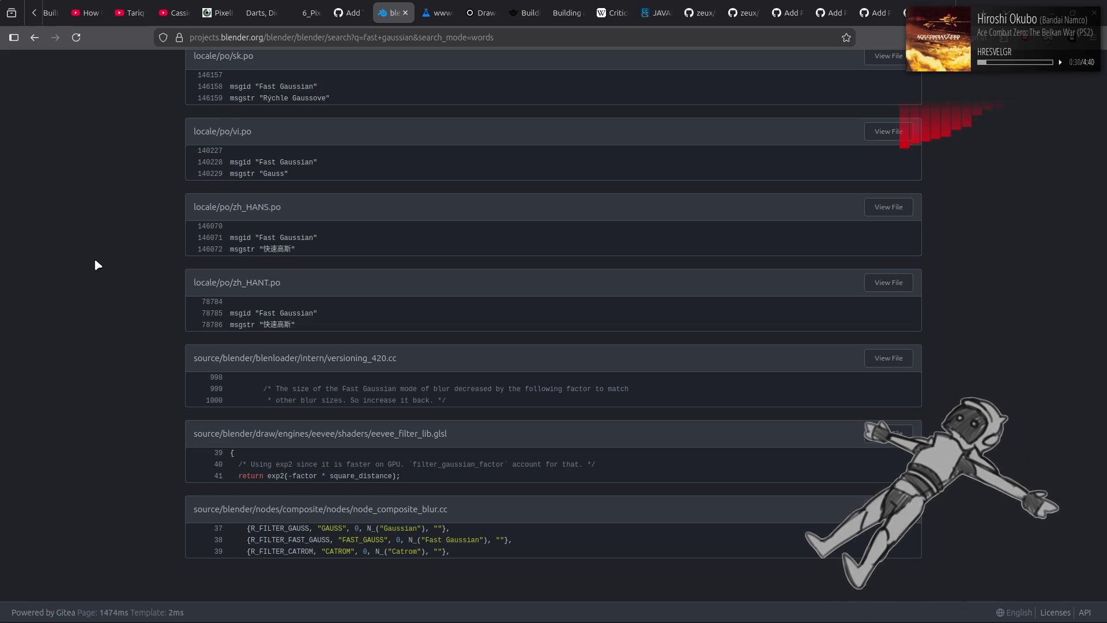
key("alt+Left")
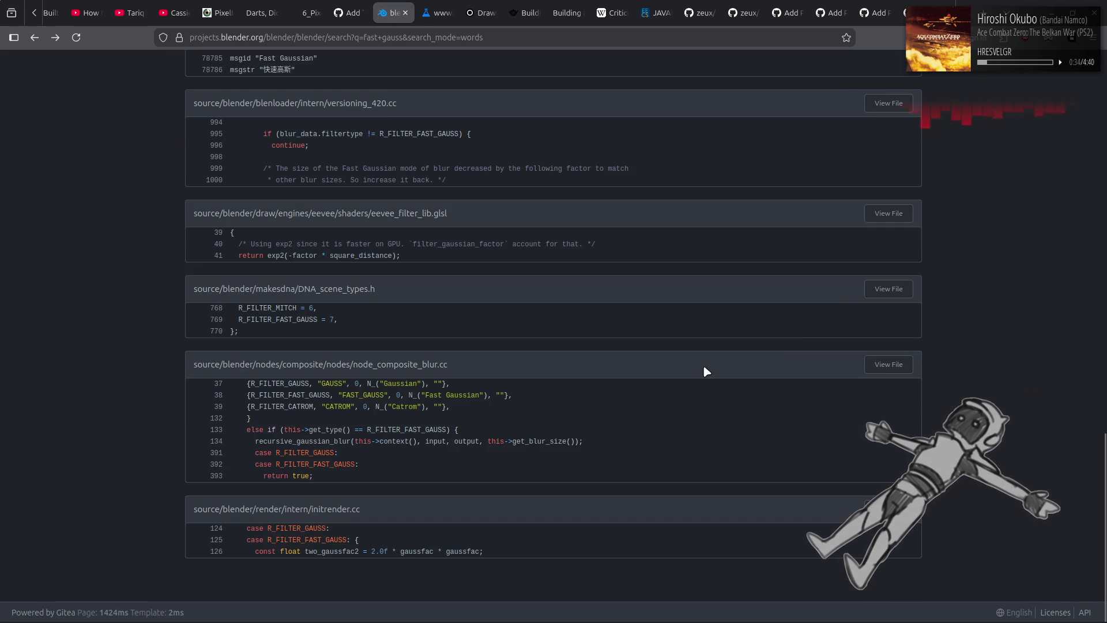
left_click(885, 366)
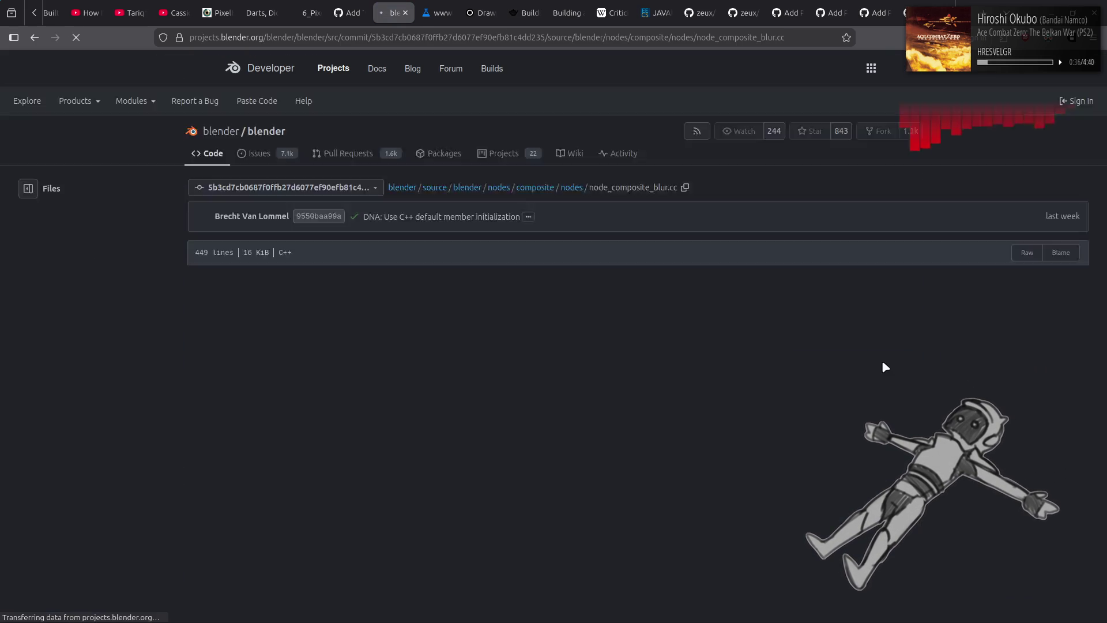
Find 'fast' in node_composite_blur.cc, stepping through matches to R_FILTER_FAST_GAUSS on line 392
scroll(886, 368, "down", 8)
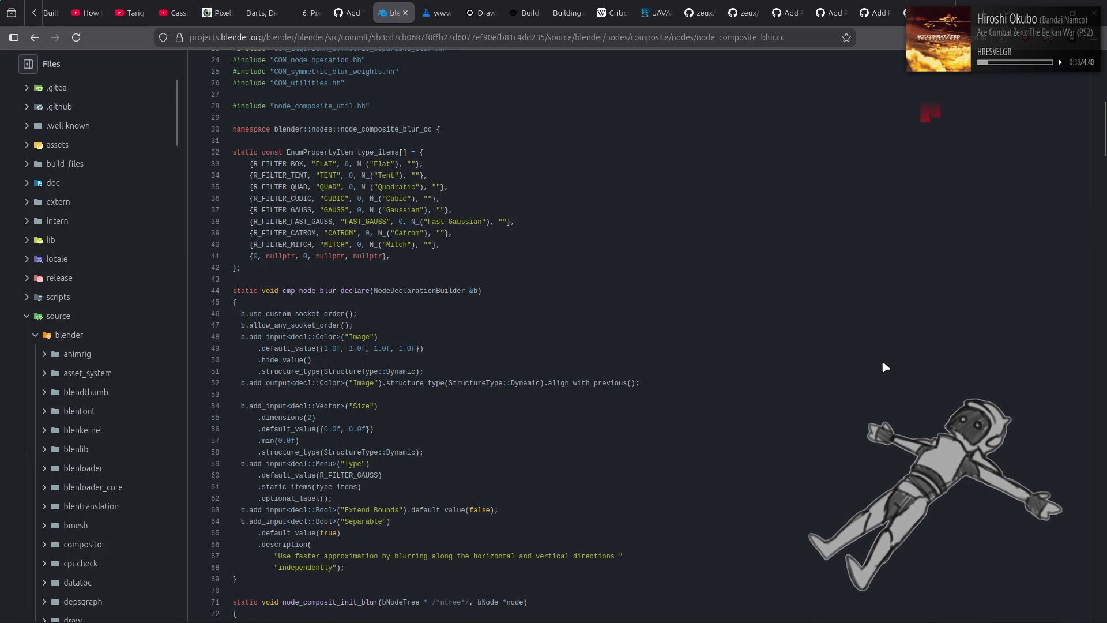
key("ctrl+f")
type("fast")
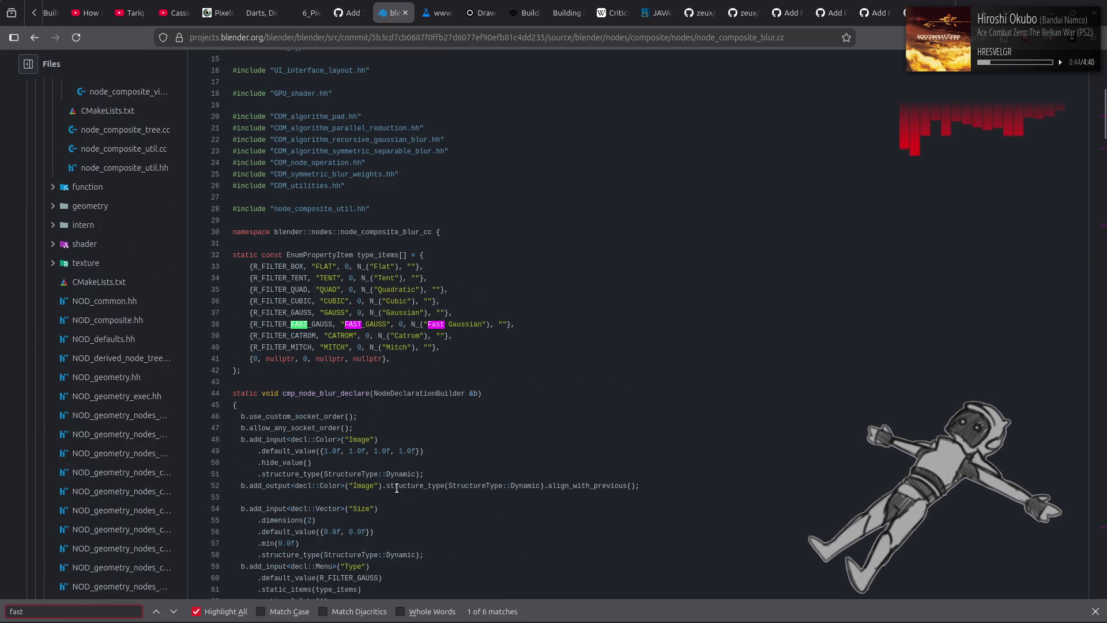
left_click(173, 612)
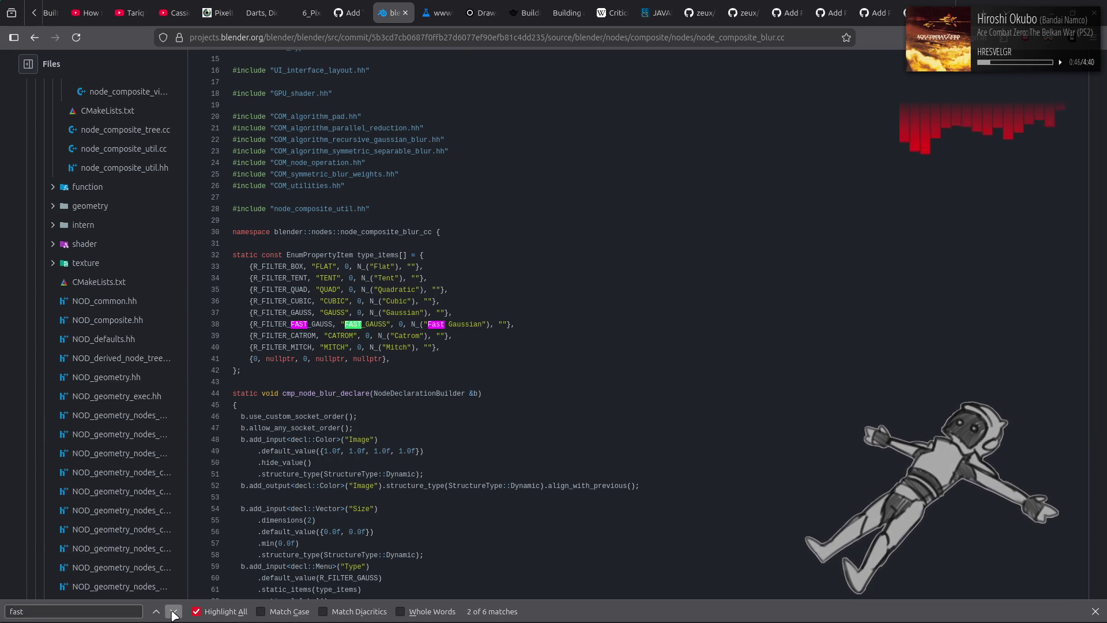
left_click(173, 612)
left_click(173, 612)
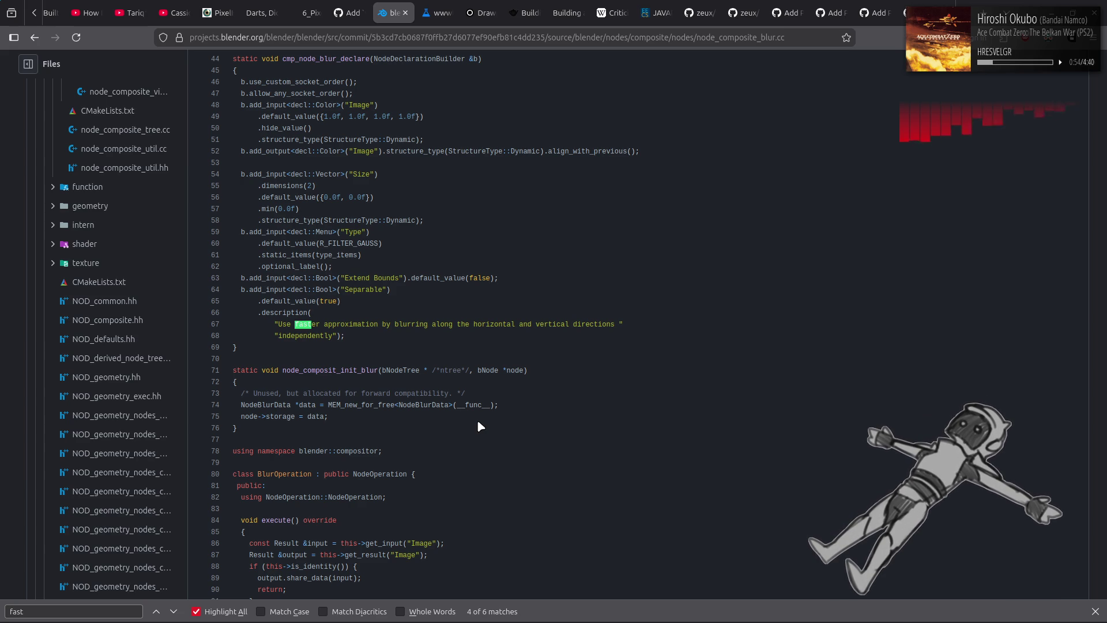
scroll(477, 421, "up", 2)
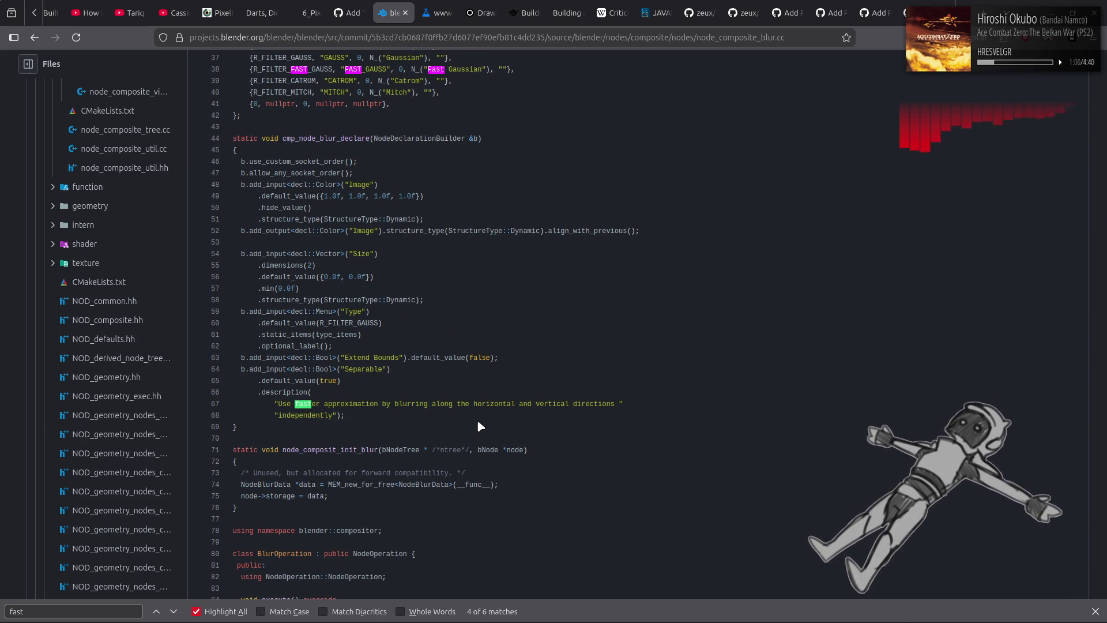
left_click(173, 611)
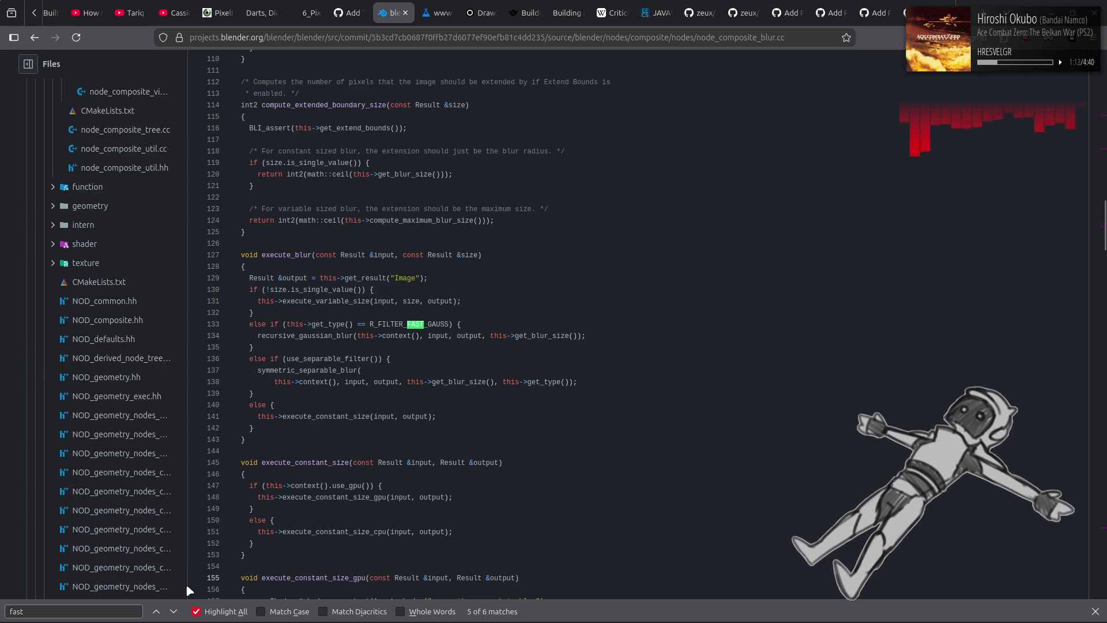
left_click(156, 613)
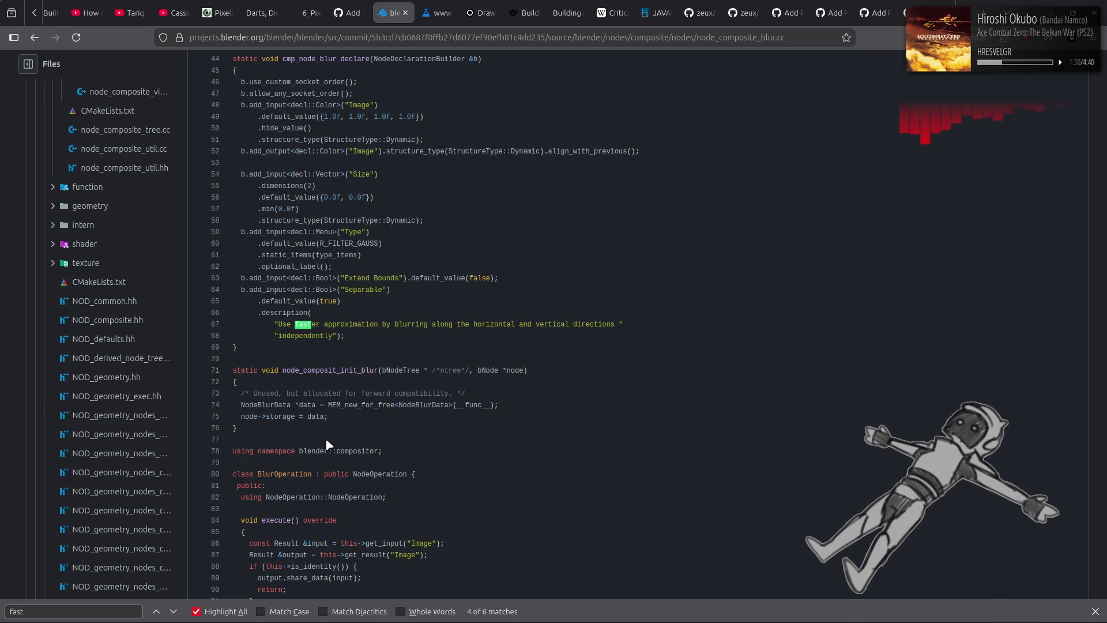
left_click(173, 612)
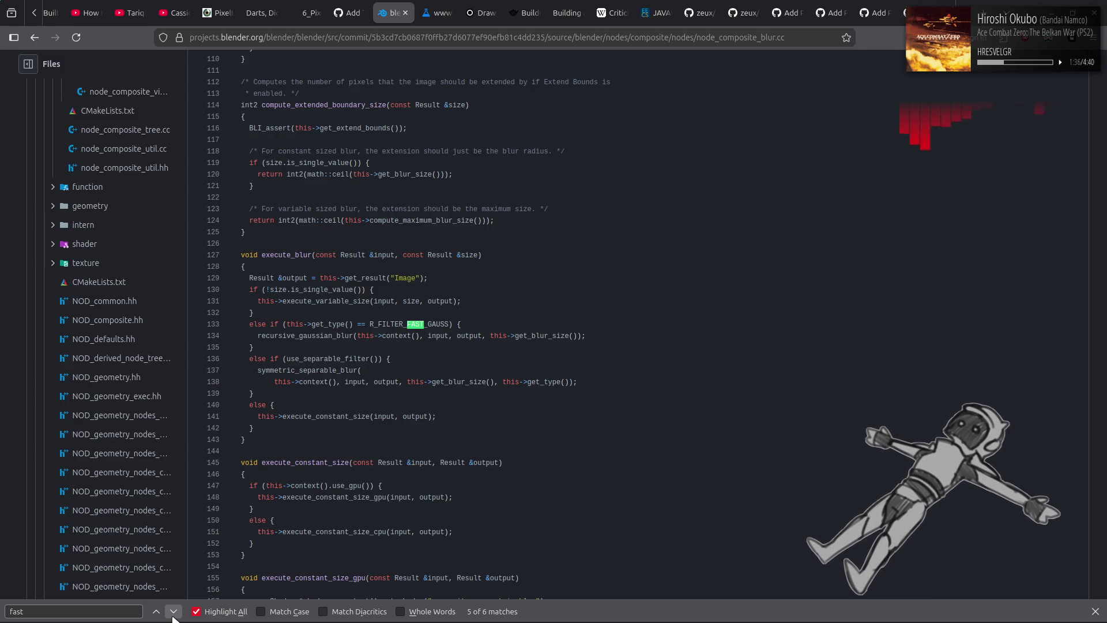
left_click(173, 612)
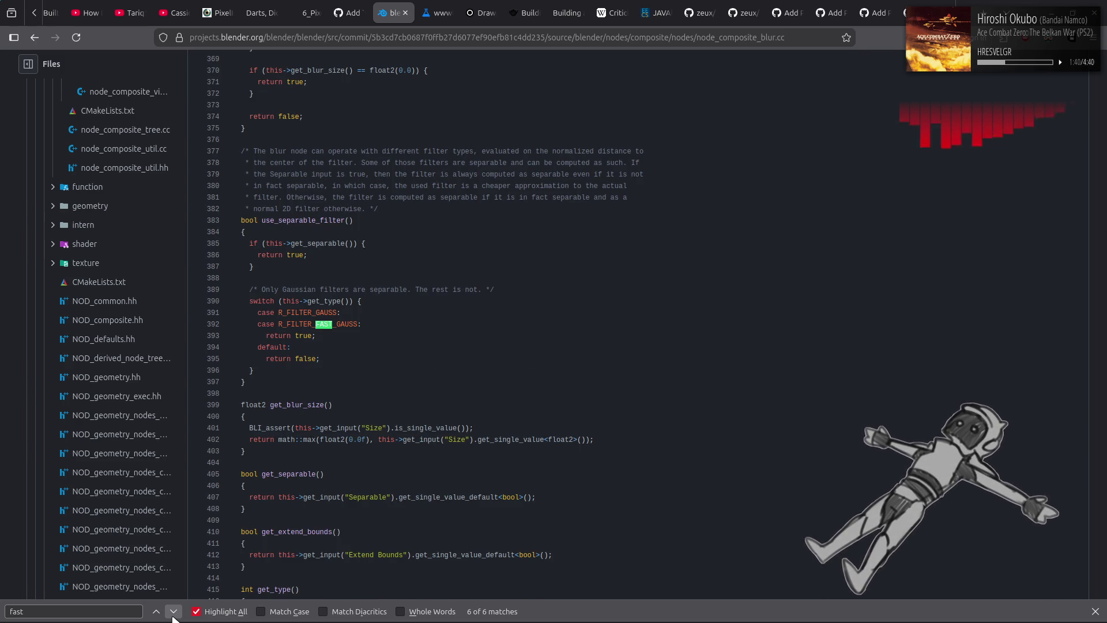
Highlight the Gaussian filters comment and the separable-input comment on line 379
mouse_move(260, 289)
left_mouse_down()
mouse_move(557, 301)
mouse_move(519, 290)
left_mouse_up()
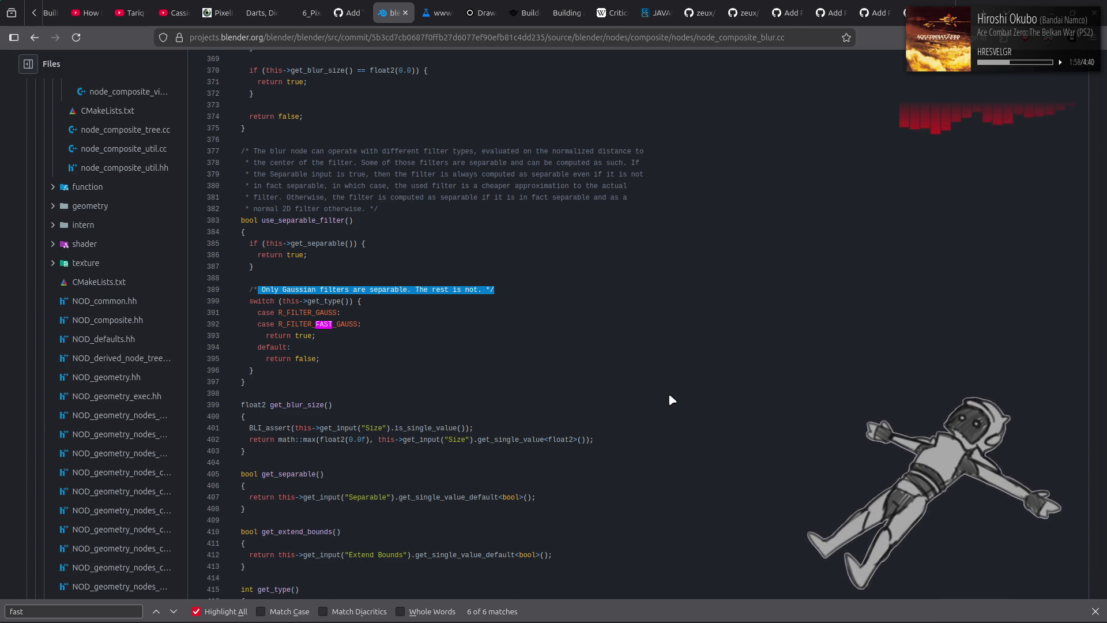
left_click(515, 316)
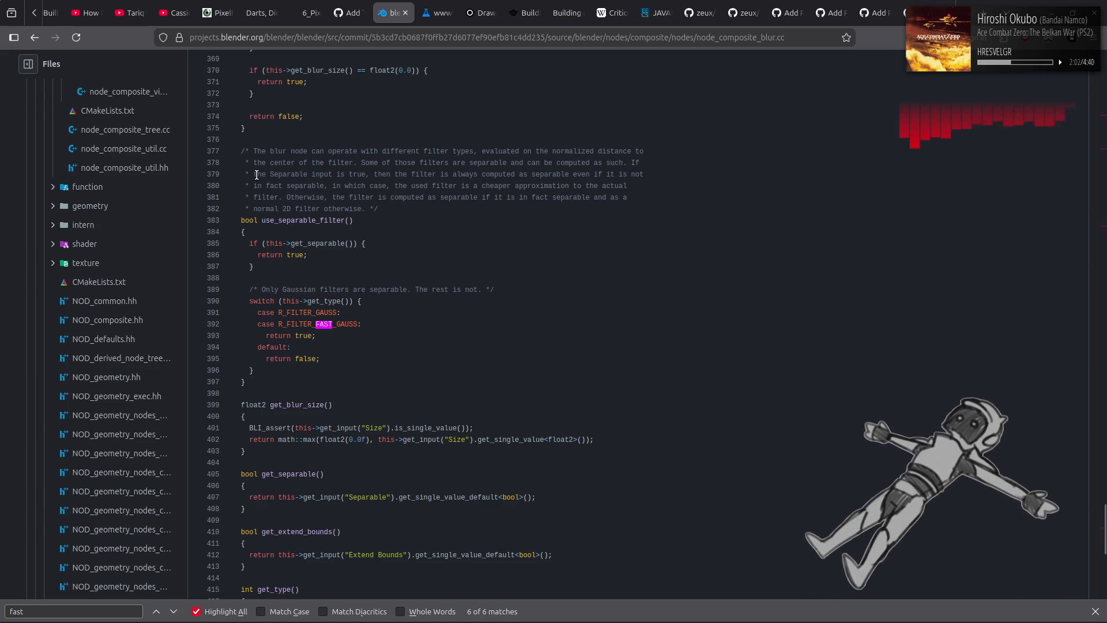
left_click_drag(255, 175, 367, 174)
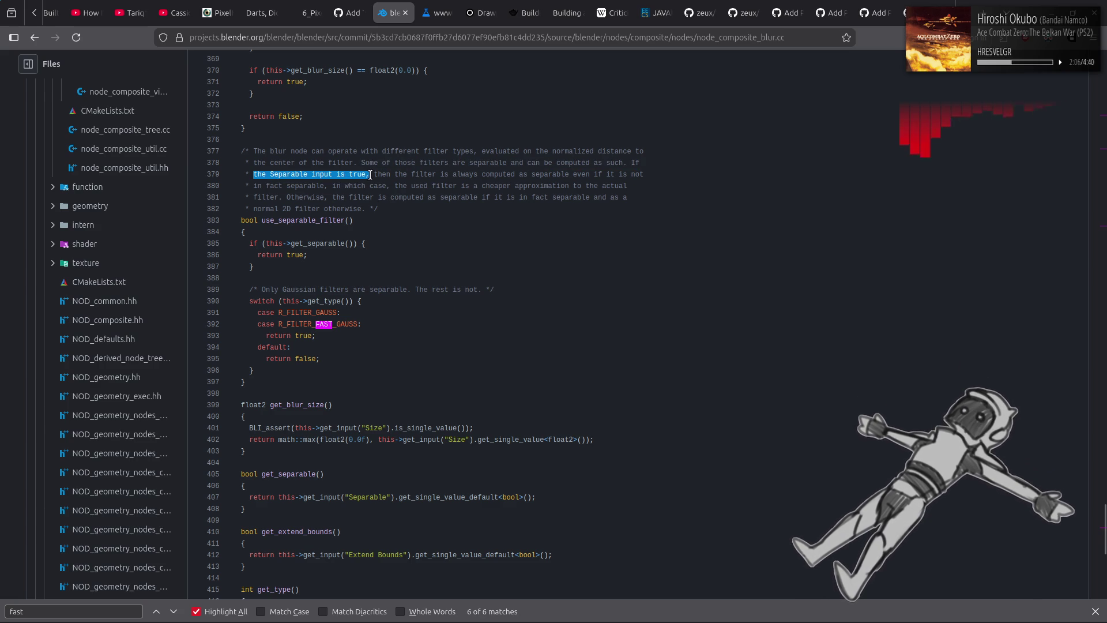
mouse_move(370, 175)
left_mouse_down()
mouse_move(622, 186)
mouse_move(661, 164)
mouse_move(654, 184)
left_mouse_up()
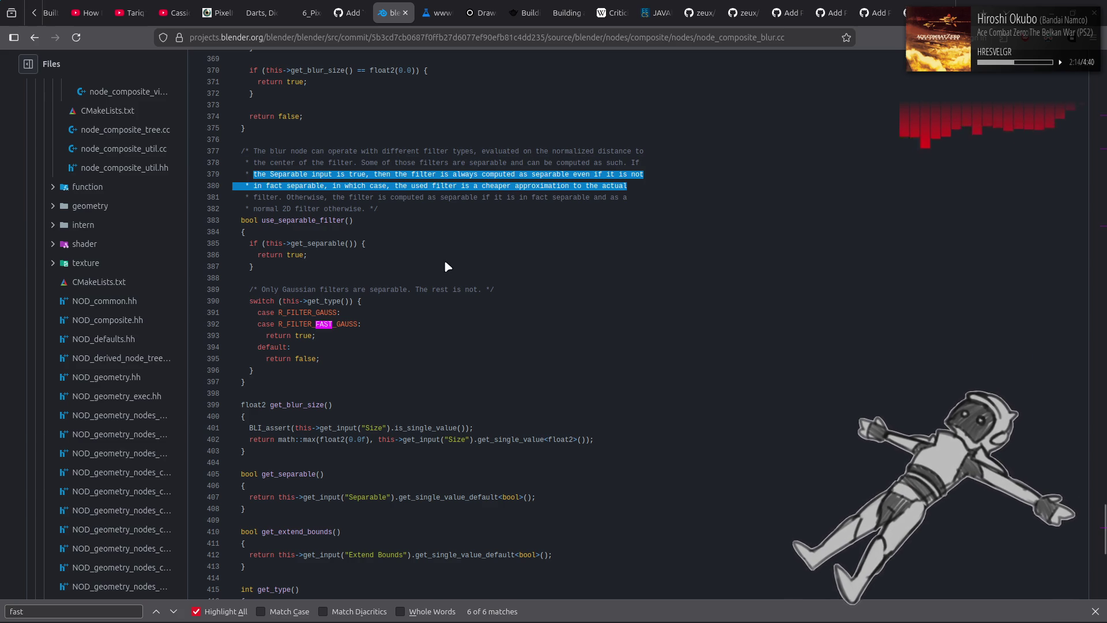
left_click(401, 263)
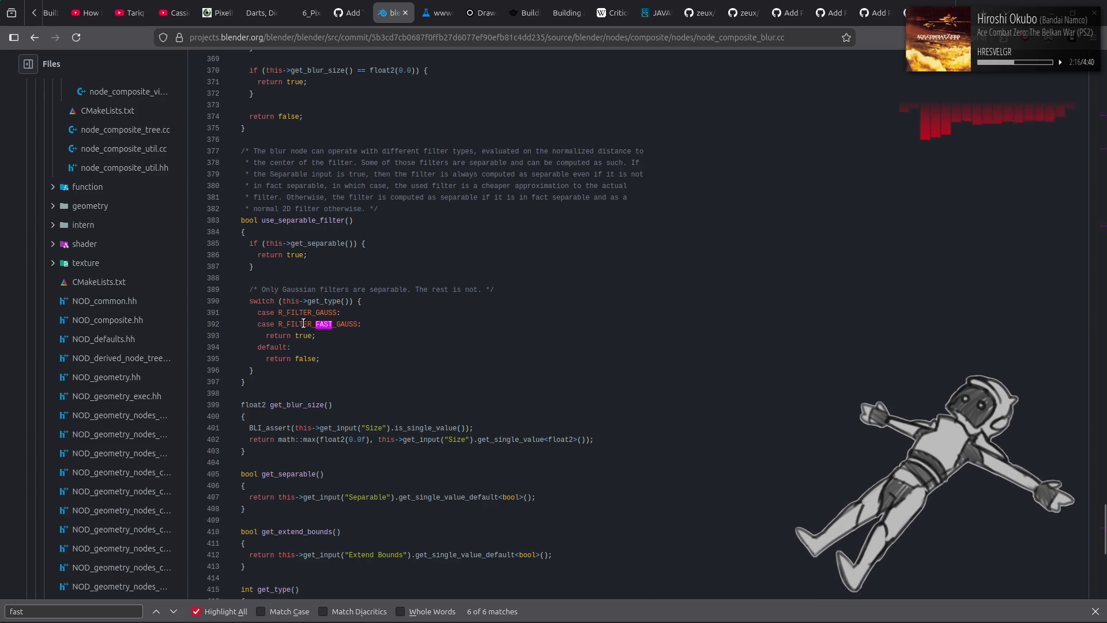
Mark the Gaussian case lines, close the find bar and return to the fast gauss results
left_click_drag(279, 312, 382, 323)
left_click(338, 336)
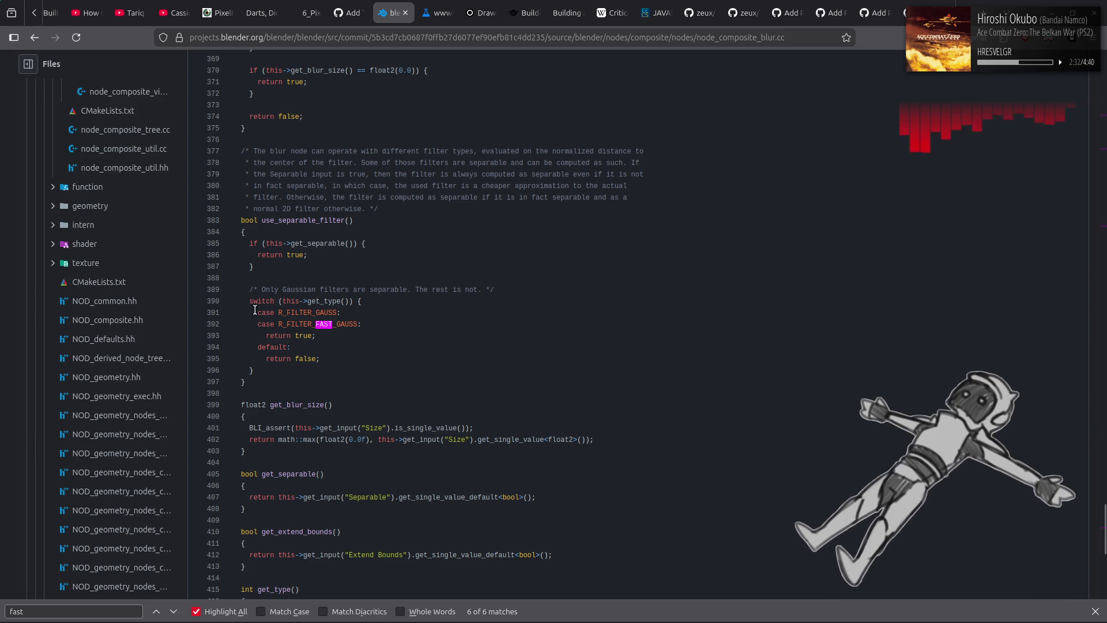
left_click_drag(258, 313, 405, 340)
left_click(345, 345)
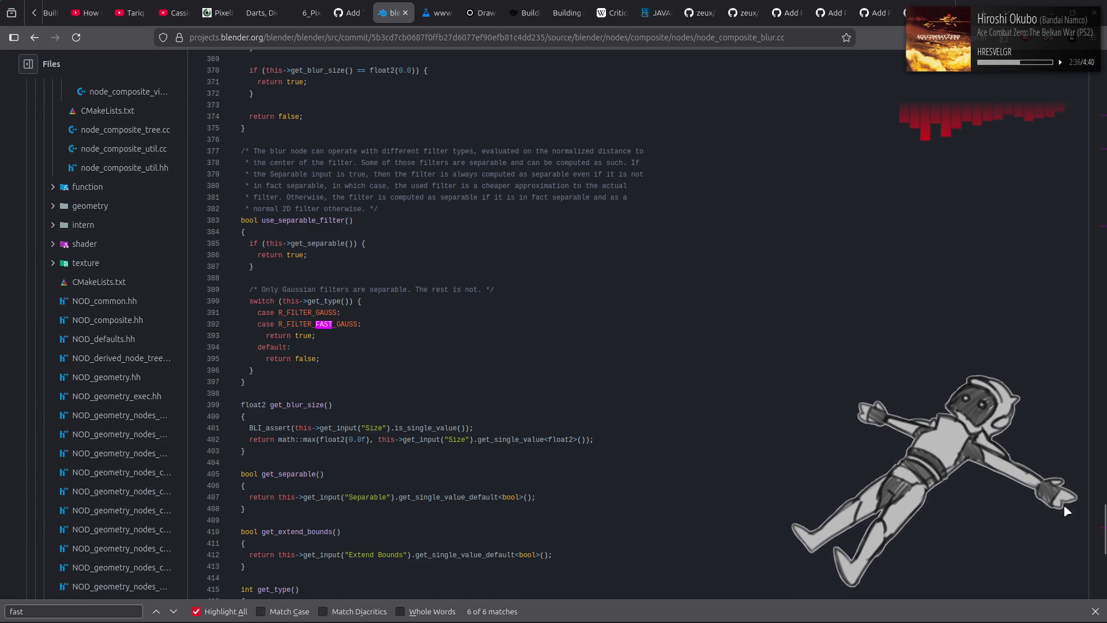
key("Escape")
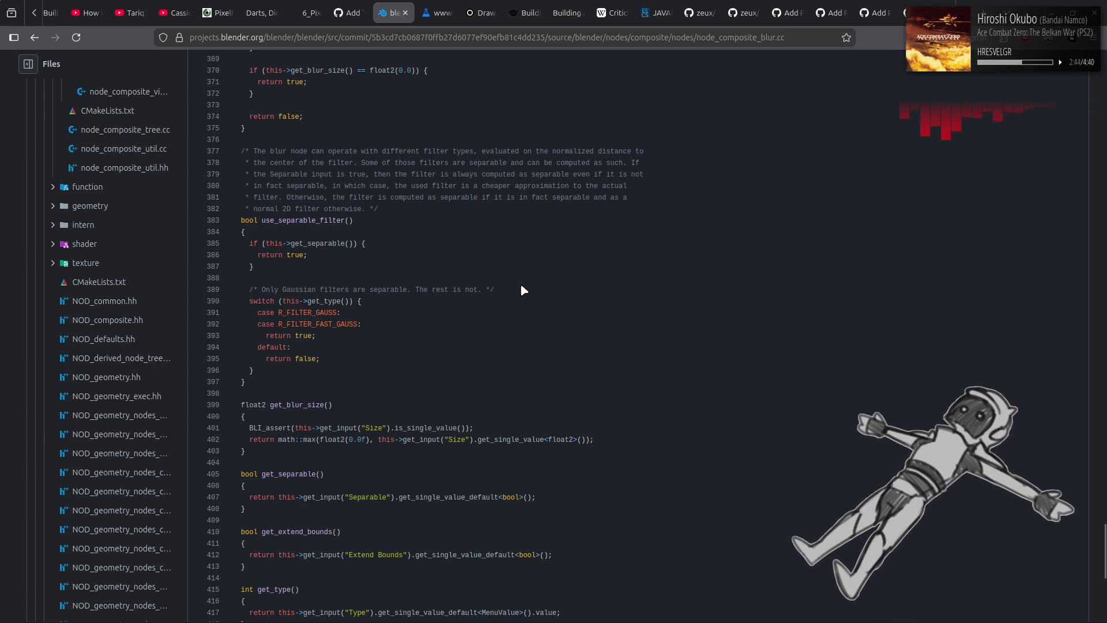
key("alt+Left")
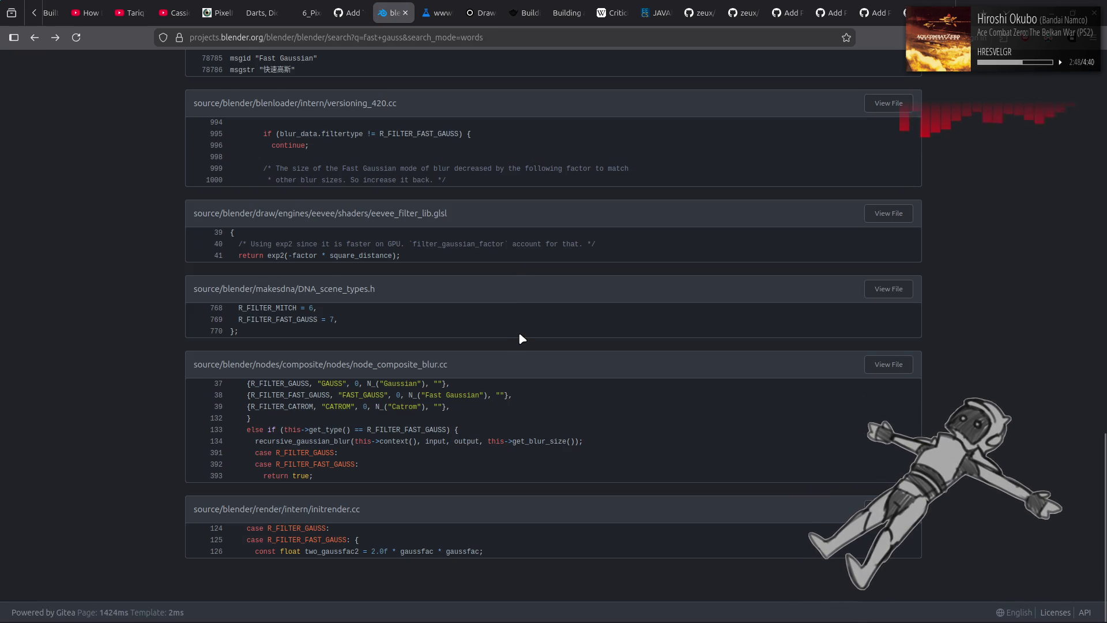
Change the Words-mode query to just 'gaussian' and run the search
key("Home")
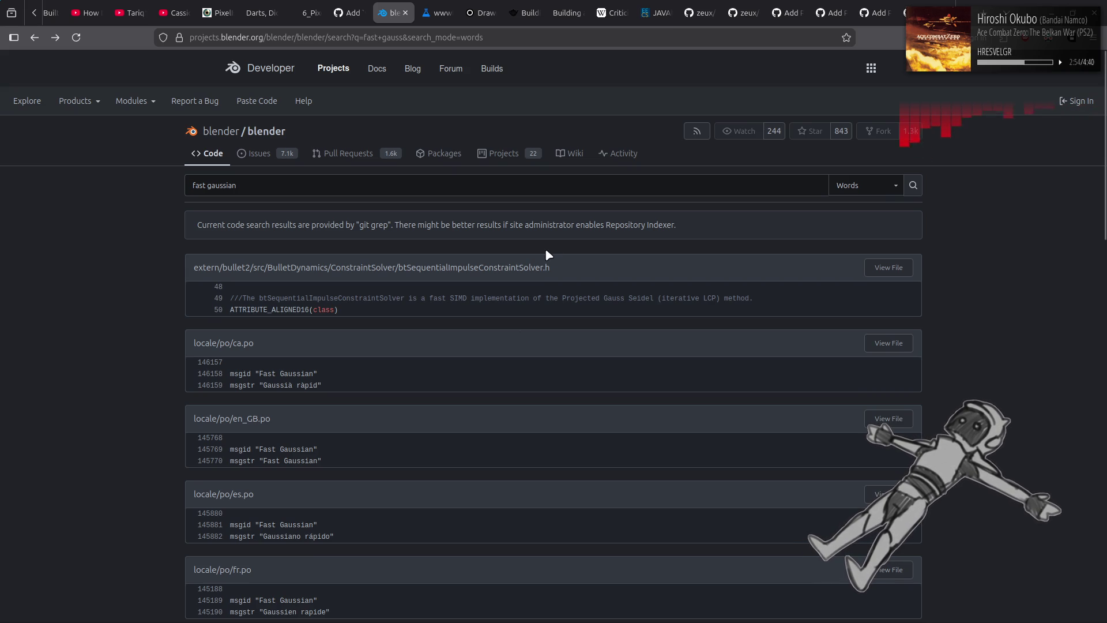
left_click(852, 190)
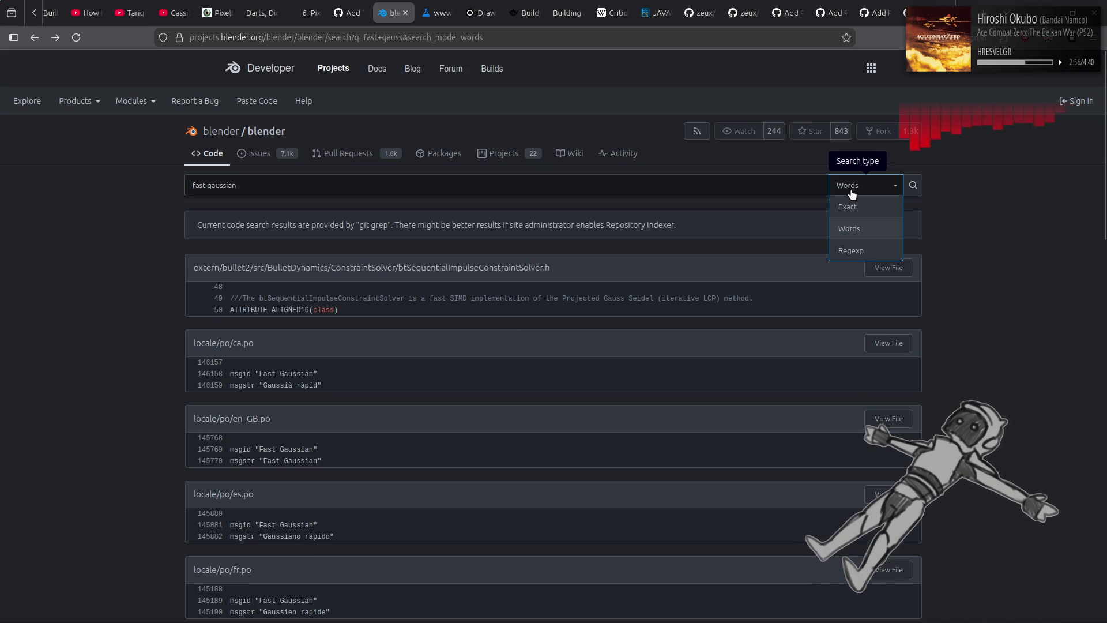
left_click(852, 193)
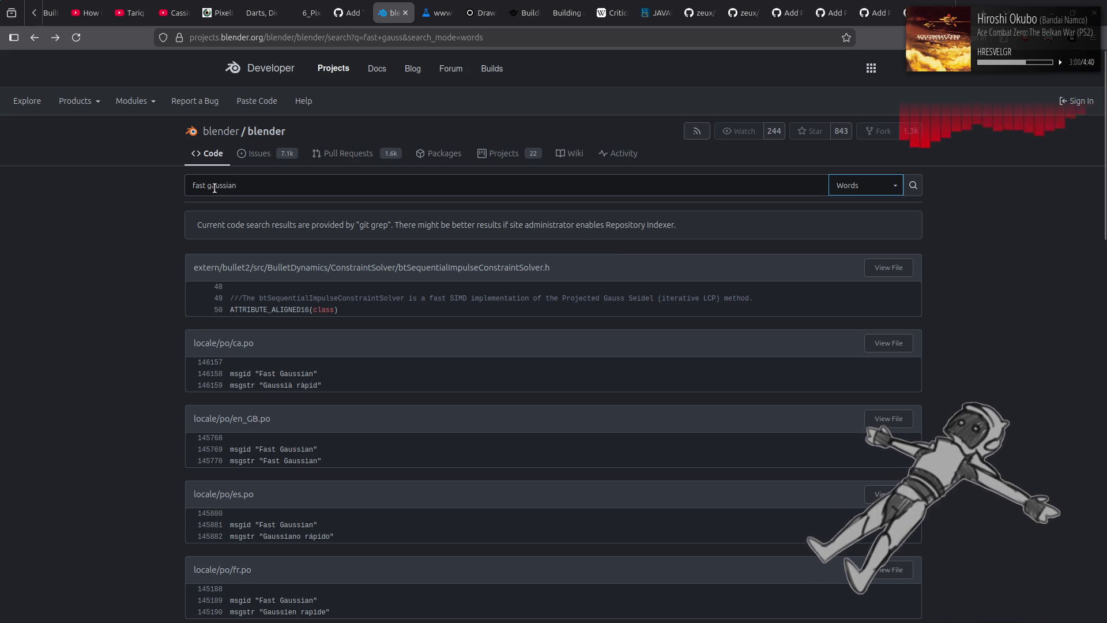
left_click_drag(207, 187, 171, 188)
key("BackSpace")
key("Return")
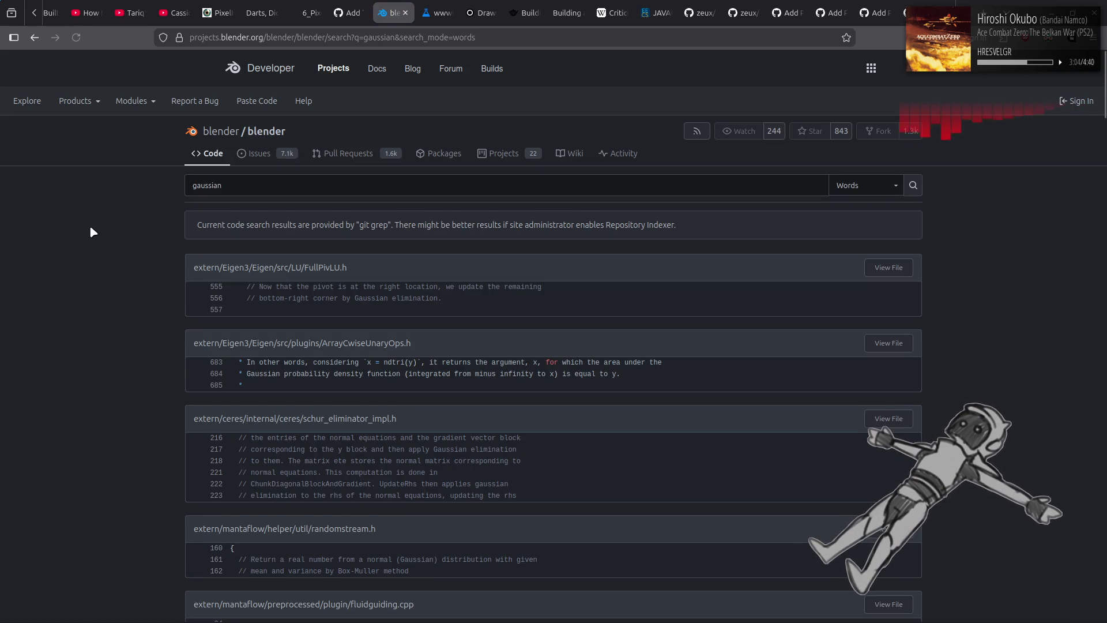
Scroll through the first page of gaussian search results
scroll(92, 228, "down", 2)
scroll(92, 231, "down", 6)
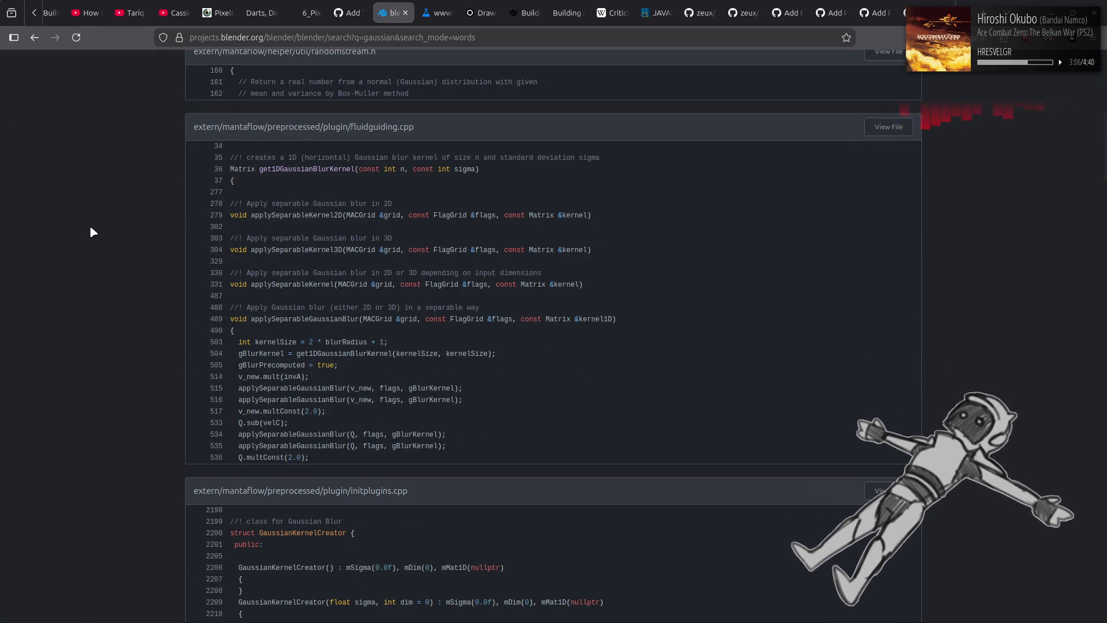
scroll(92, 231, "down", 5)
scroll(93, 231, "down", 5)
scroll(91, 231, "down", 7)
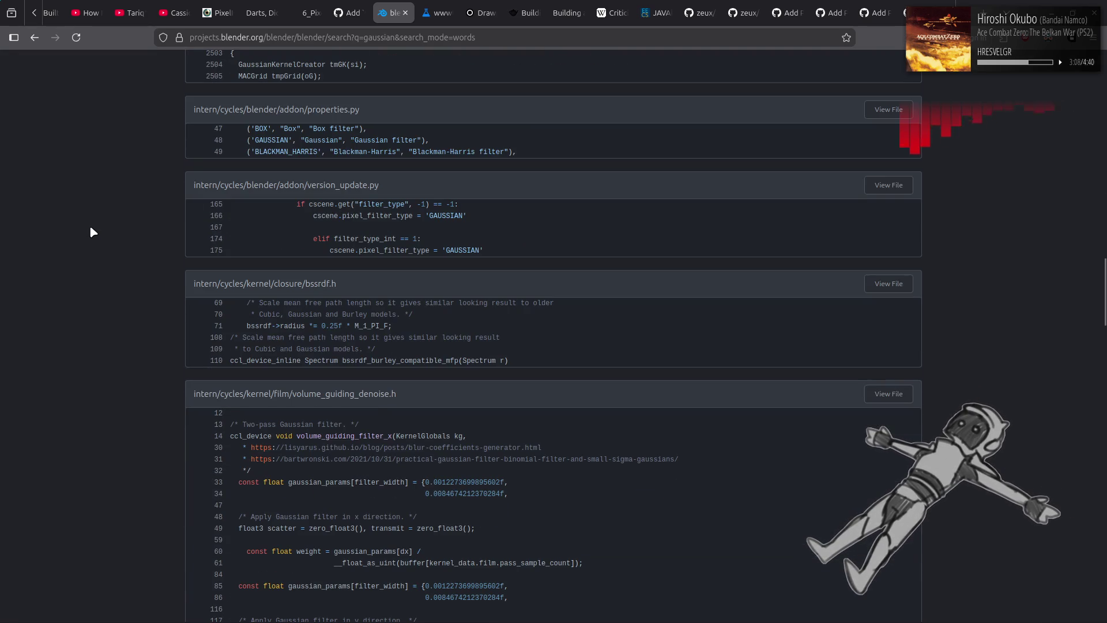
scroll(91, 231, "down", 3)
scroll(91, 231, "up", 2)
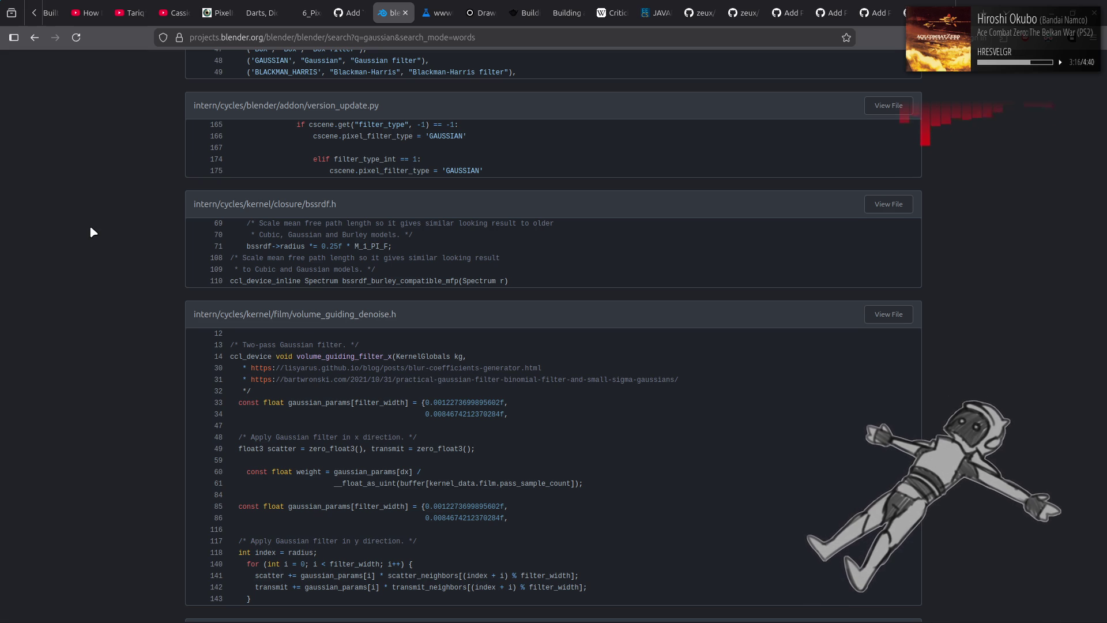
scroll(91, 231, "down", 5)
scroll(91, 231, "up", 4)
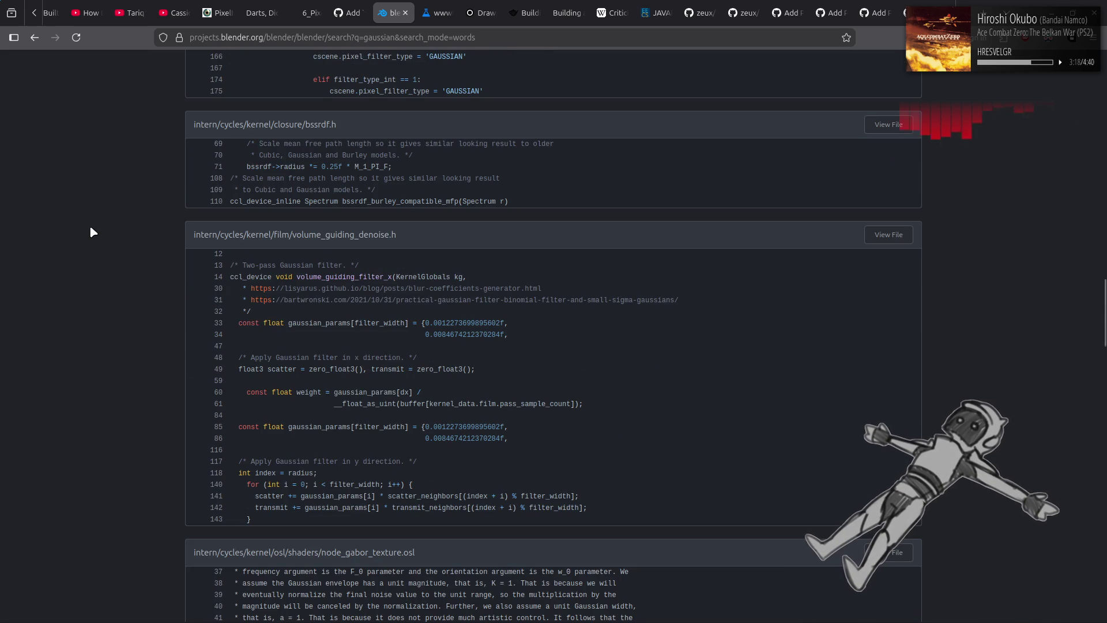
scroll(91, 232, "down", 5)
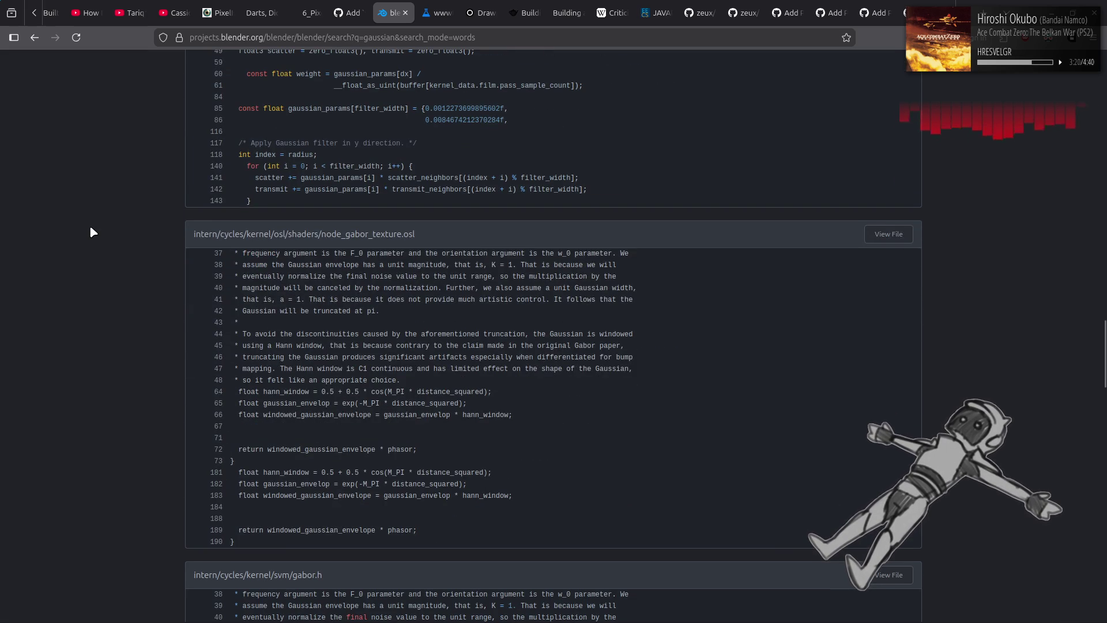
scroll(91, 231, "down", 10)
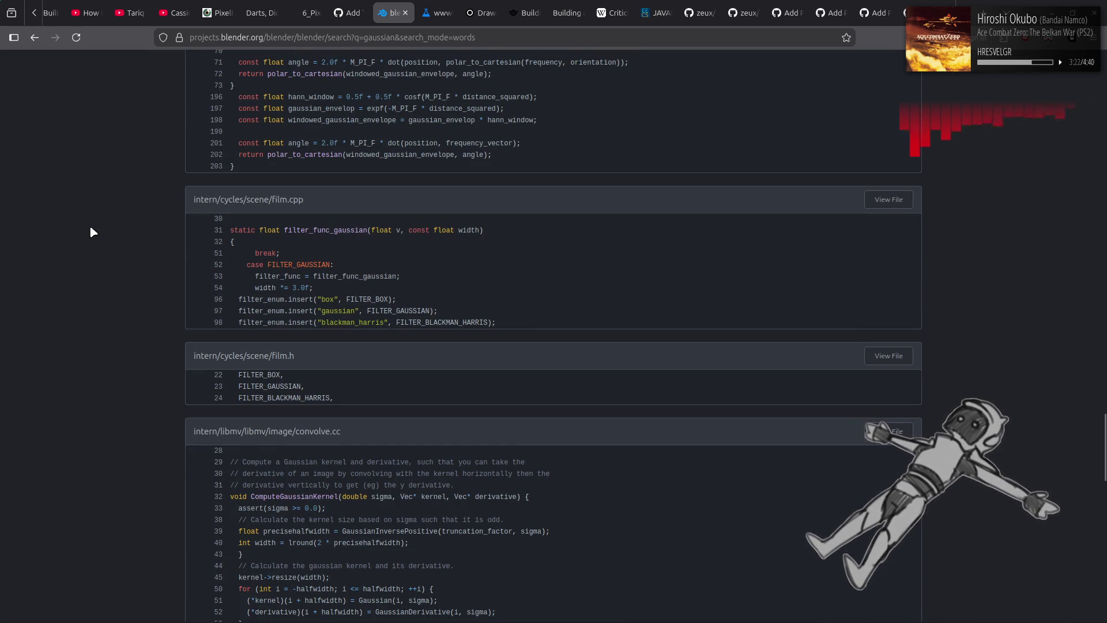
scroll(91, 232, "down", 4)
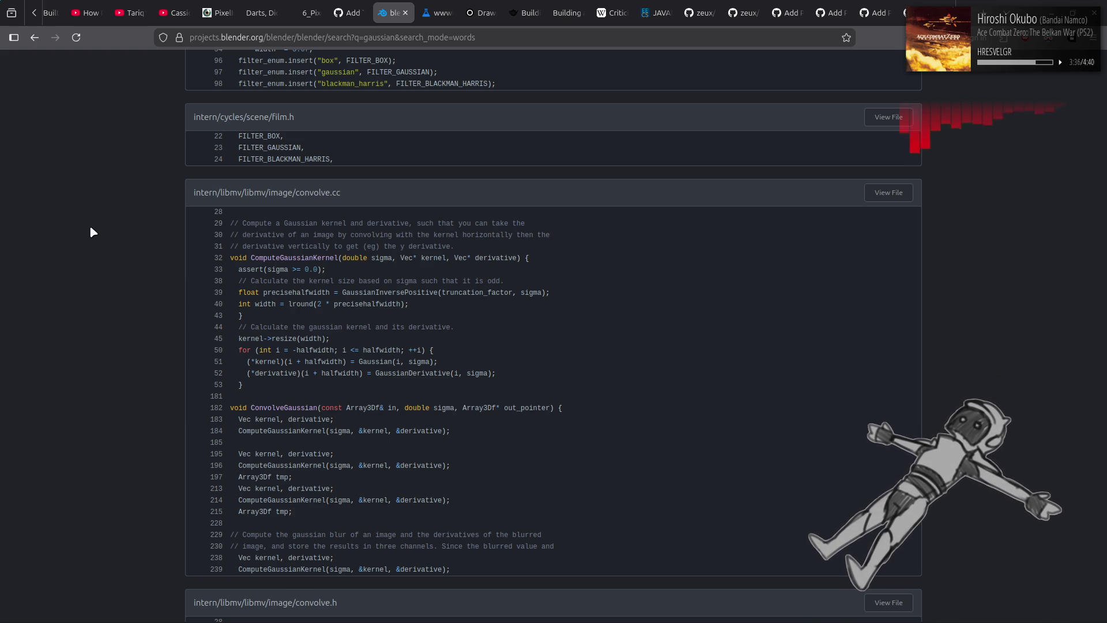
scroll(91, 227, "down", 7)
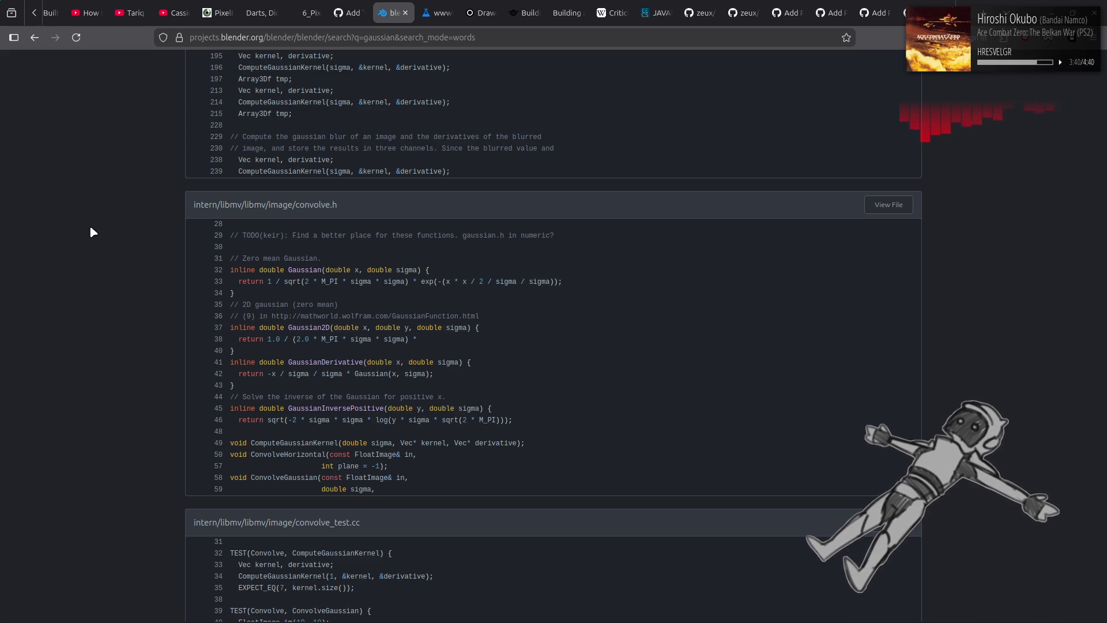
scroll(90, 227, "down", 7)
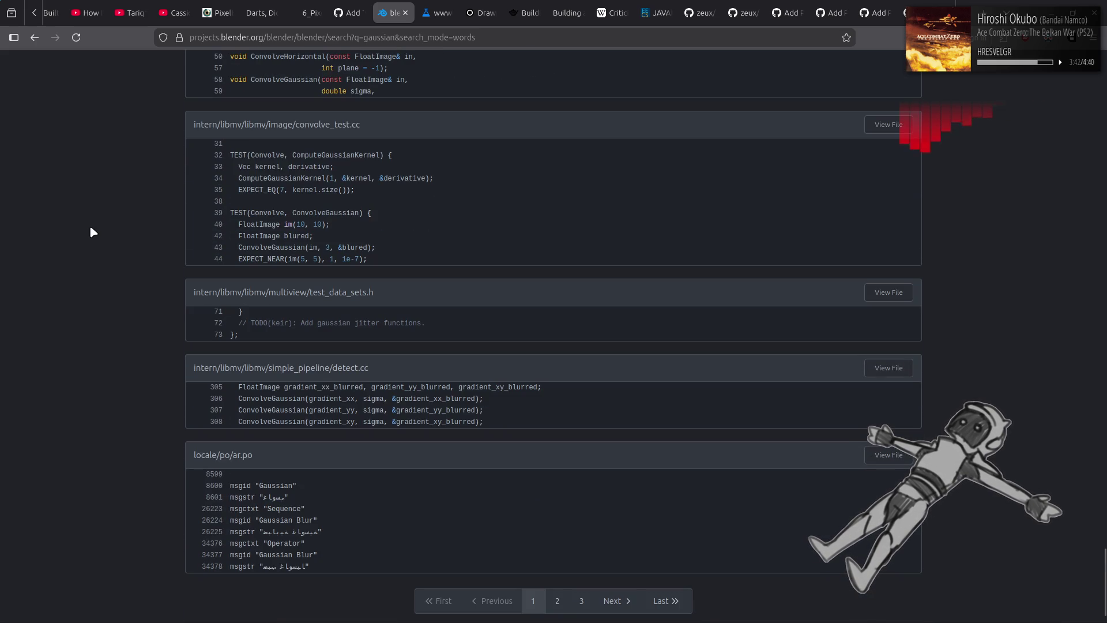
scroll(90, 232, "down", 2)
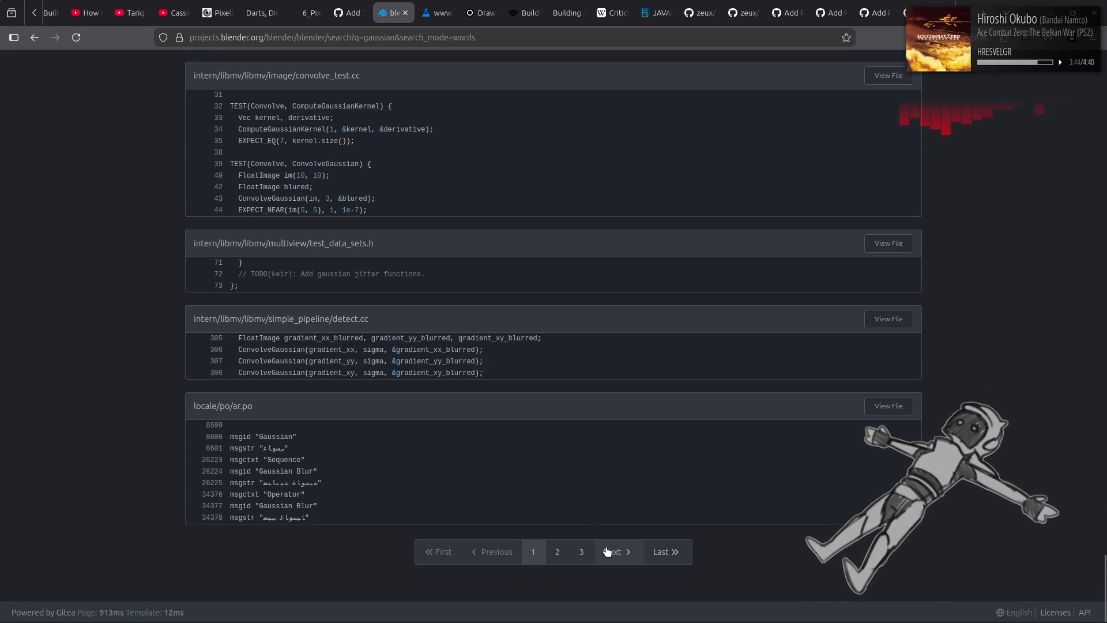
Look at page 2 of the gaussian results, then return to page 1
left_click(607, 551)
scroll(115, 301, "down", 20)
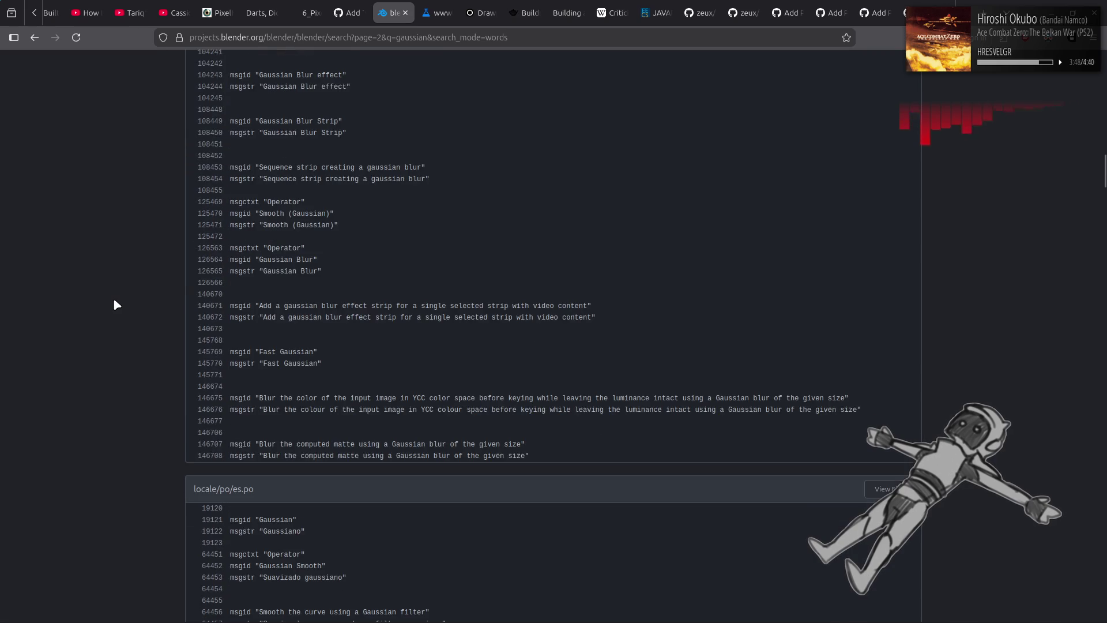
scroll(113, 297, "down", 20)
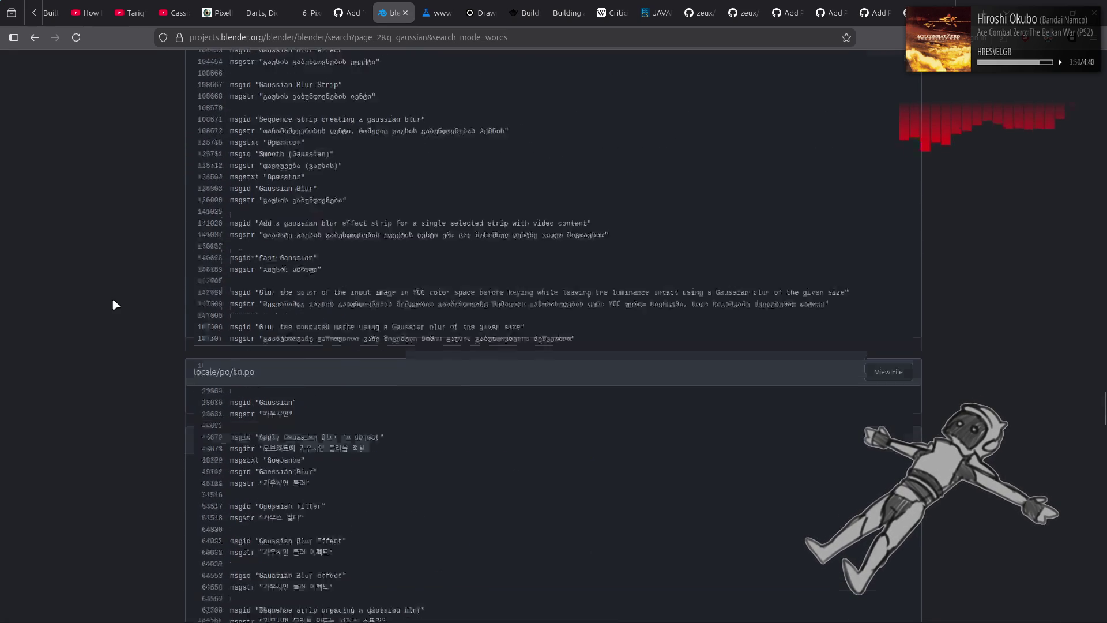
key("alt+Left")
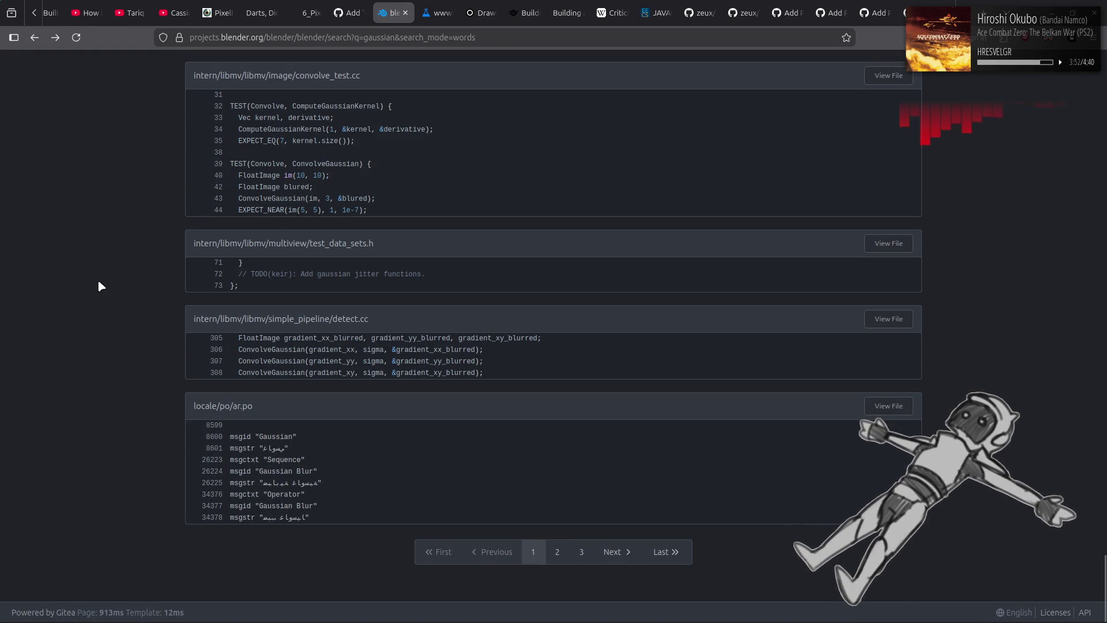
scroll(101, 286, "up", 5)
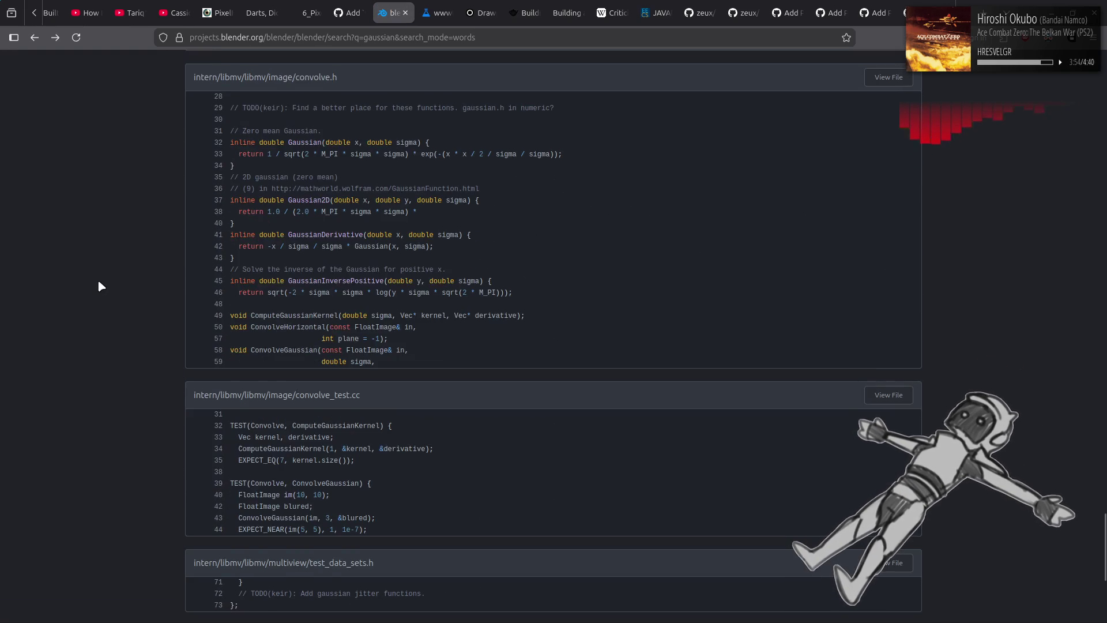
scroll(101, 286, "up", 3)
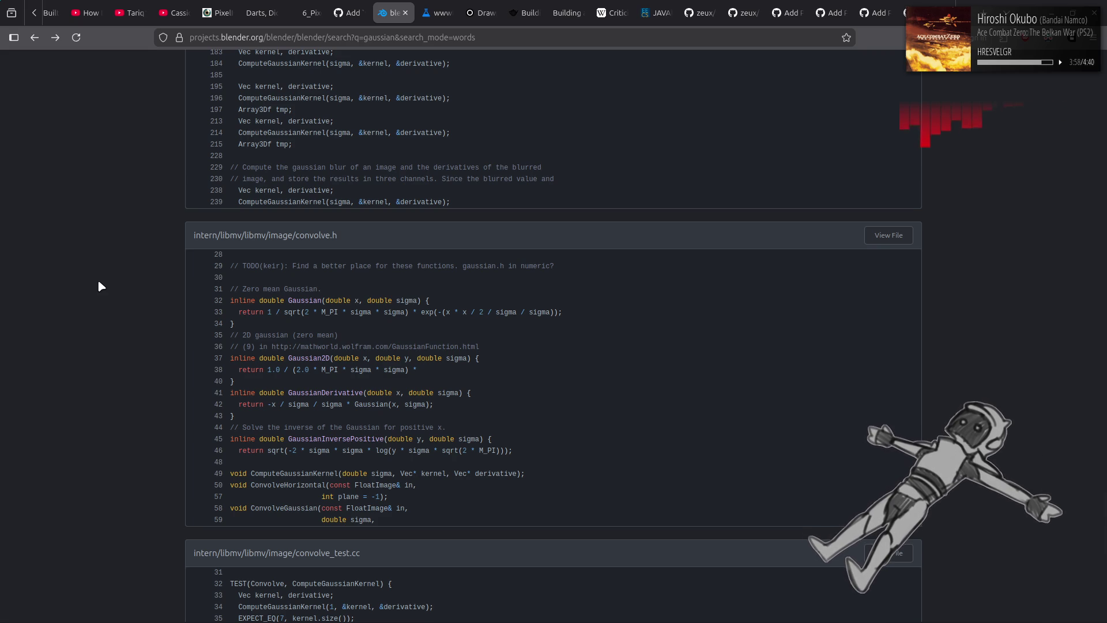
Read the libmv convolve.h source, return to the gaussian results and open convolve.cc
left_click(885, 241)
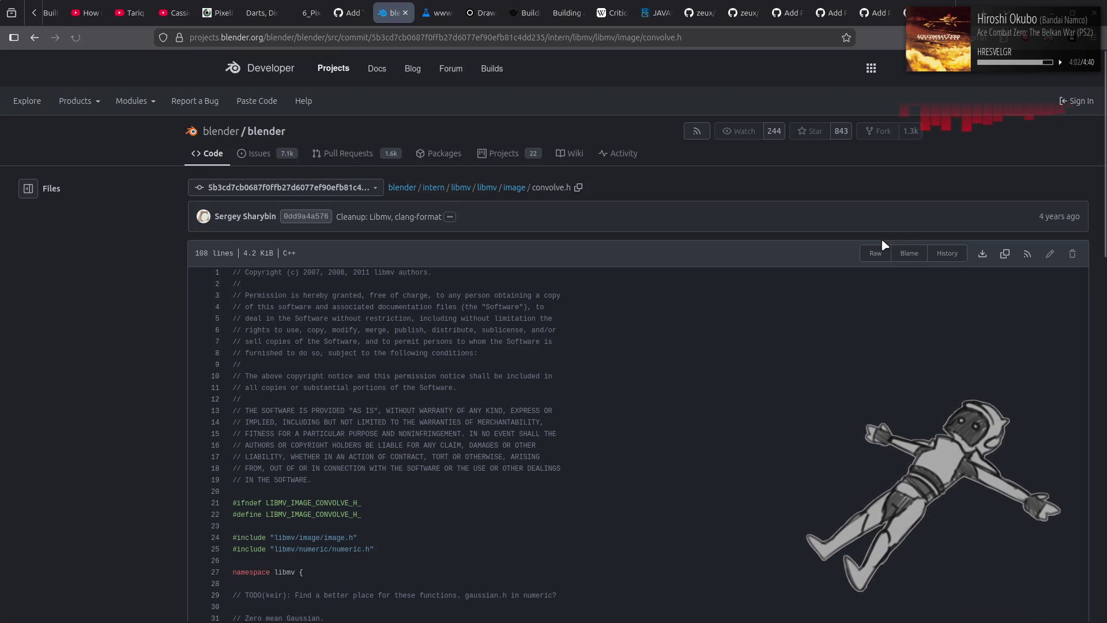
scroll(692, 314, "down", 5)
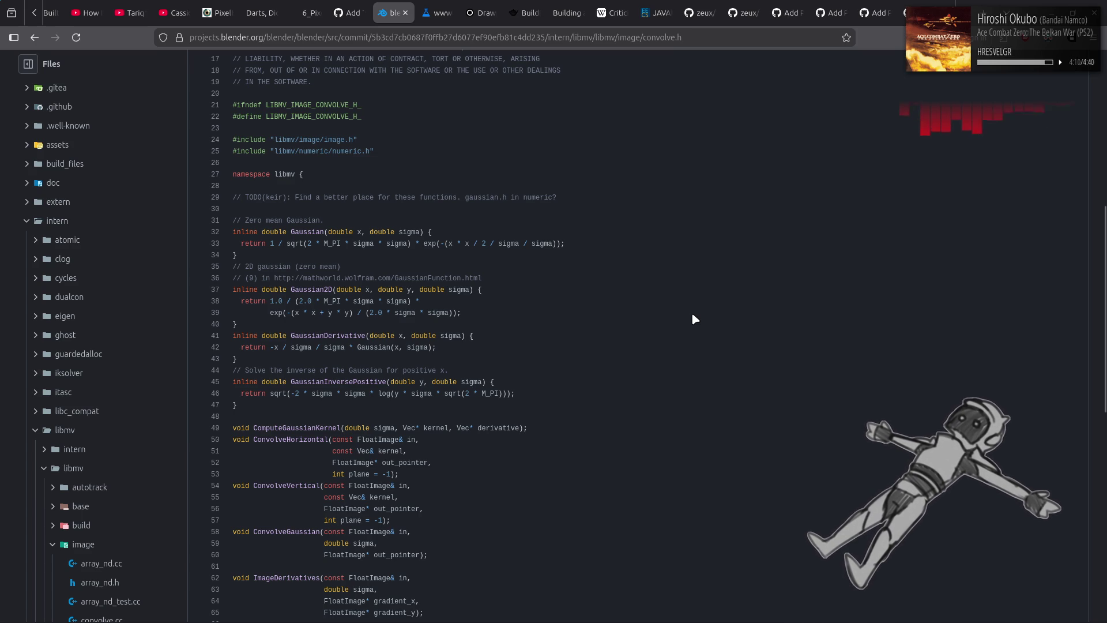
scroll(692, 315, "down", 1)
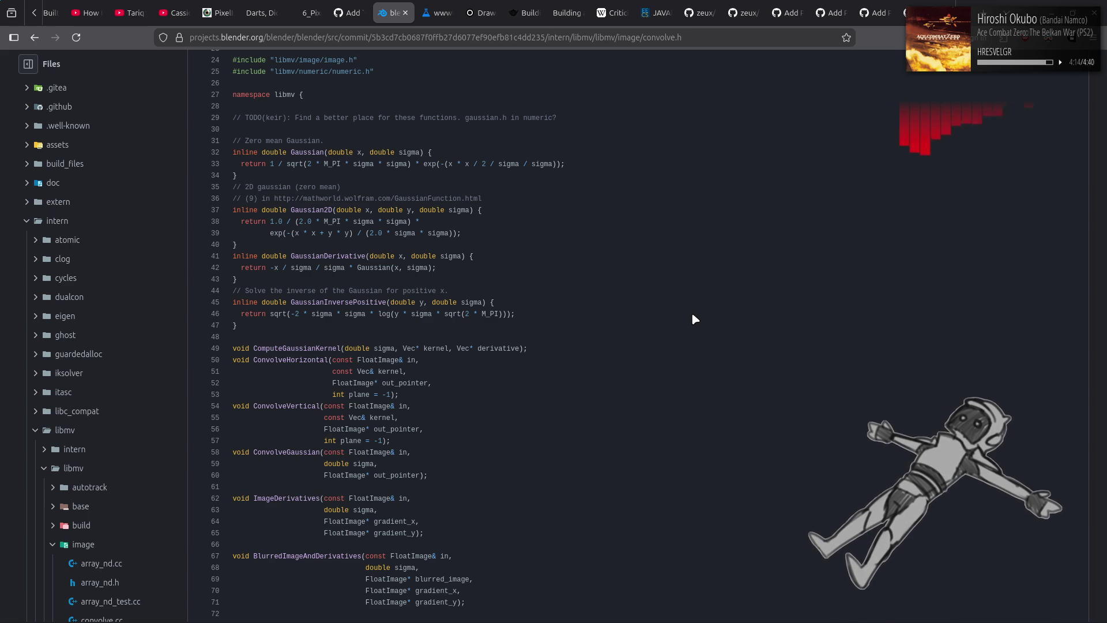
scroll(693, 315, "down", 4)
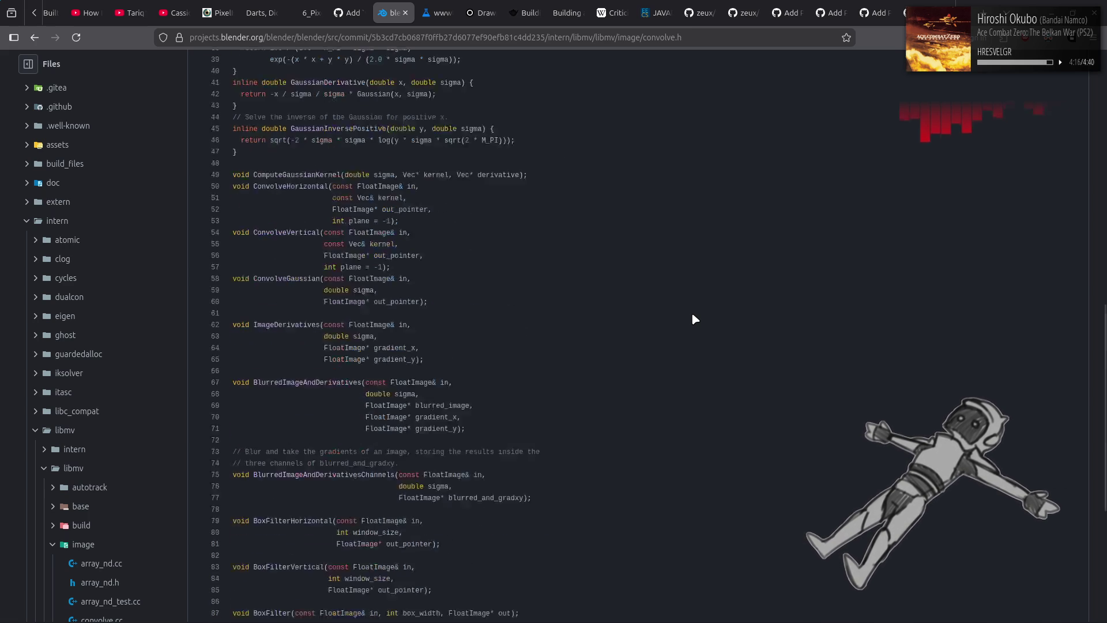
scroll(693, 315, "down", 2)
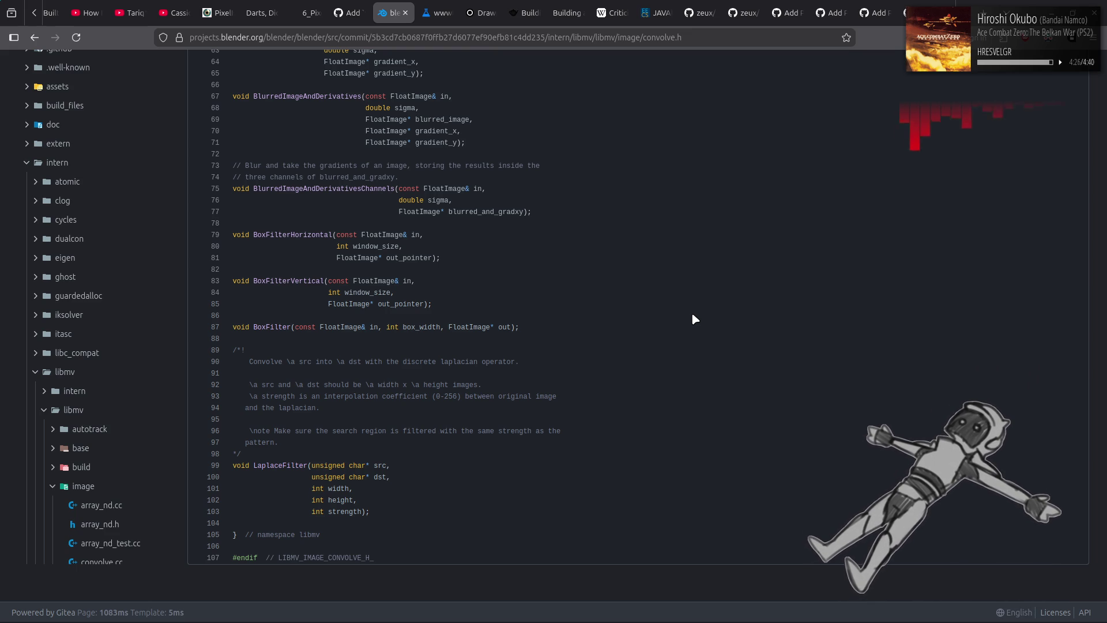
key("alt+Left")
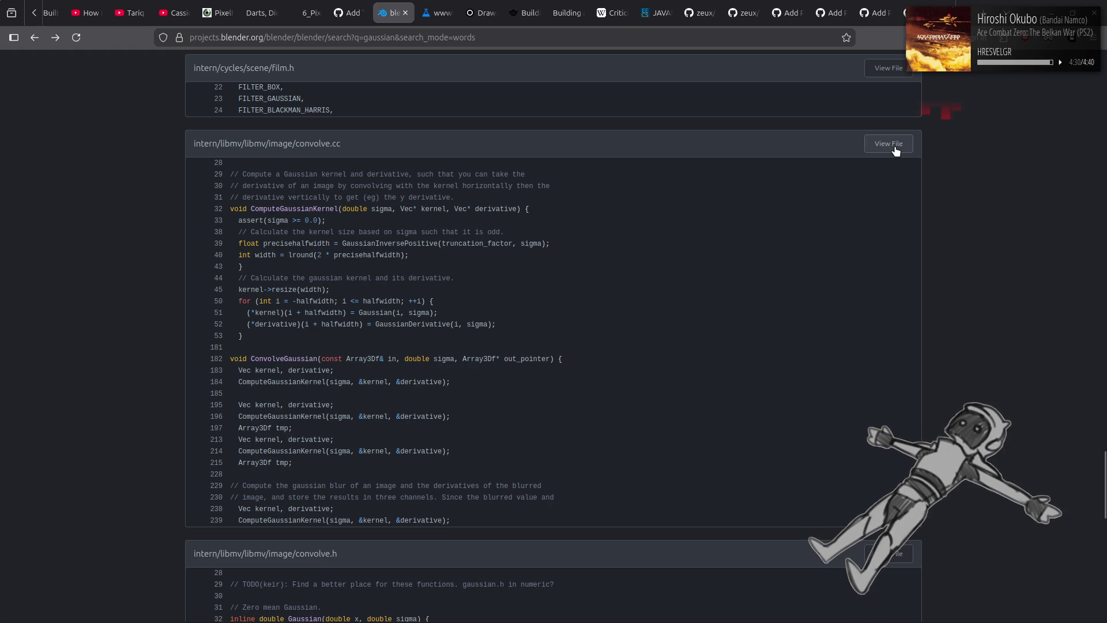
left_click(888, 149)
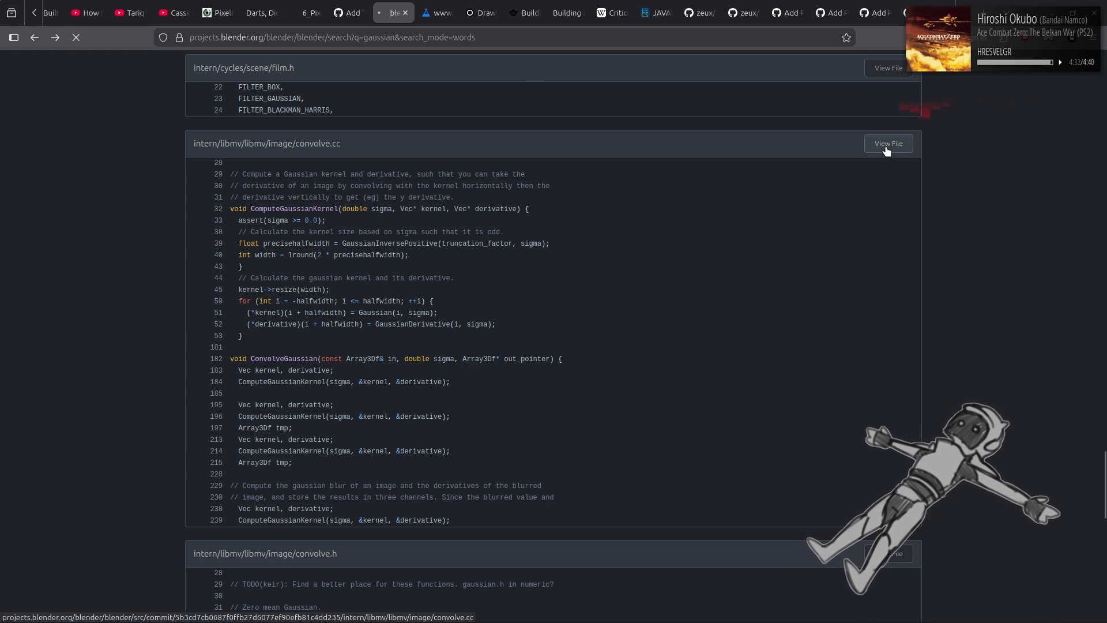
Read through convolve.cc down to its box filter functions, then close the source tab
scroll(764, 264, "down", 5)
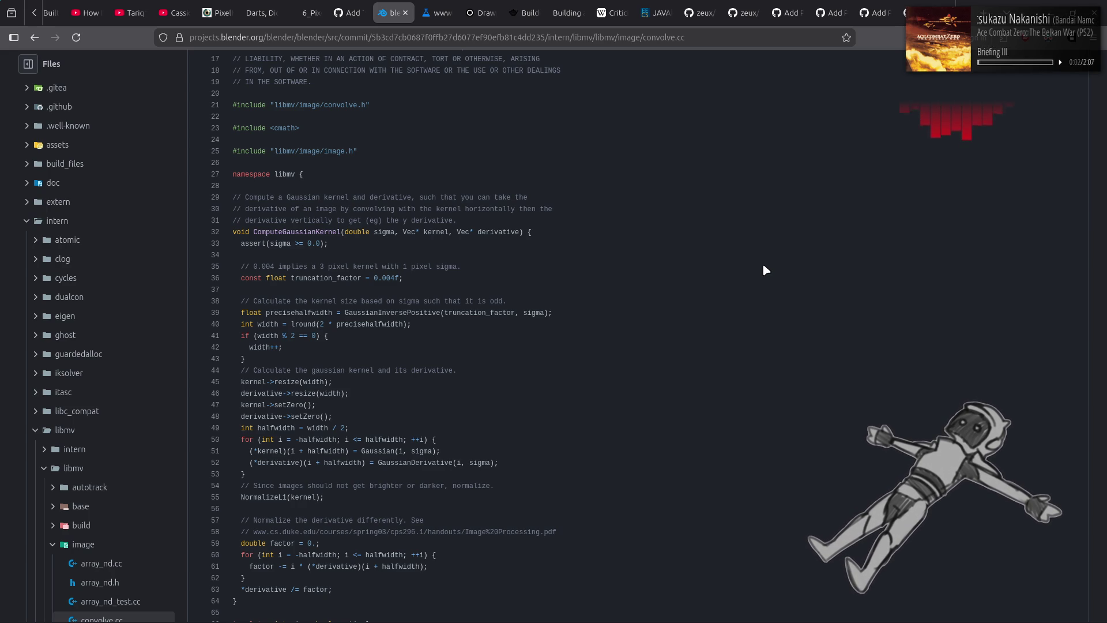
scroll(763, 266, "down", 5)
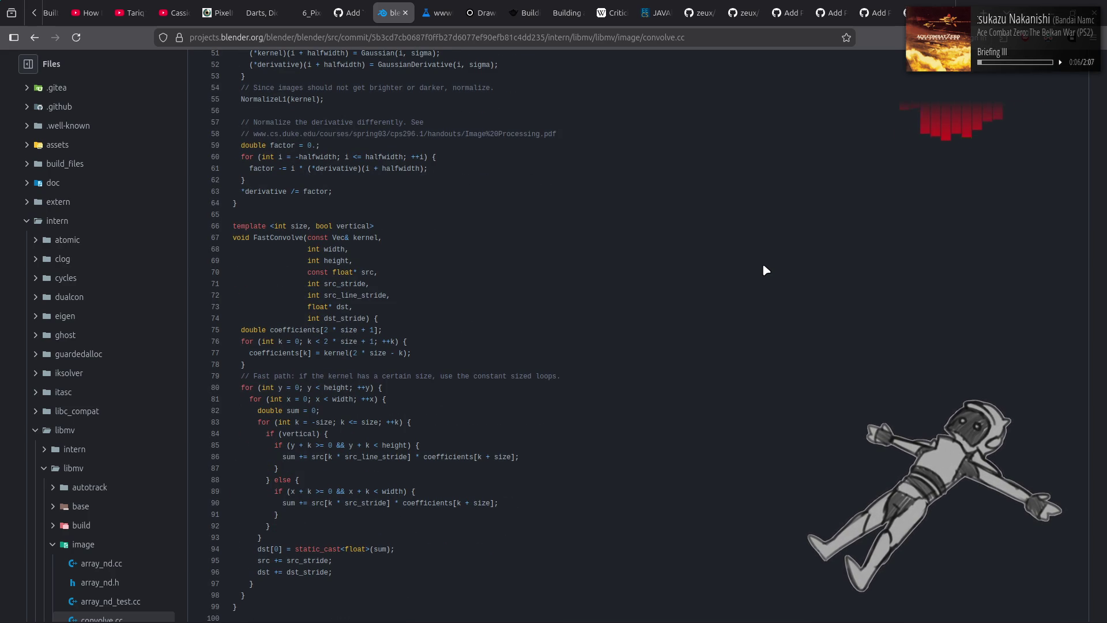
scroll(763, 266, "up", 3)
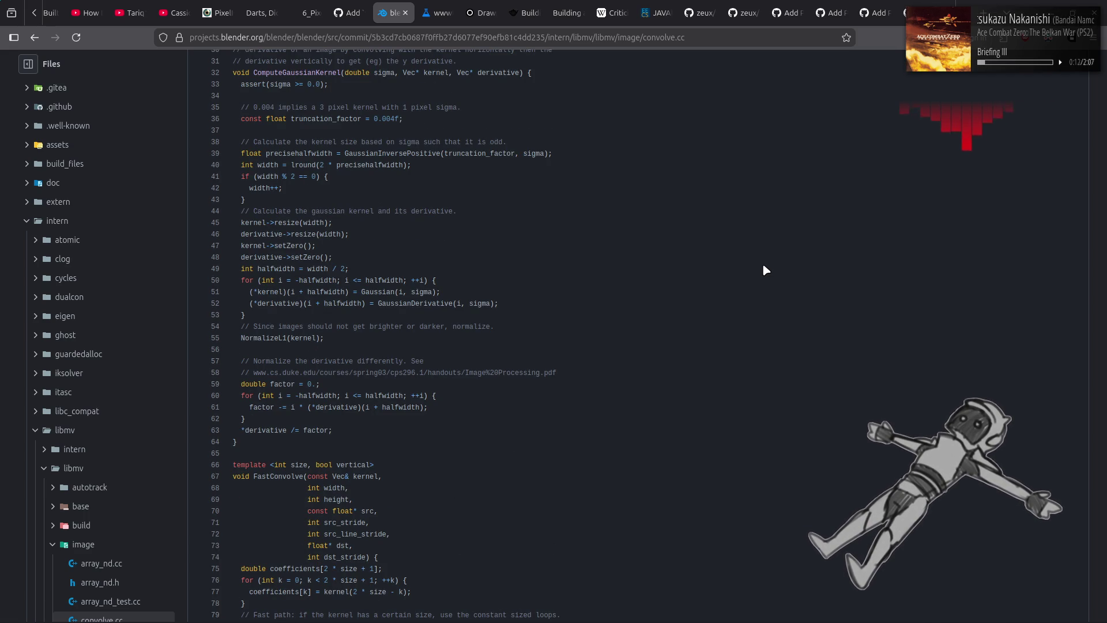
scroll(763, 266, "down", 3)
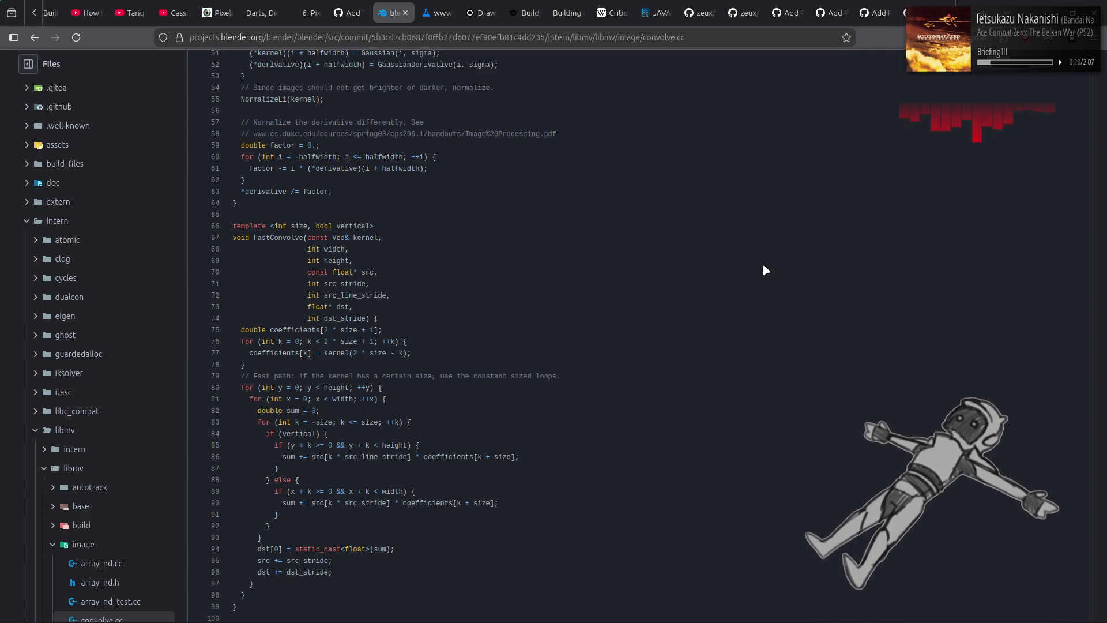
scroll(752, 275, "down", 3)
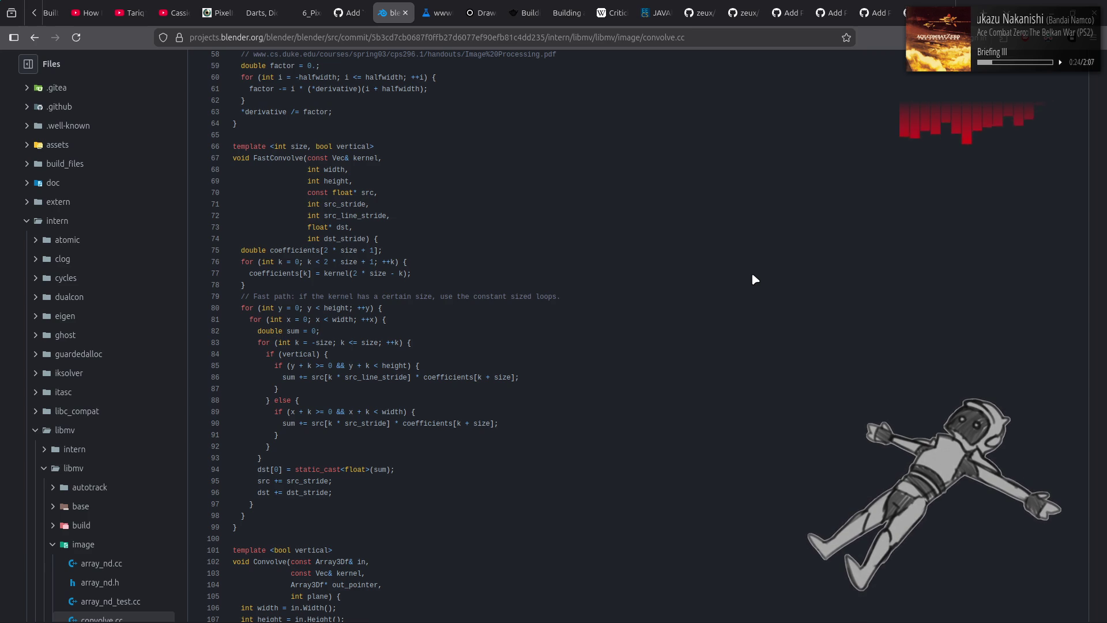
scroll(753, 277, "down", 5)
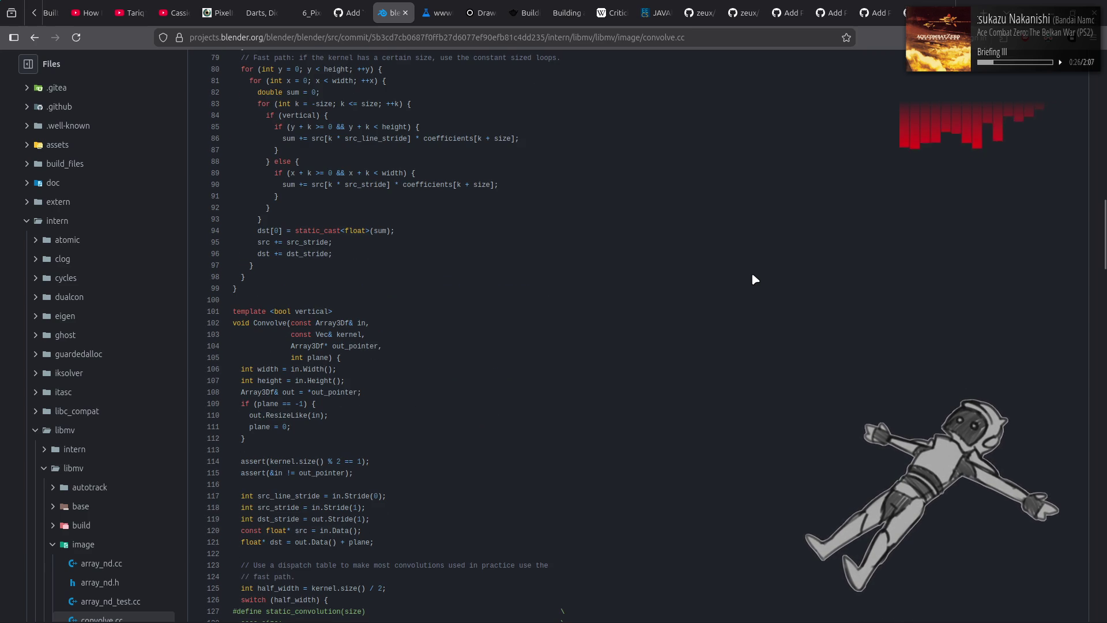
scroll(753, 275, "down", 3)
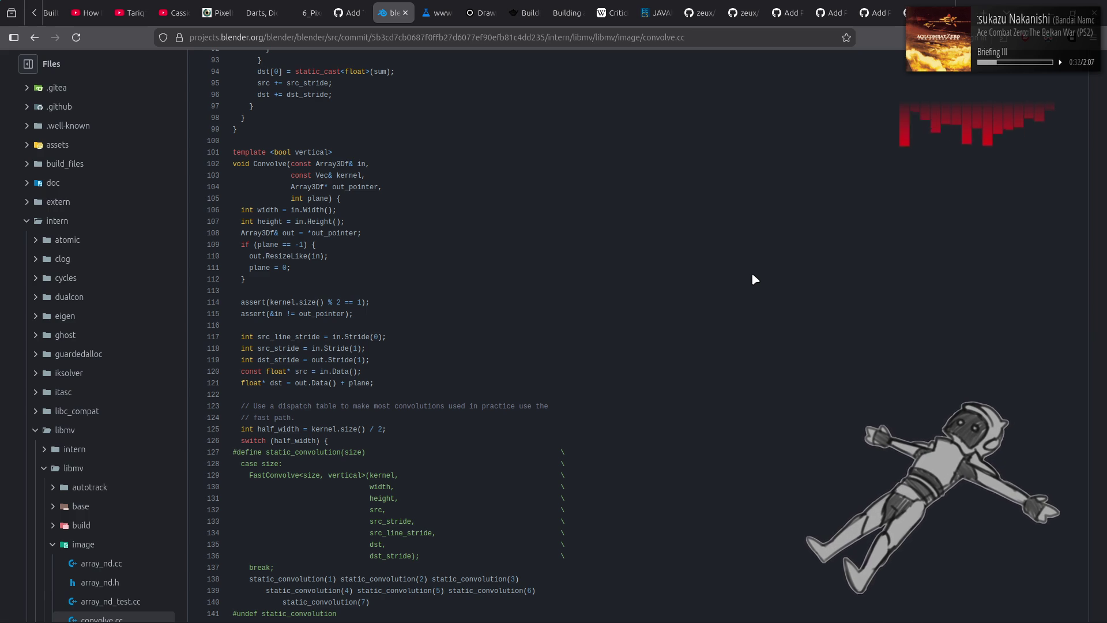
scroll(753, 276, "down", 8)
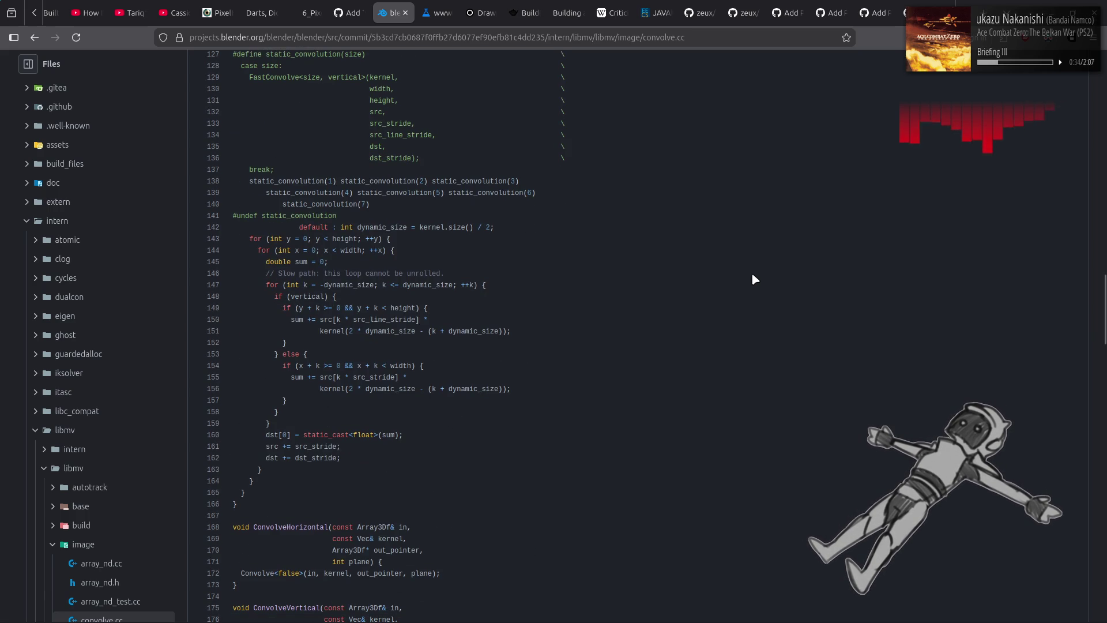
scroll(753, 275, "down", 6)
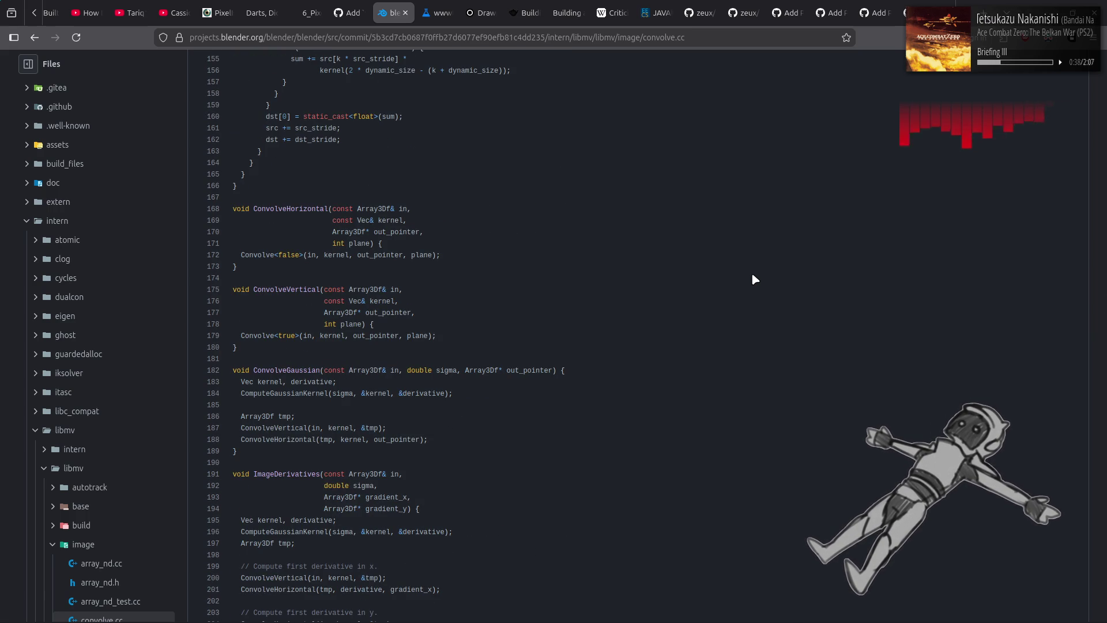
scroll(753, 276, "down", 5)
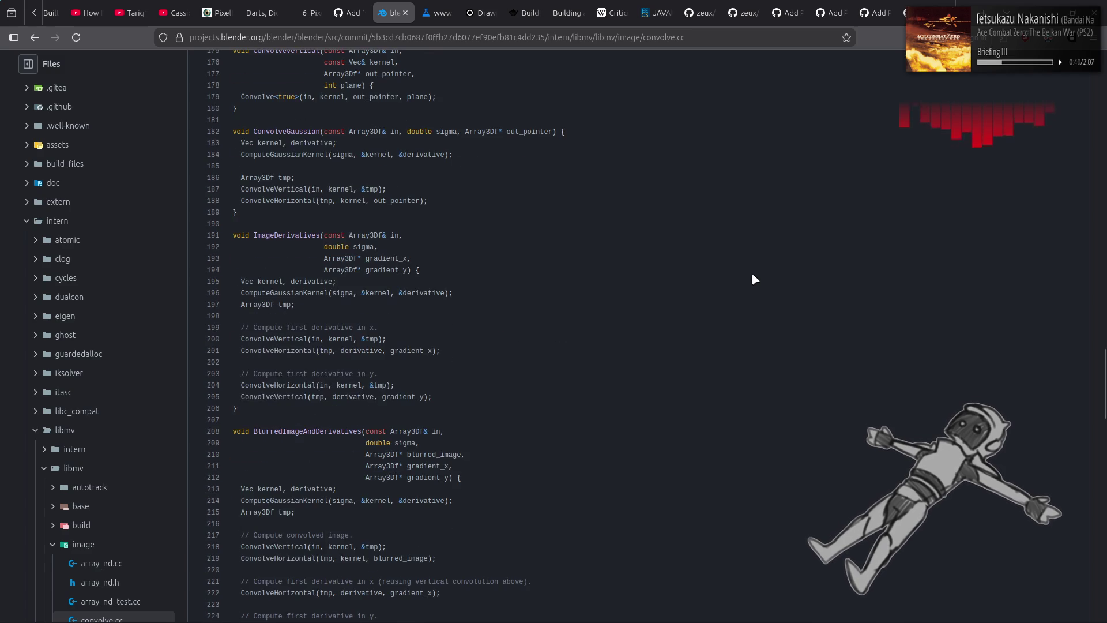
scroll(752, 279, "down", 2)
scroll(753, 277, "down", 7)
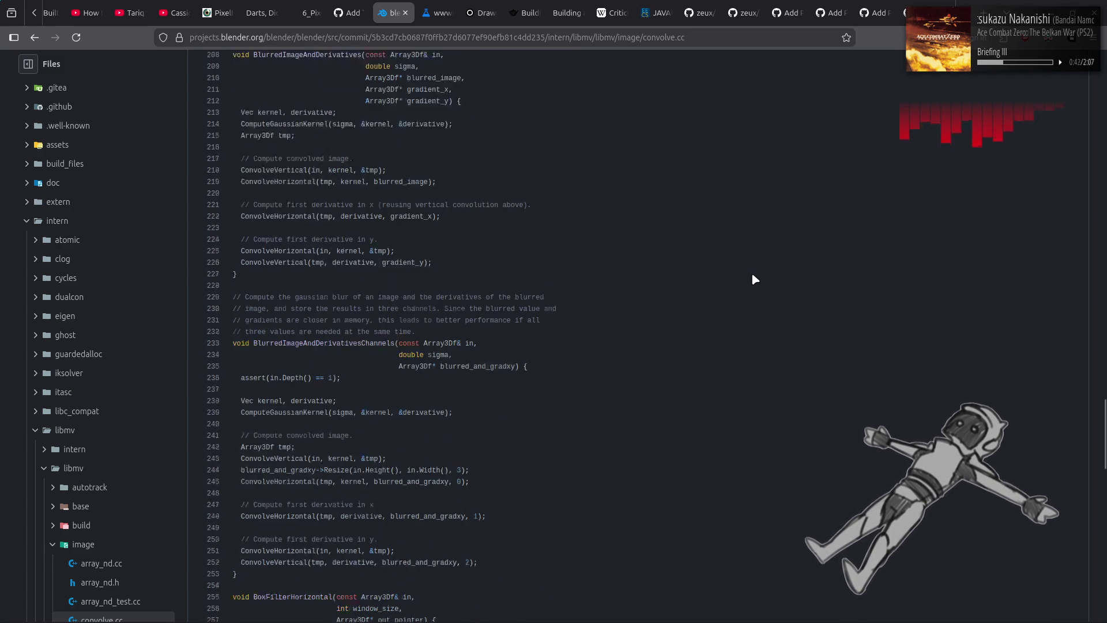
scroll(753, 279, "down", 5)
scroll(752, 279, "down", 16)
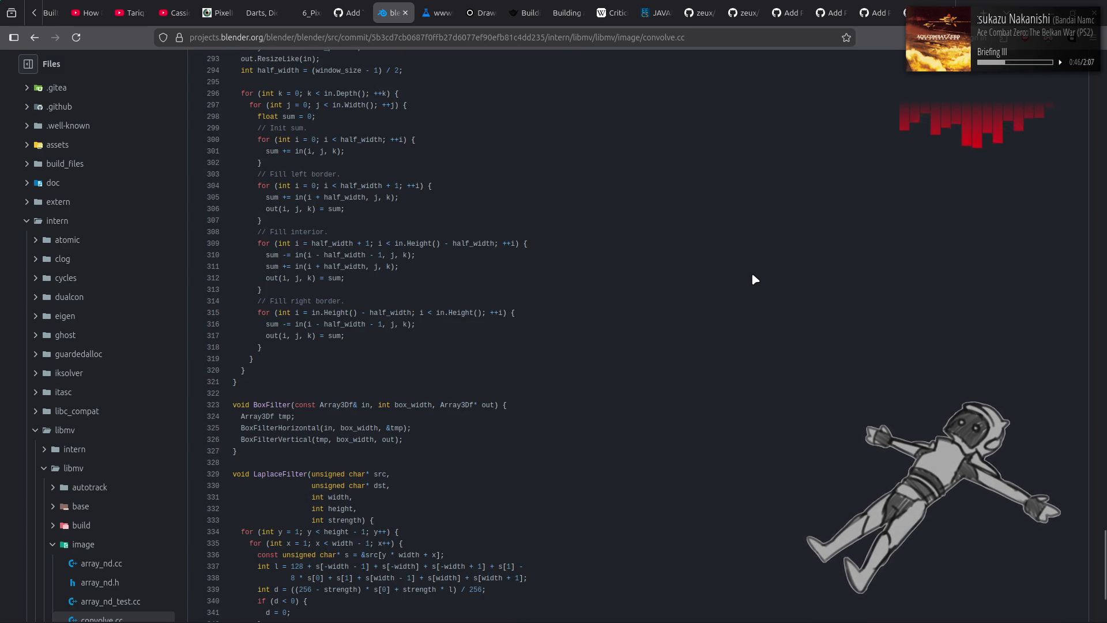
scroll(754, 279, "down", 5)
scroll(754, 279, "up", 1)
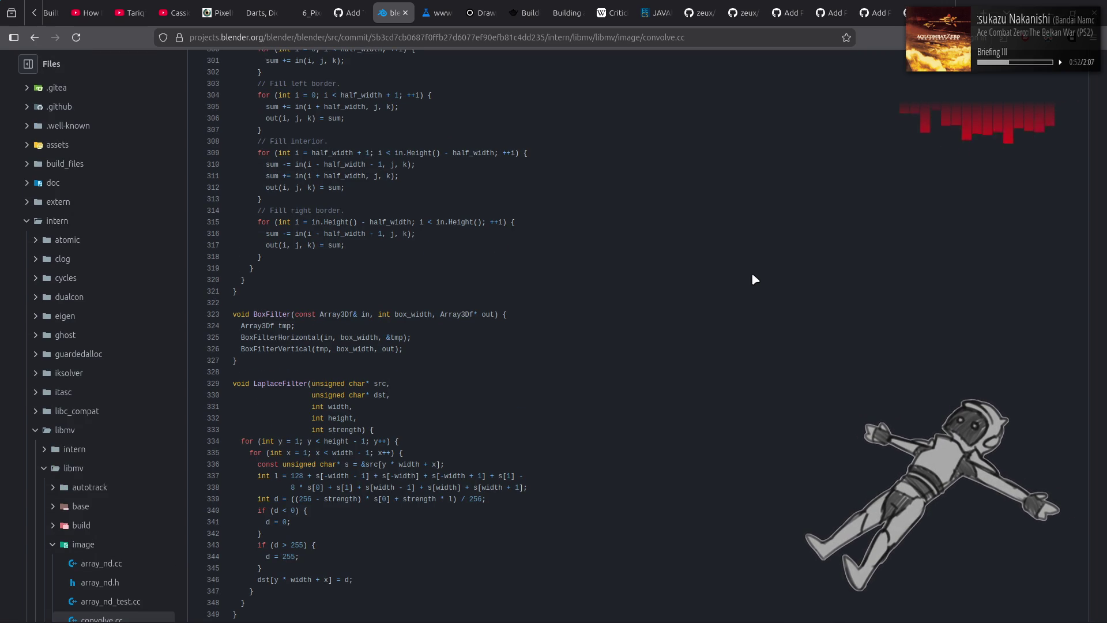
scroll(753, 277, "up", 5)
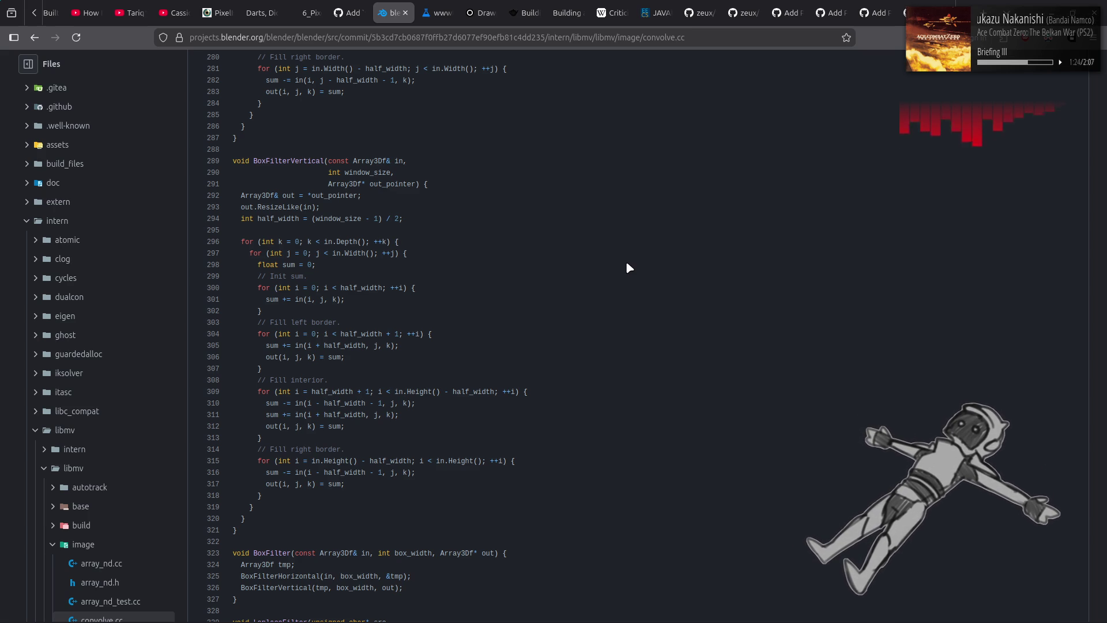
left_click(404, 12)
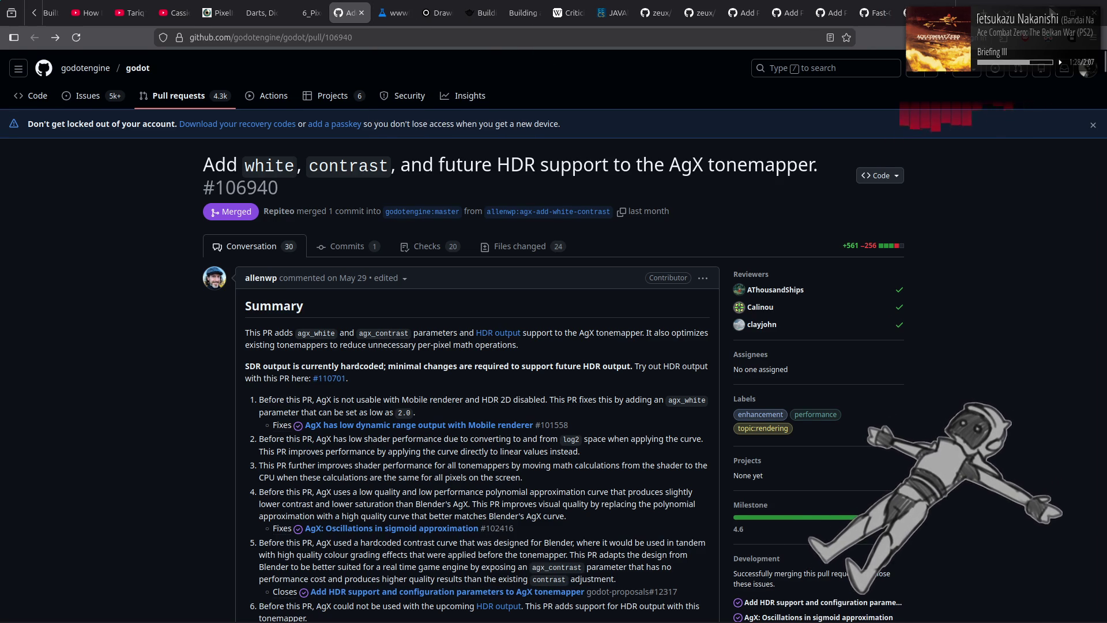
Switch from the browser to the Blender window
key("alt+Tab")
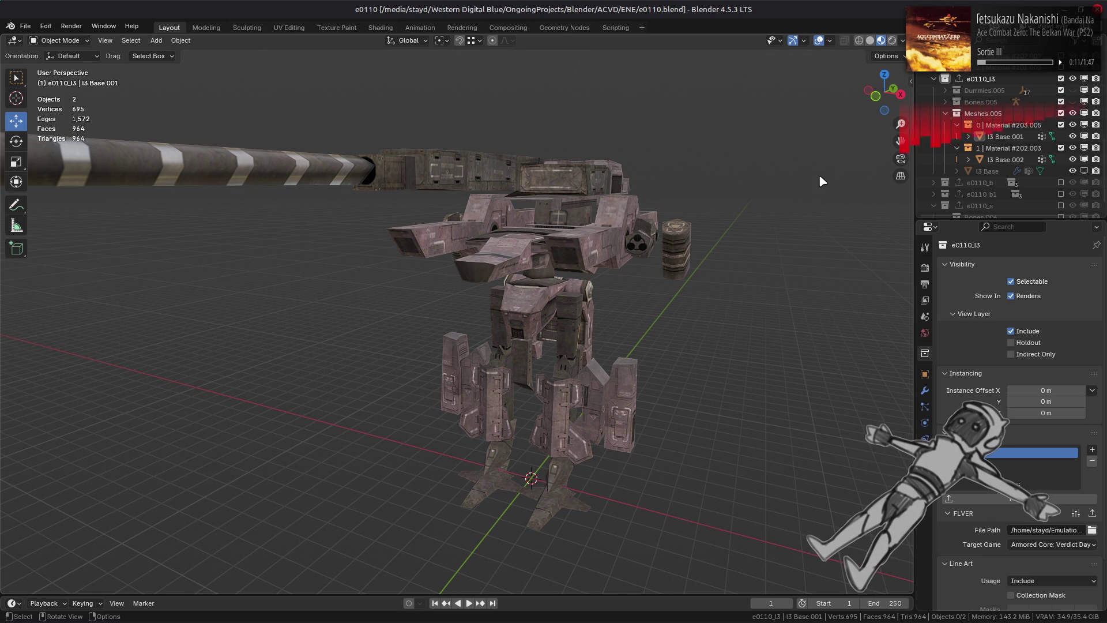
Set the viewport to Solid shading, save e0110.blend, and bring the Xenia window forward
left_click(870, 41)
key("ctrl+s")
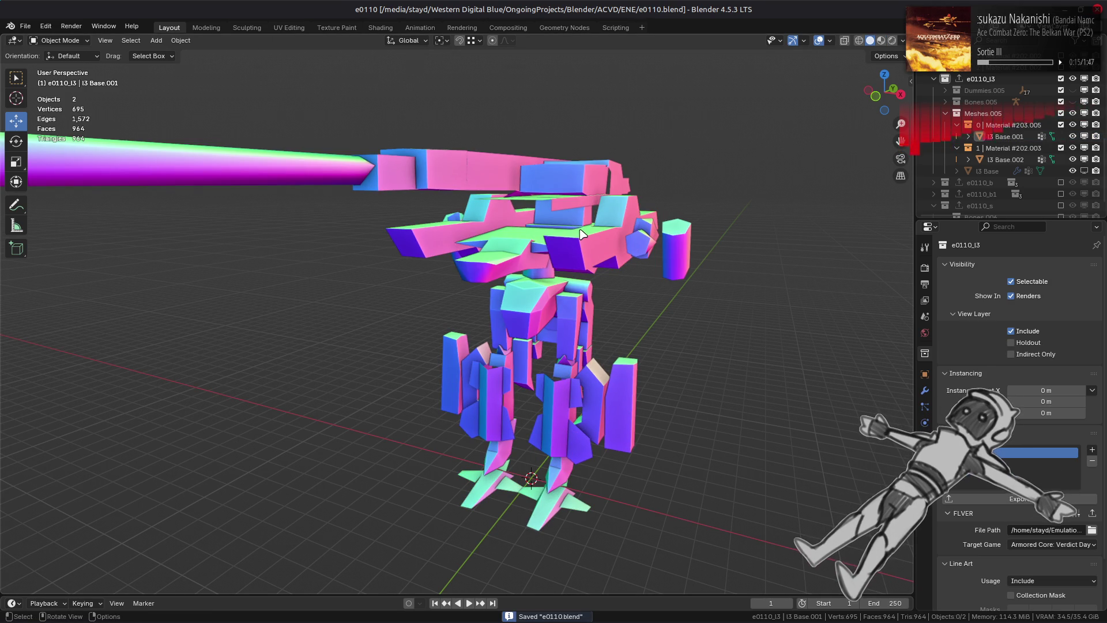
key("alt+Tab")
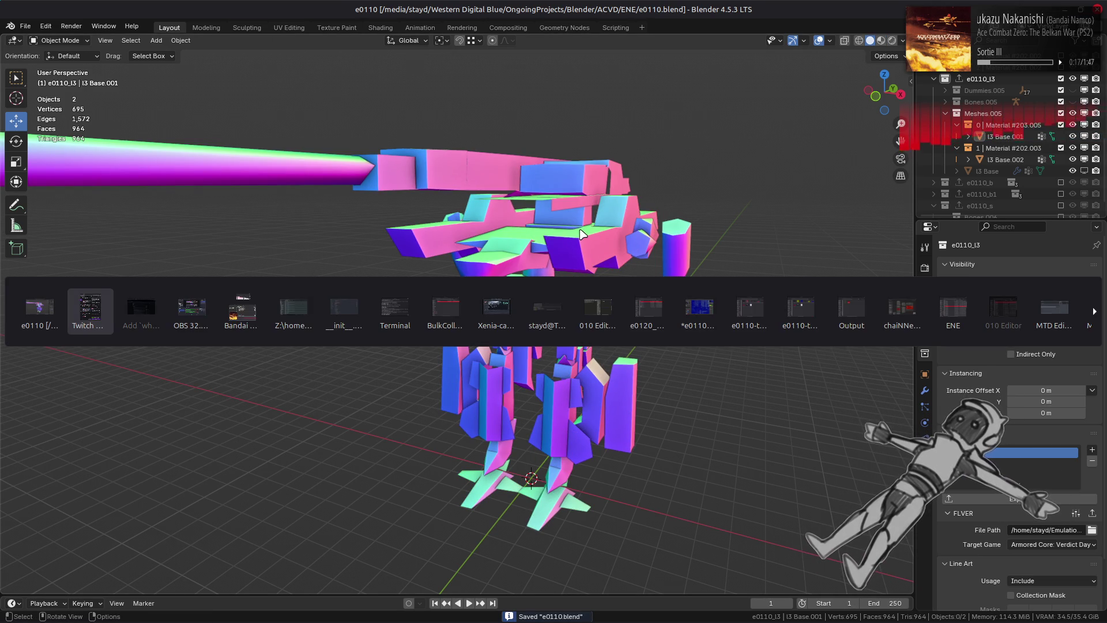
key("alt+Tab")
key("alt+Tab")
key("alt+Tab")
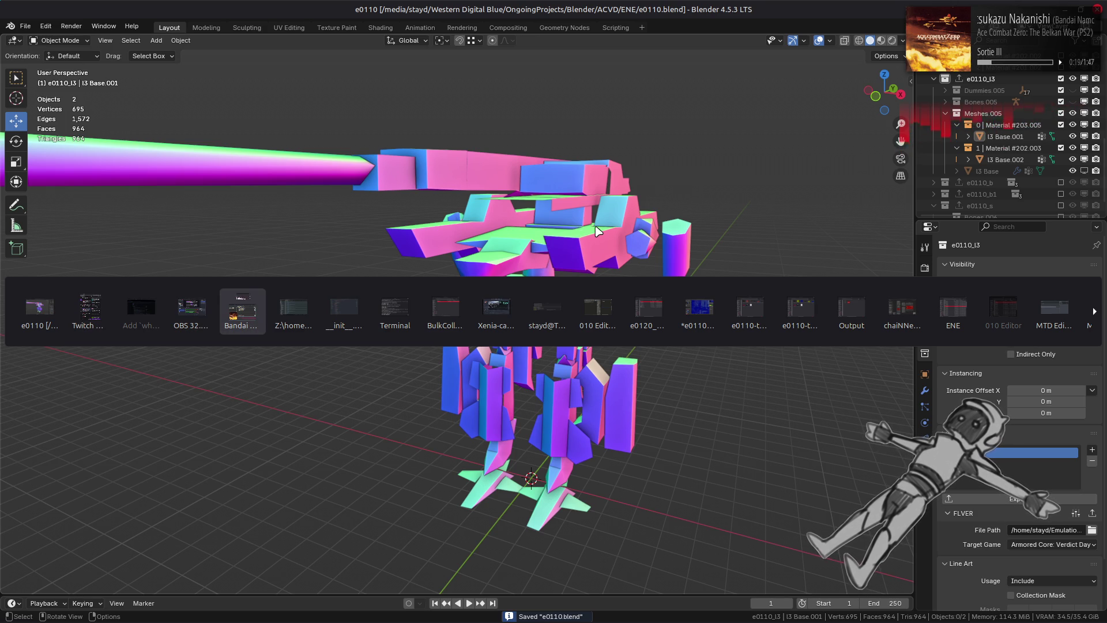
key("alt+Tab")
key("alt+Tab")
key("alt+Tab")
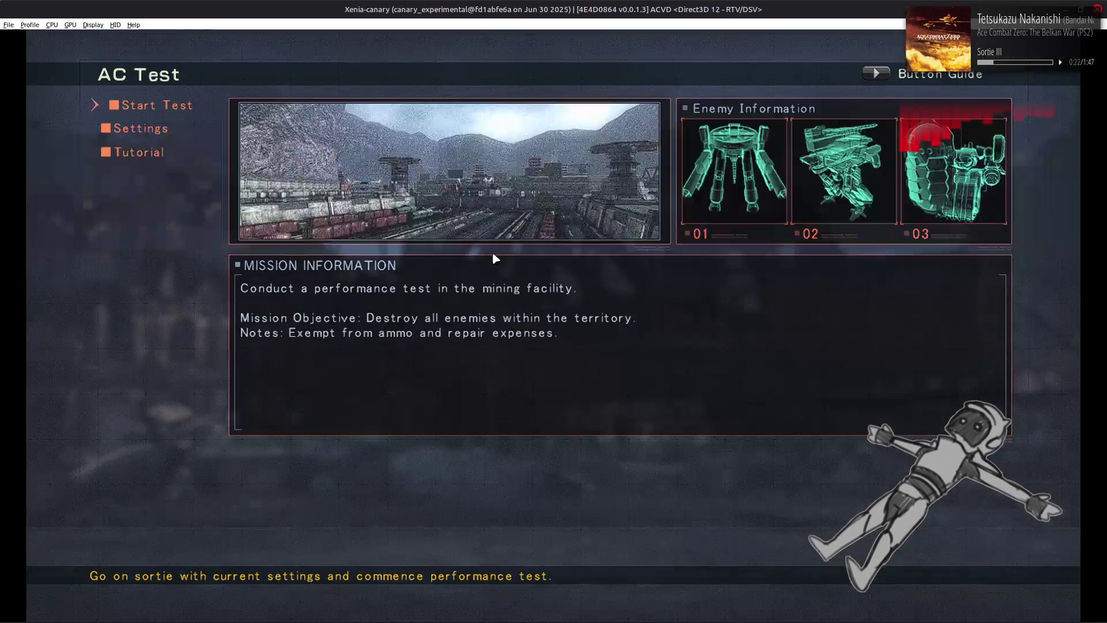
key("alt+Tab")
Navigate Nemo from the enemy models folder into e0110/e0110_m-bnd-dcx
left_click(648, 321)
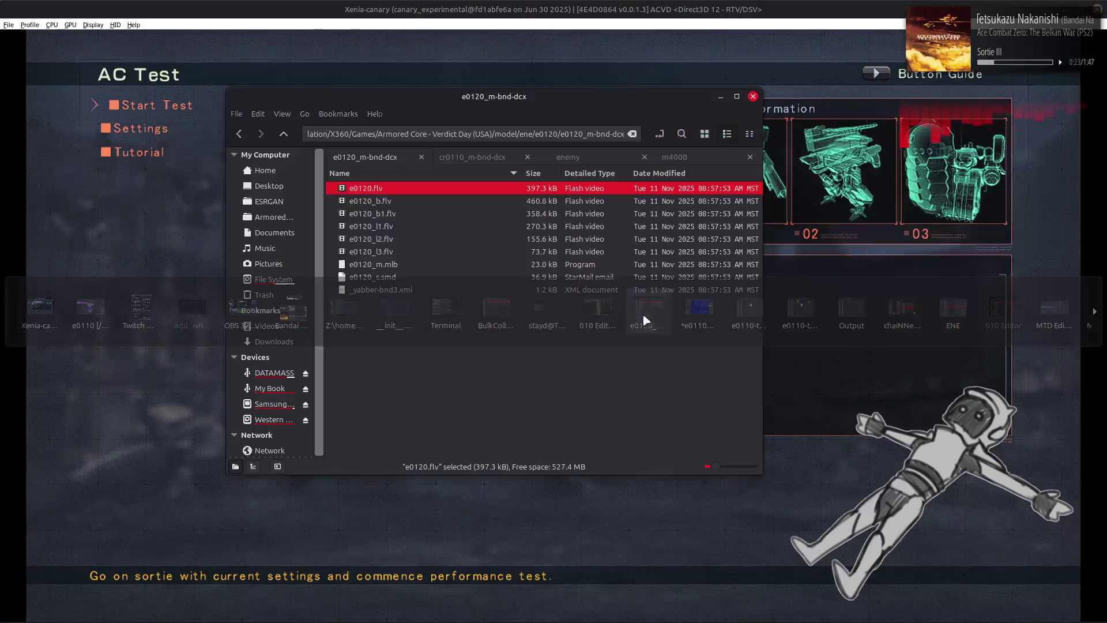
key("alt+Up")
key("alt+Up")
double_click(407, 253)
double_click(426, 185)
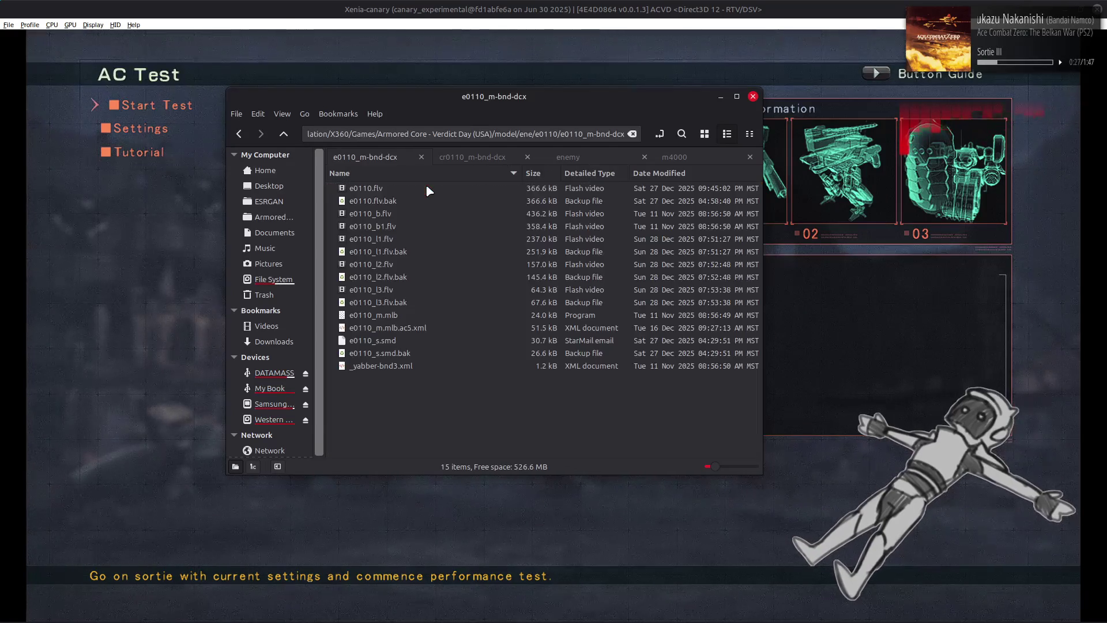
Inspect e0110.flv, the l1–l3 LOD files and their .bak backups
left_click(425, 187)
left_click(407, 243)
left_click(408, 264)
left_click(408, 289)
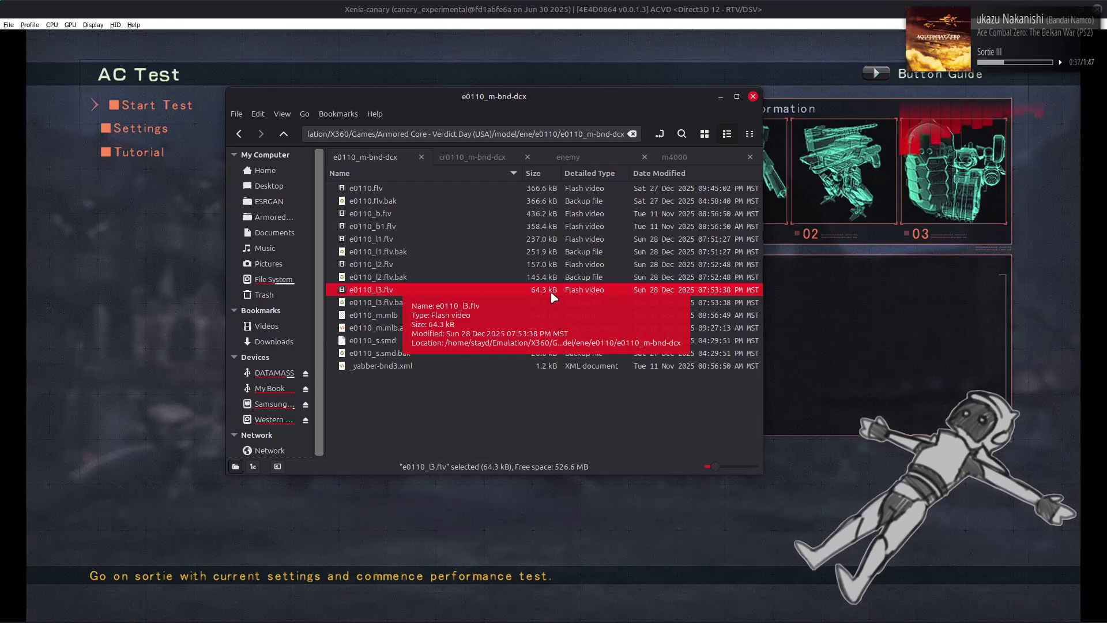
left_click(486, 304)
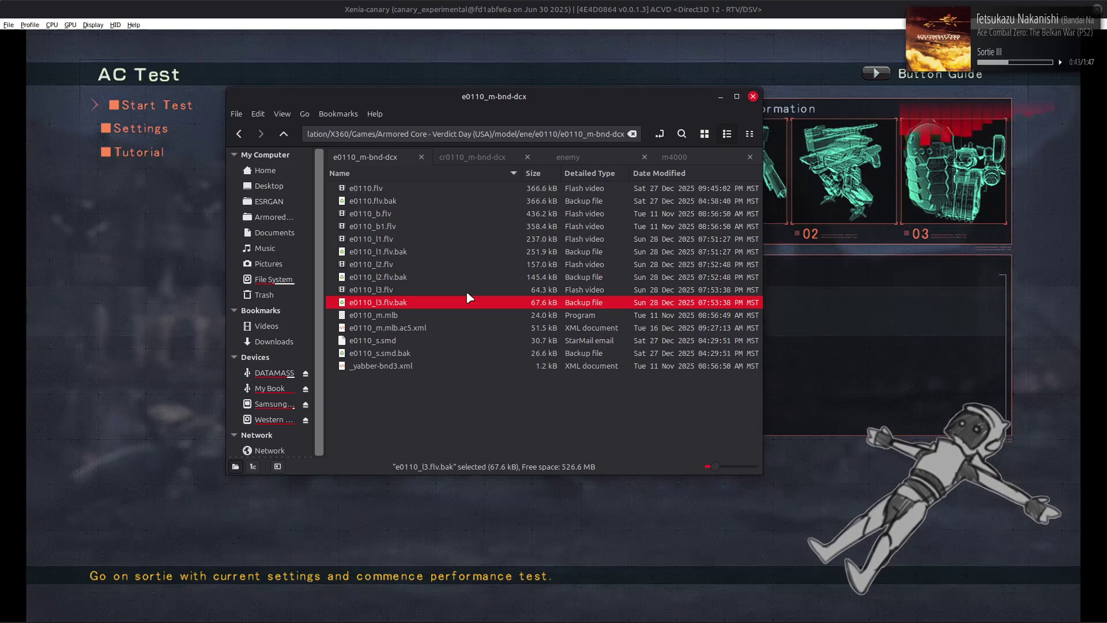
left_click(456, 270)
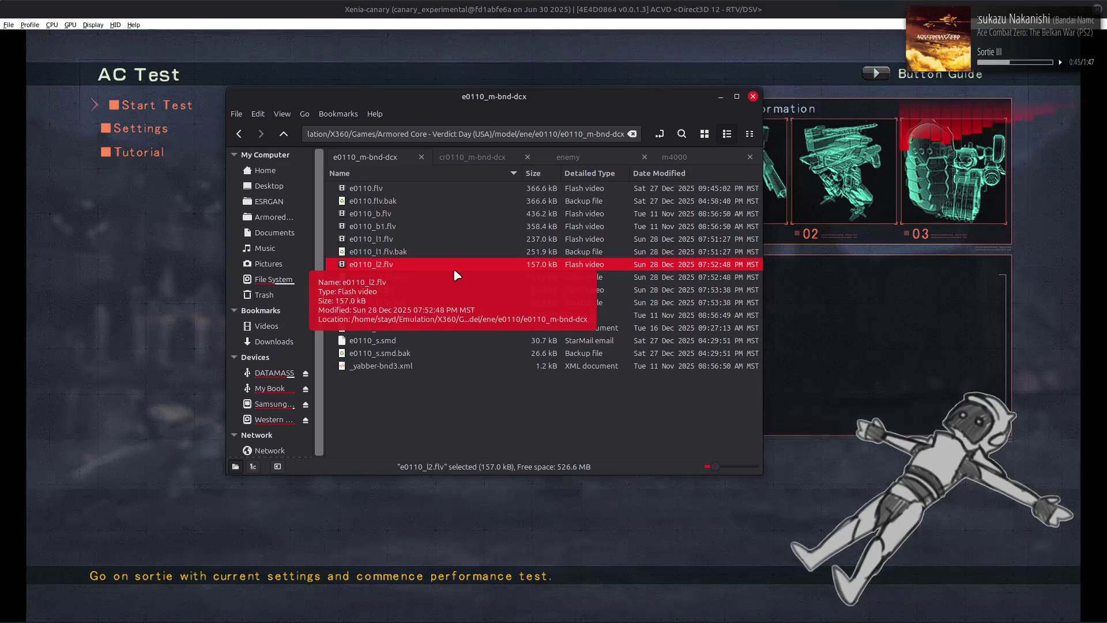
left_click(472, 245)
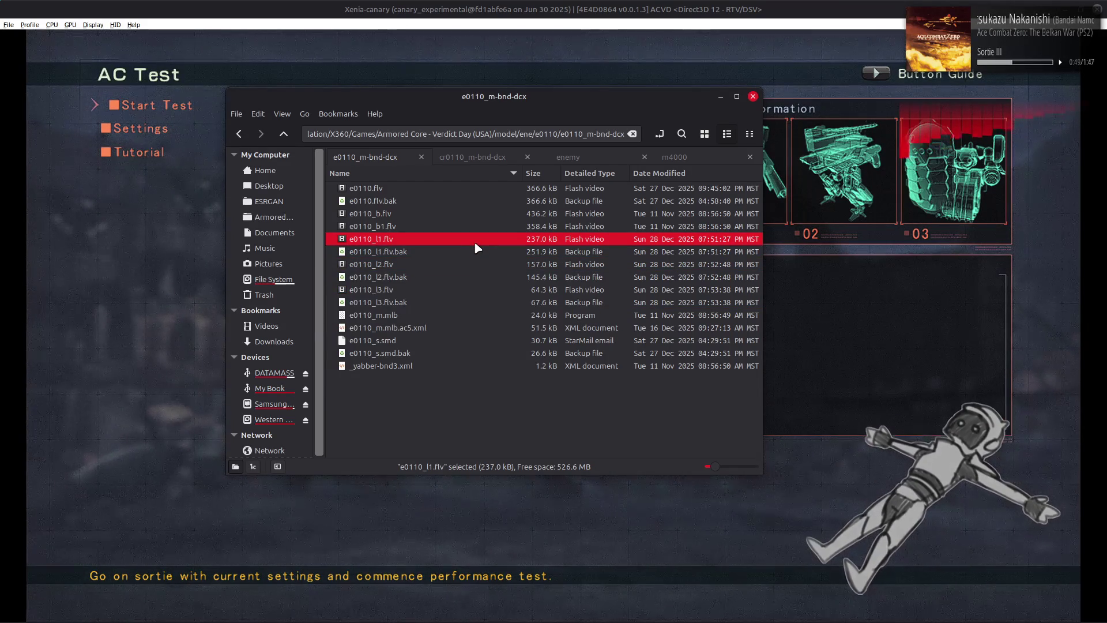
left_click(488, 189)
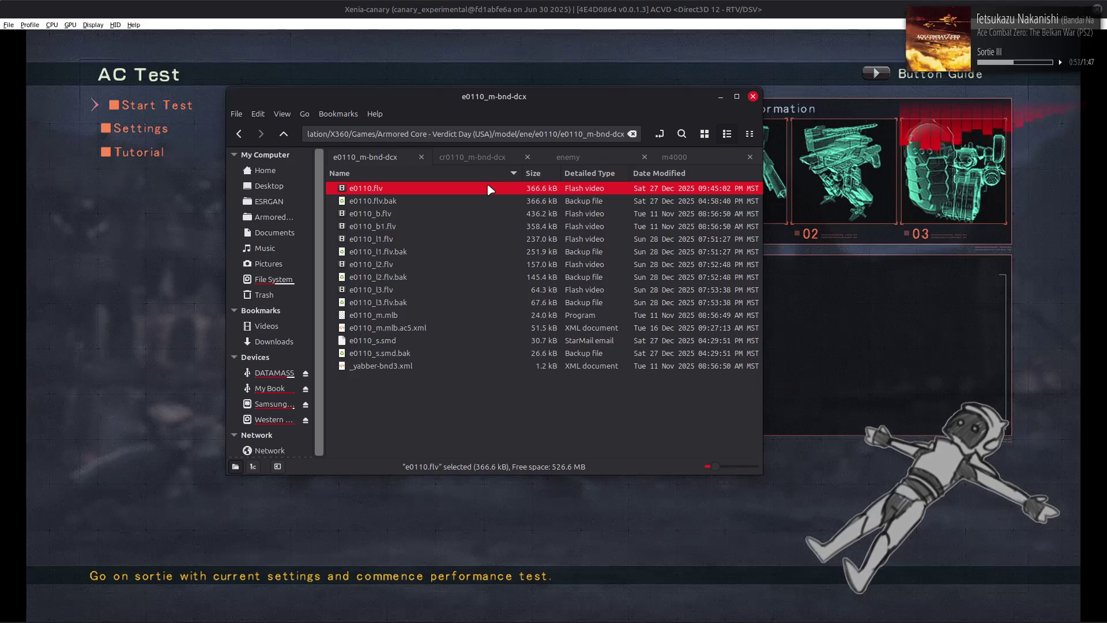
left_click(486, 200)
left_click(494, 189)
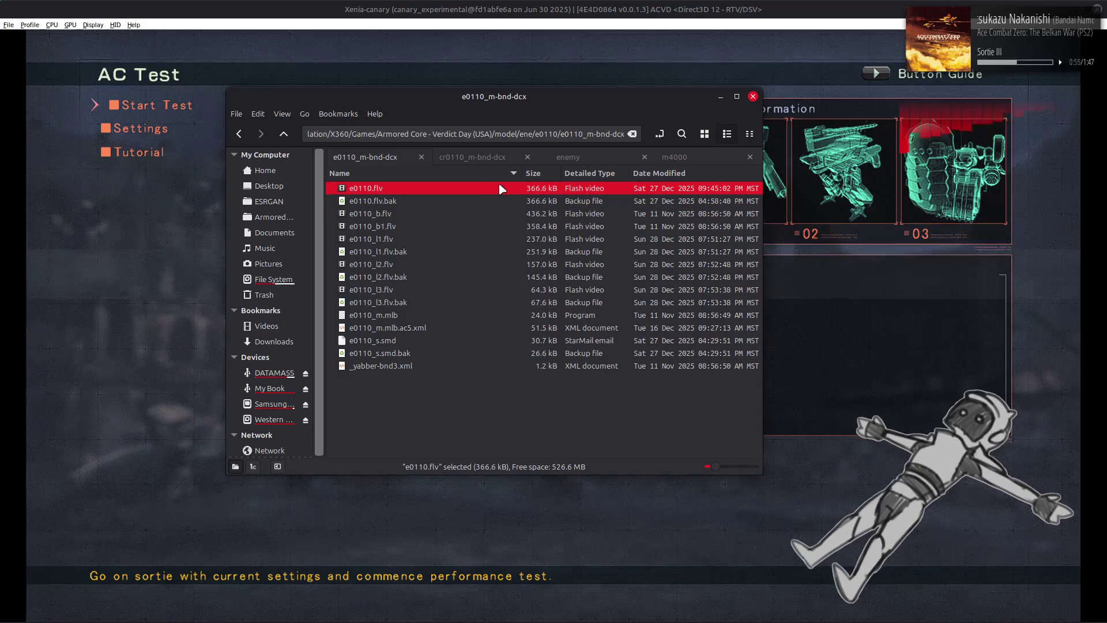
left_click(493, 200)
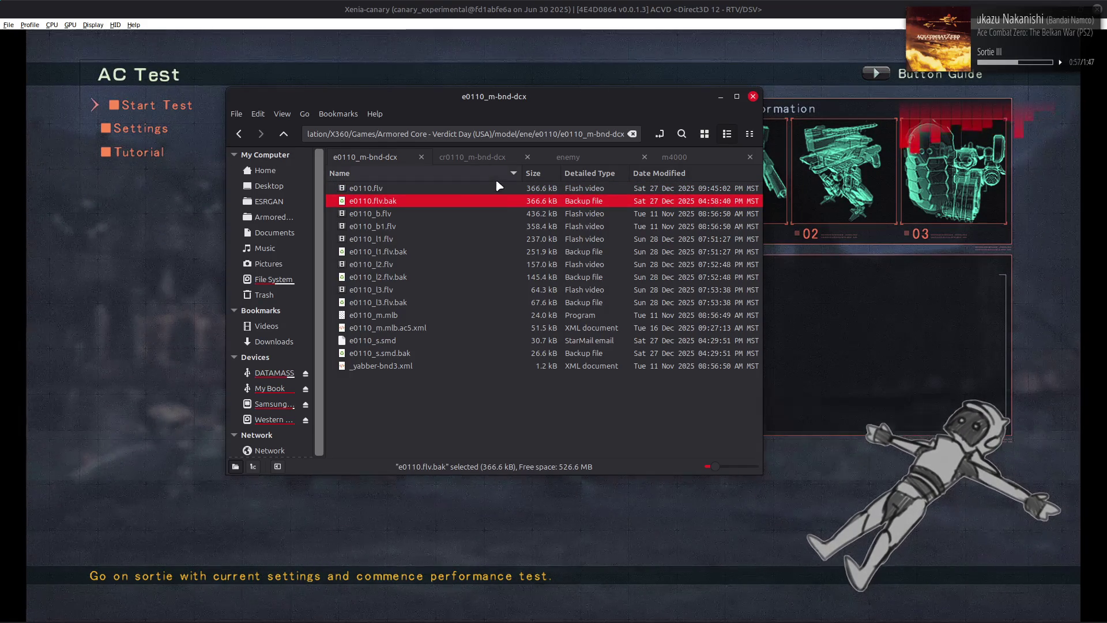
Toggle the Name sort order and select e0110_m.mlb.ac5.xml
left_click(495, 178)
left_click(495, 176)
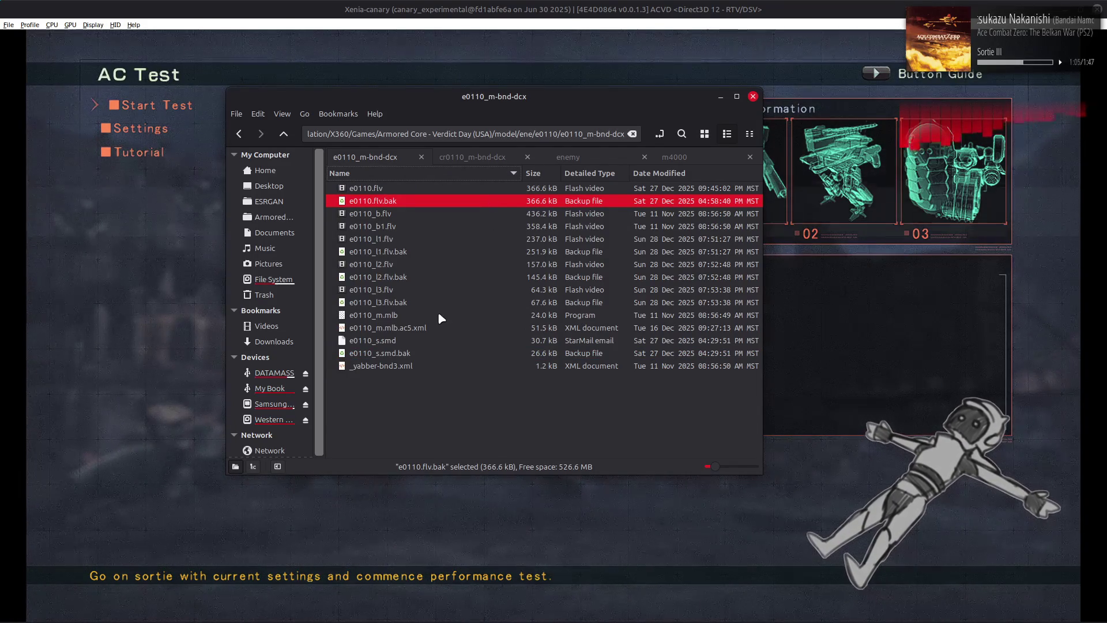
left_click(431, 327)
In e0110_m.mlb.ac5.xml, expand the l3 materials to list e0110 and Material #201–#203
mouse_move(271, 620)
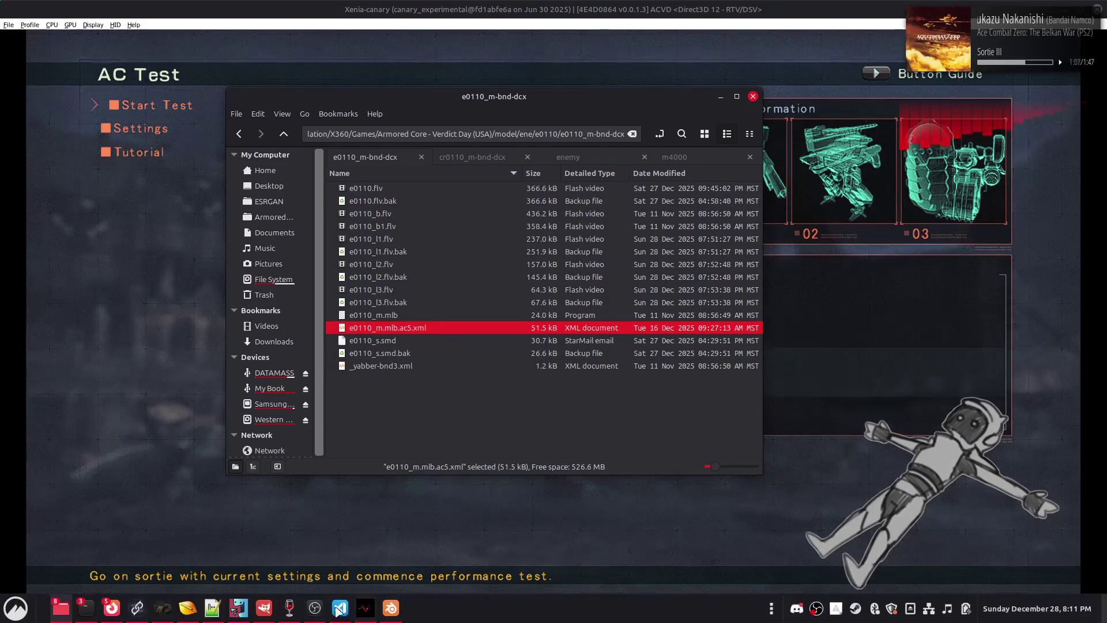
left_click(217, 613)
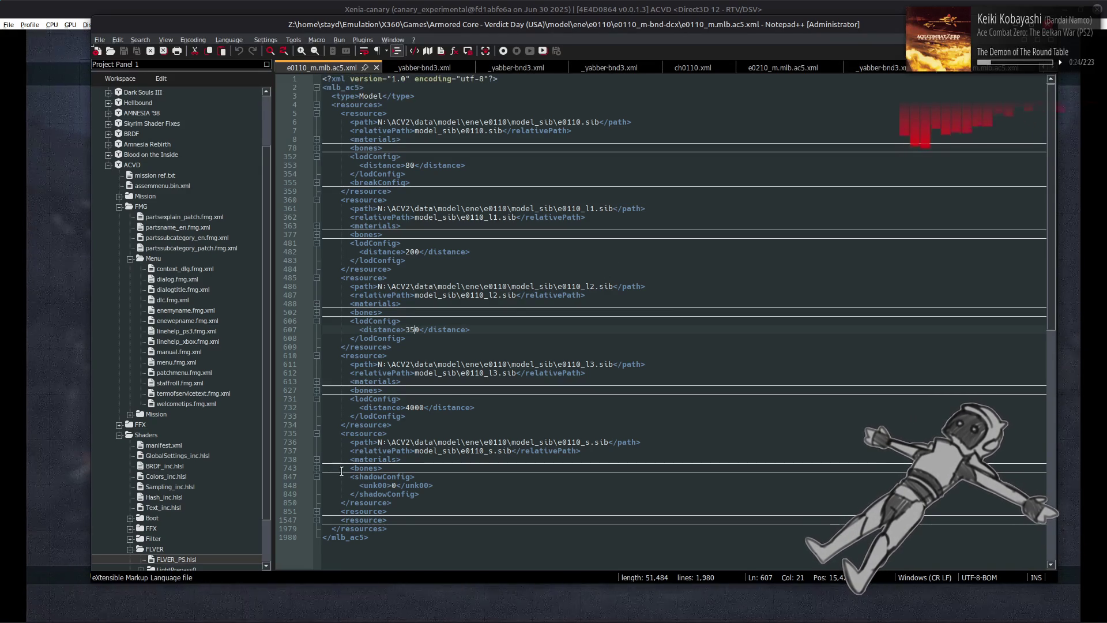
left_click(316, 477)
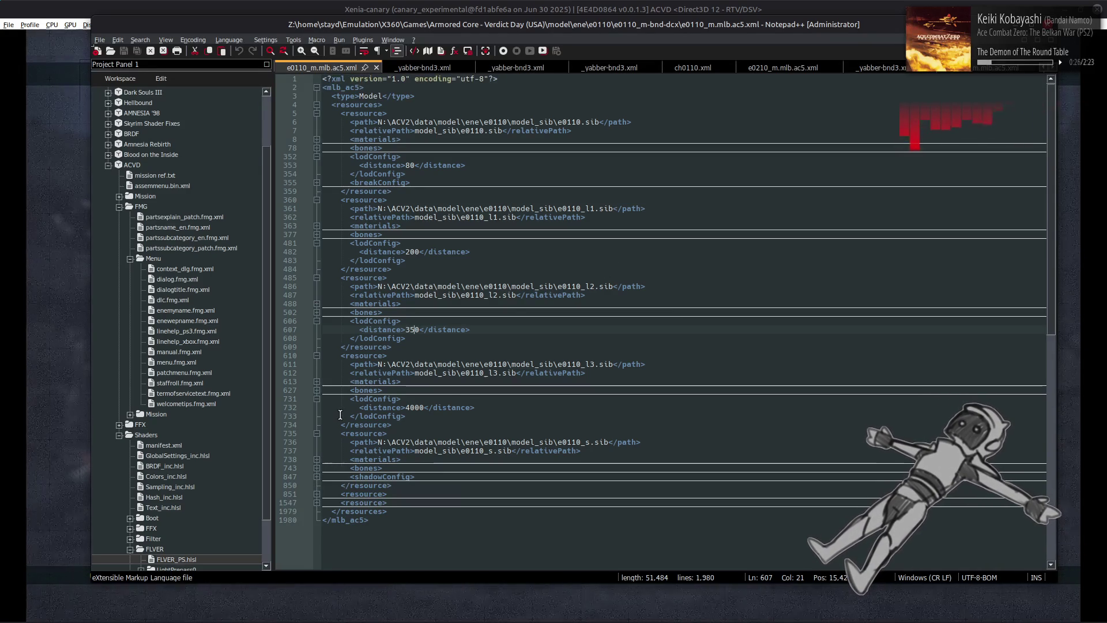
left_click(317, 381)
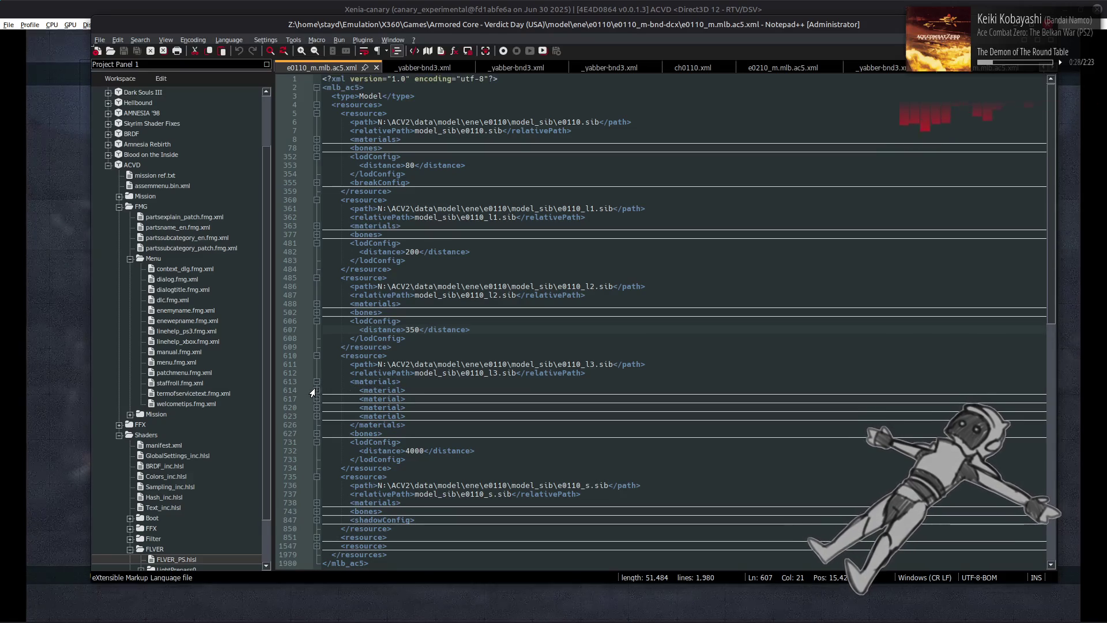
left_click(316, 390)
left_click(316, 433)
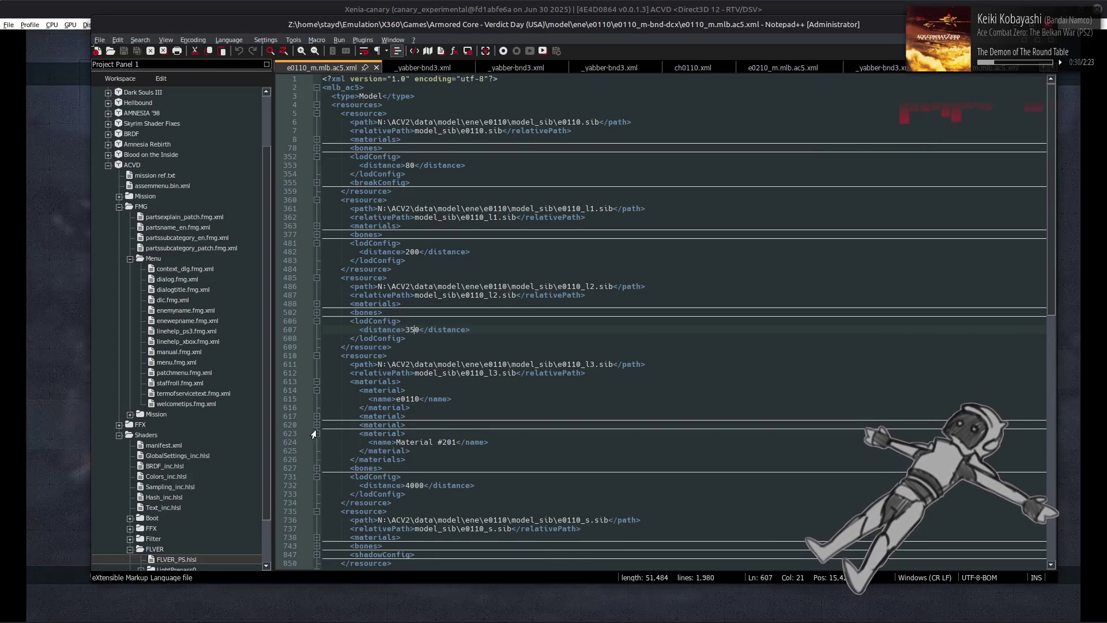
left_click(317, 416)
left_click(317, 442)
key("alt+Tab")
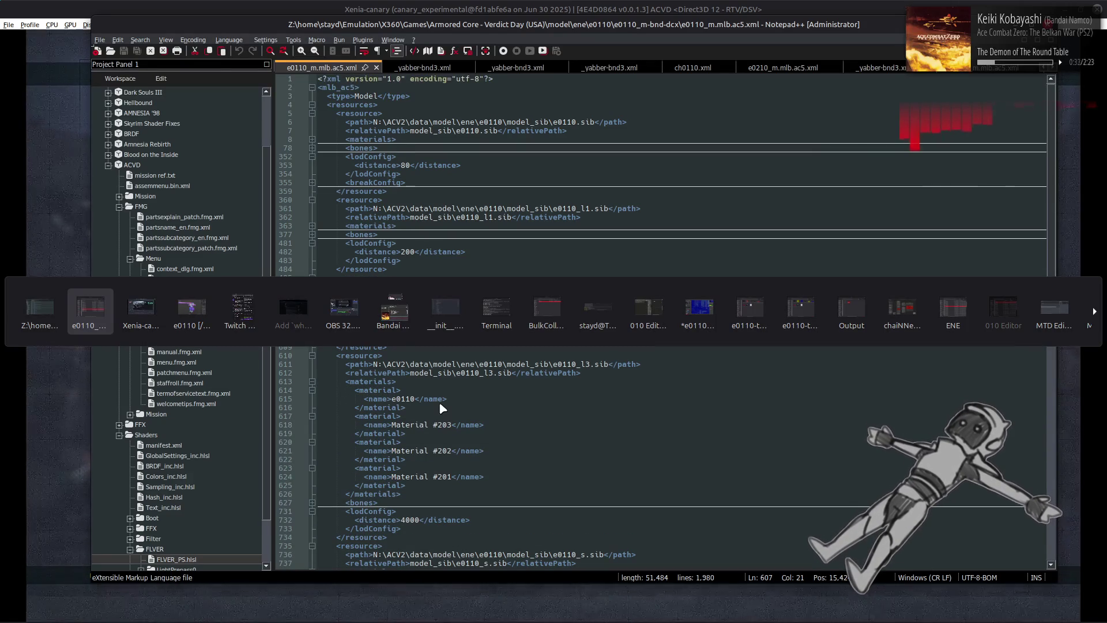
key("alt+Tab")
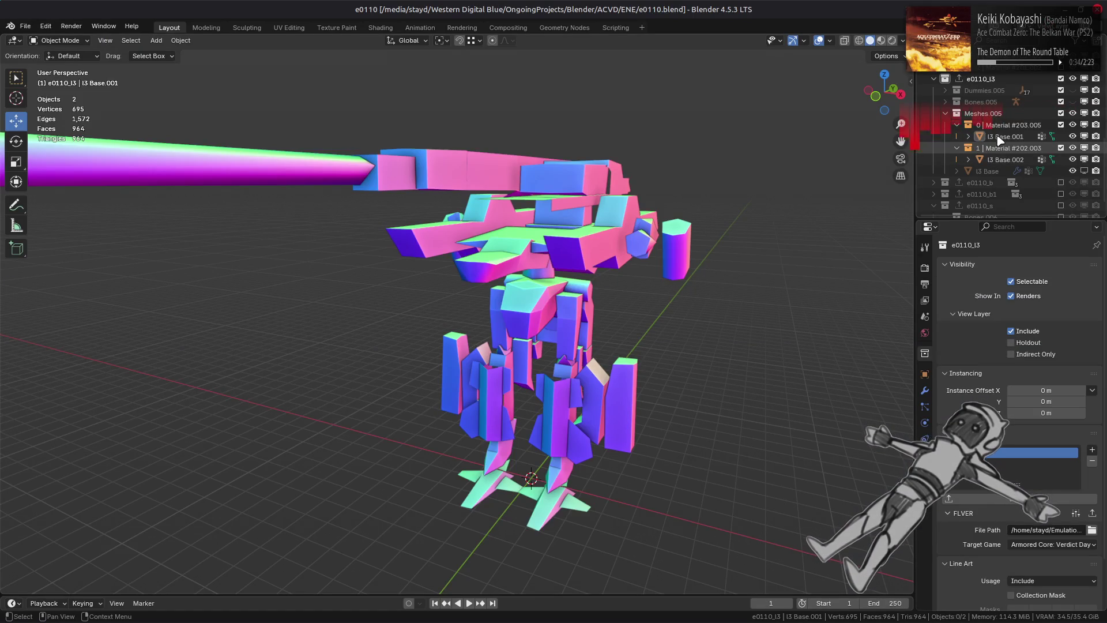
left_click(1004, 137)
left_click(924, 456)
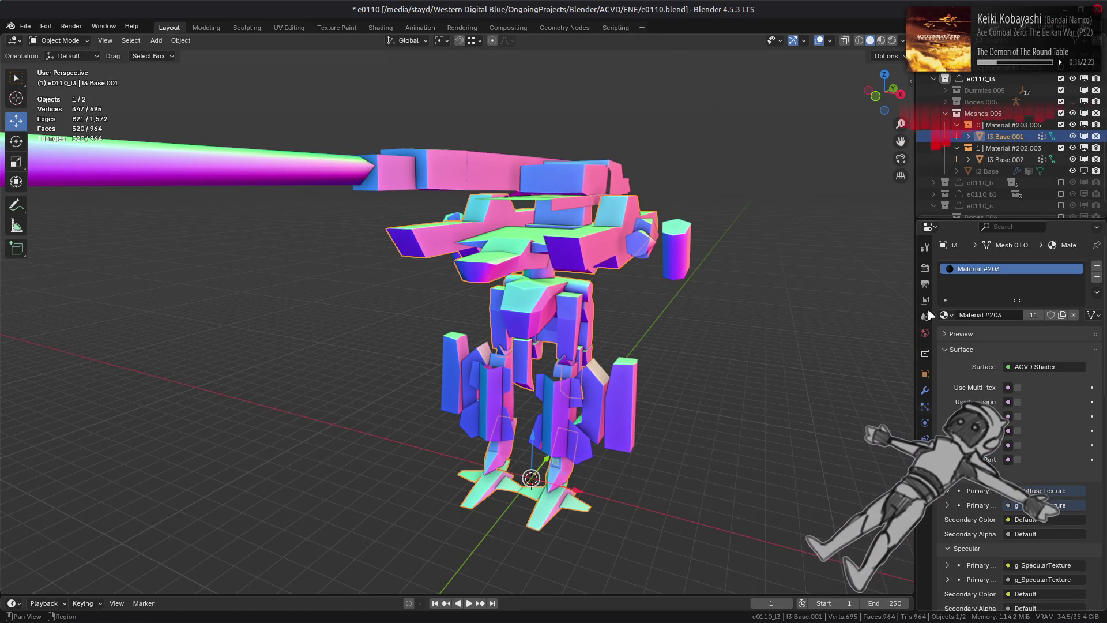
left_click(1006, 160)
left_click(646, 282)
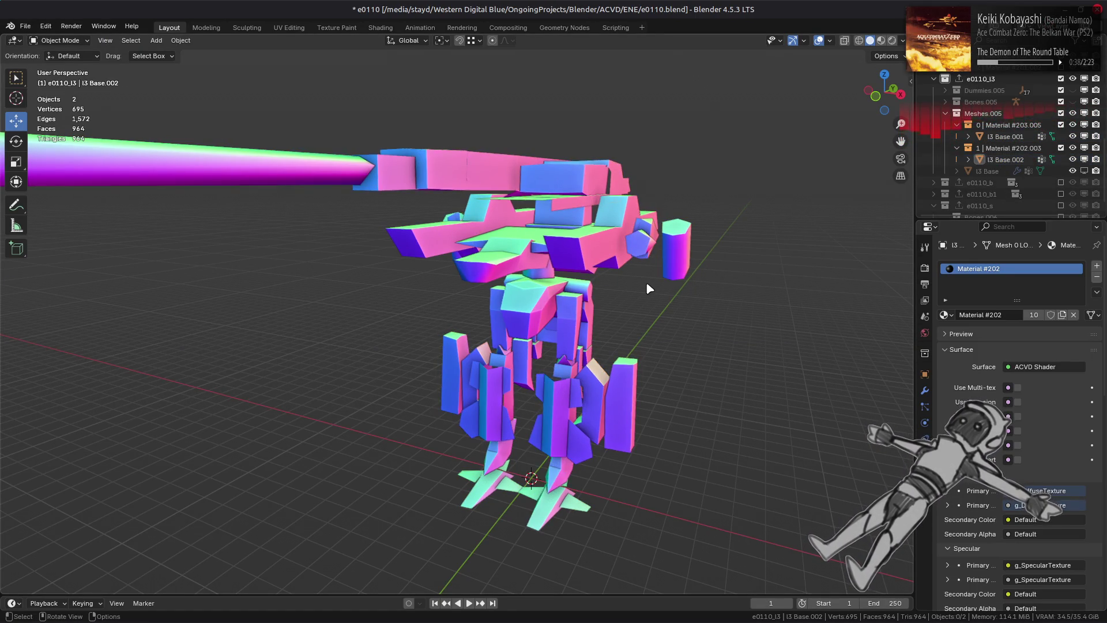
key("alt+Tab")
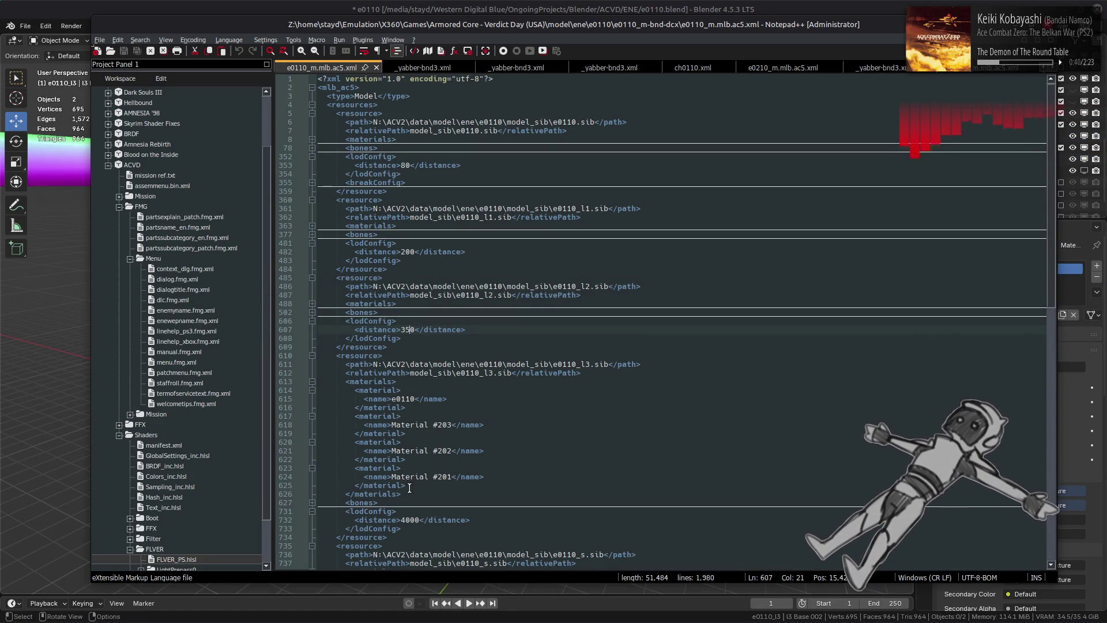
Delete the Material #201 and e0110 material blocks from the l3 mesh
mouse_move(407, 486)
left_mouse_down()
mouse_move(323, 476)
mouse_move(327, 461)
left_mouse_up()
key("Delete")
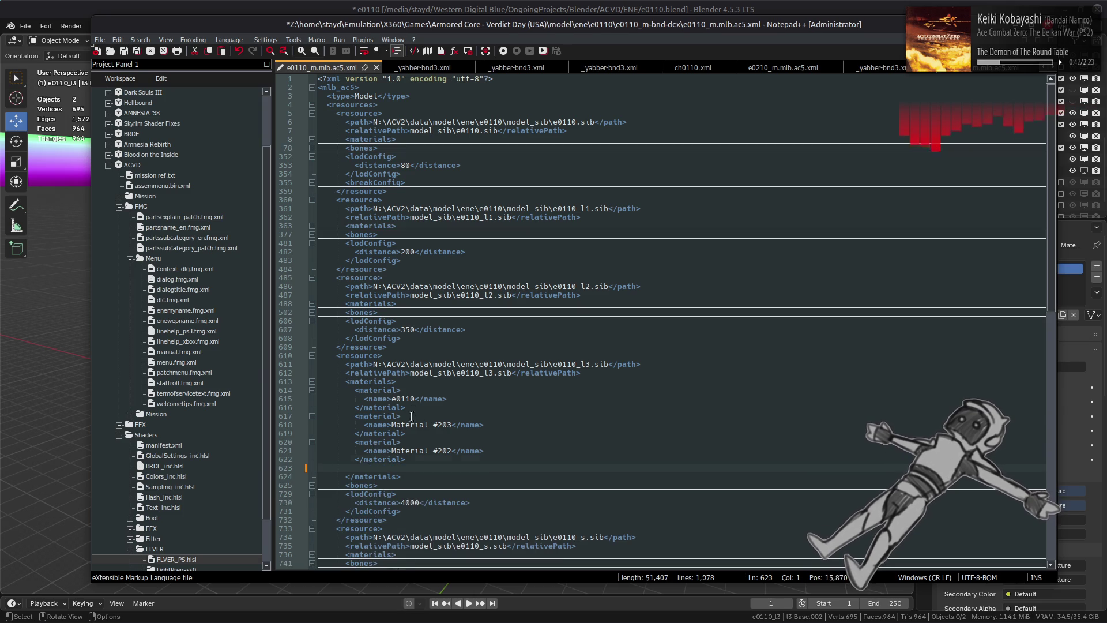
left_click_drag(406, 407, 266, 398)
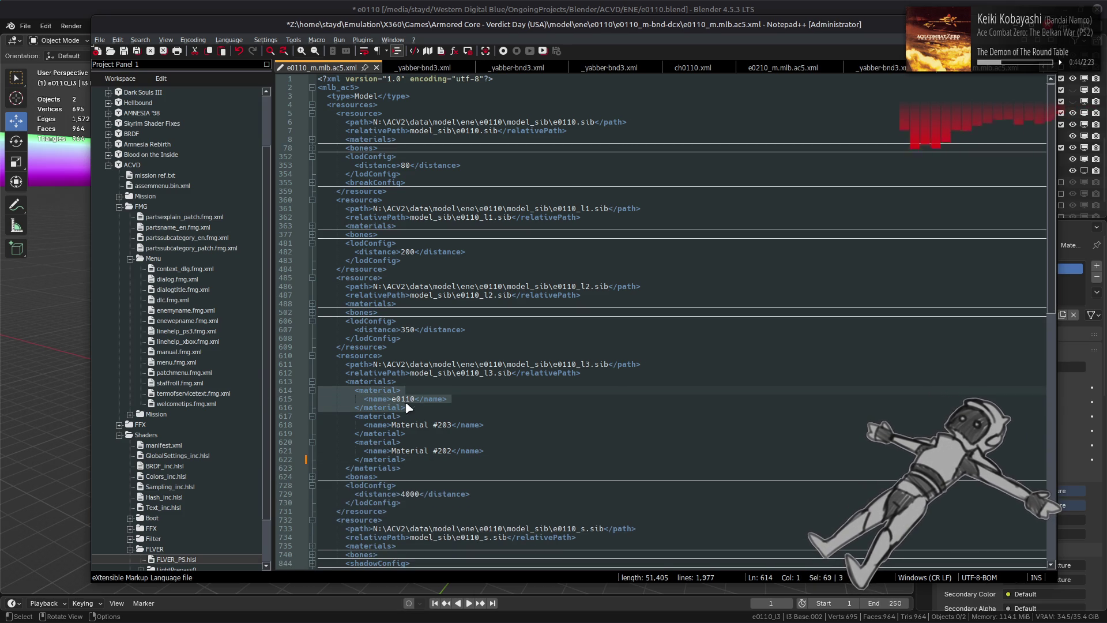
key("Delete")
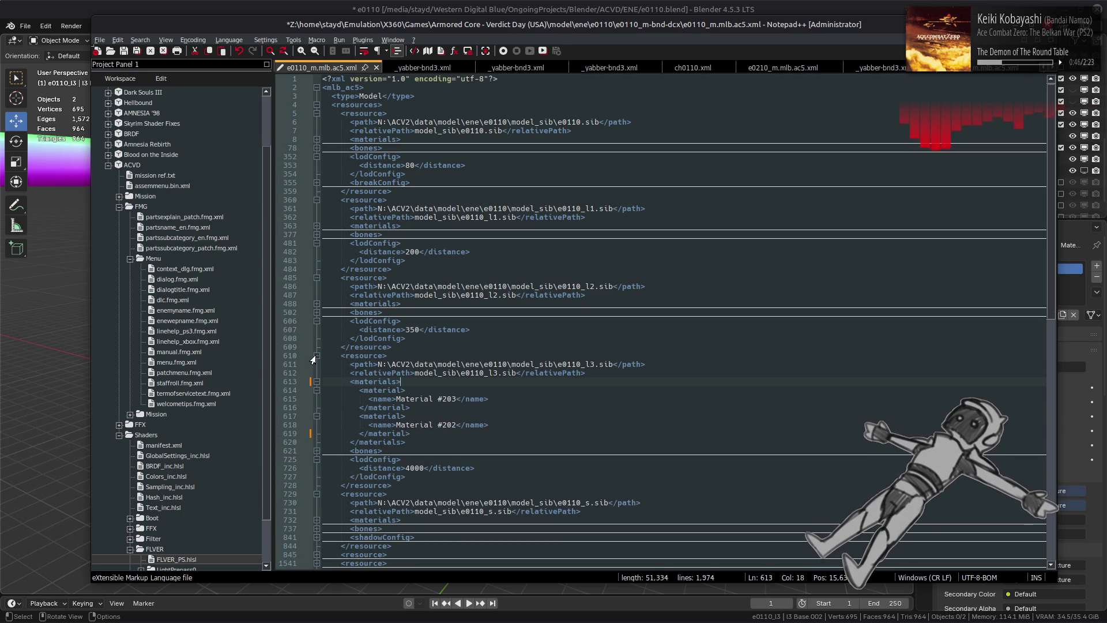
left_click(316, 382)
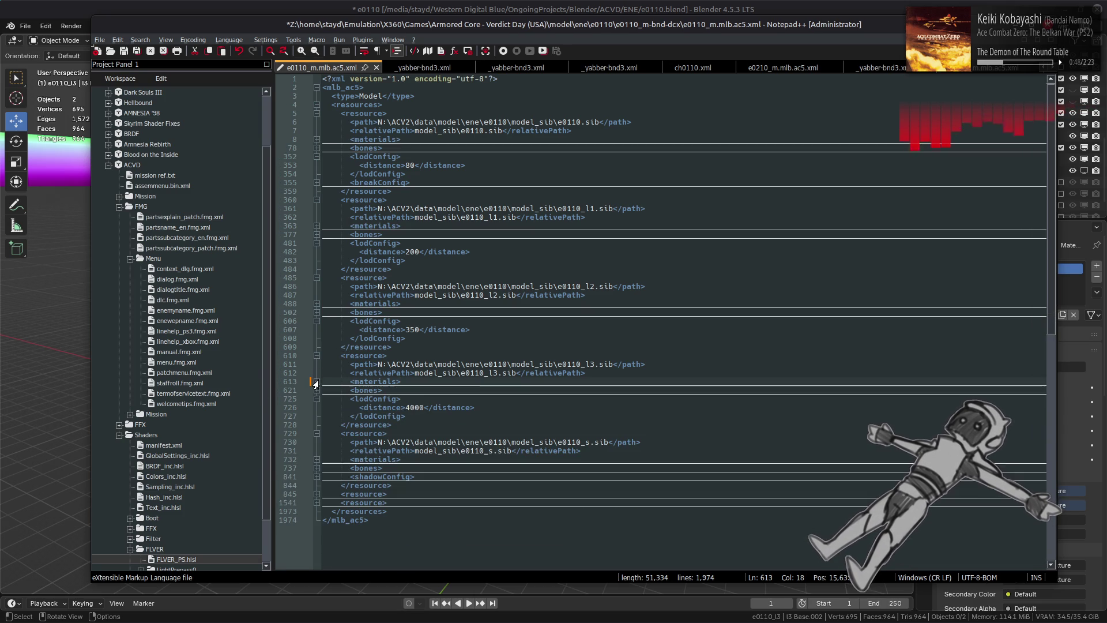
Remove the e0110 material block from the l2 mesh's materials
left_click(316, 304)
left_click(316, 339)
left_click(316, 329)
left_click(316, 321)
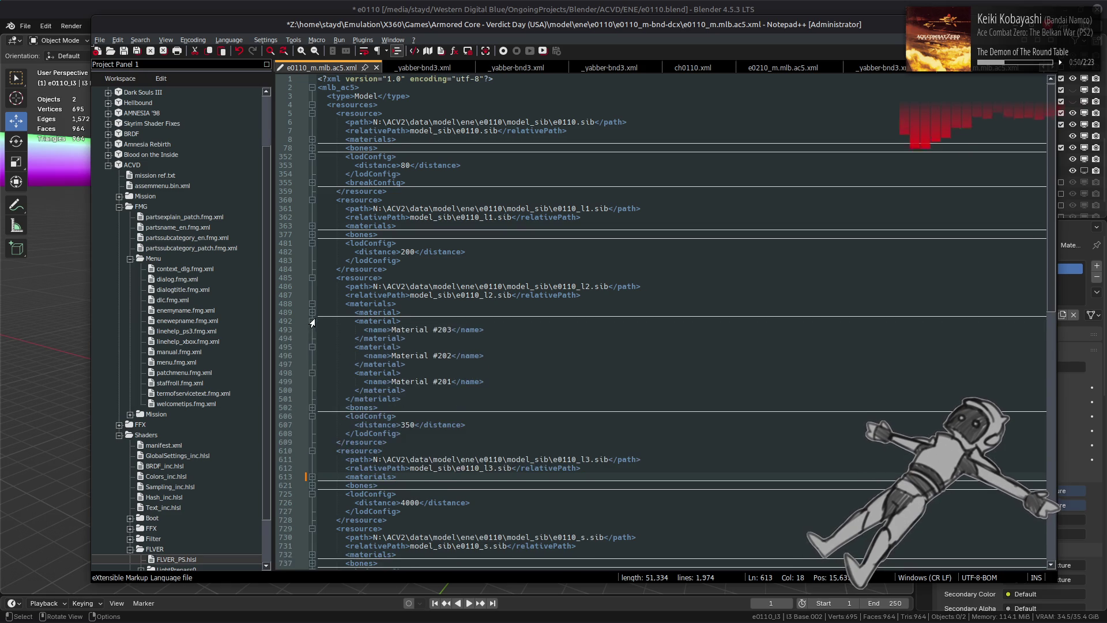
left_click(316, 312)
left_click_drag(415, 329, 402, 304)
key("Delete")
left_click(314, 304)
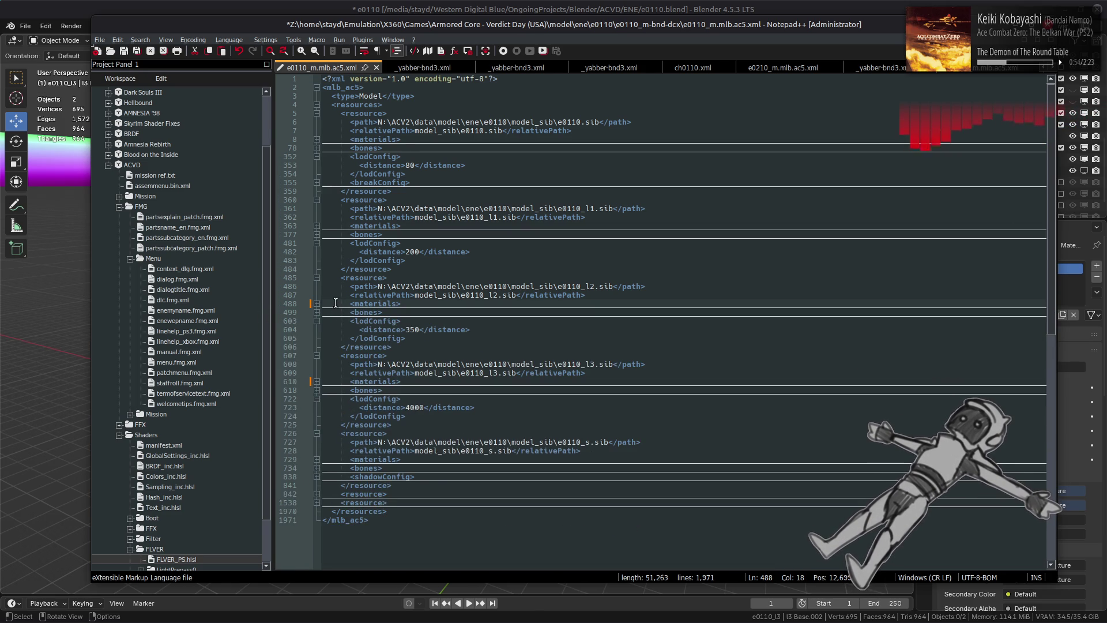
Remove the e0110 material block from the l1 mesh's materials
left_click(316, 226)
left_click(316, 260)
left_click(316, 251)
left_click(316, 243)
left_click(312, 234)
left_click(409, 252)
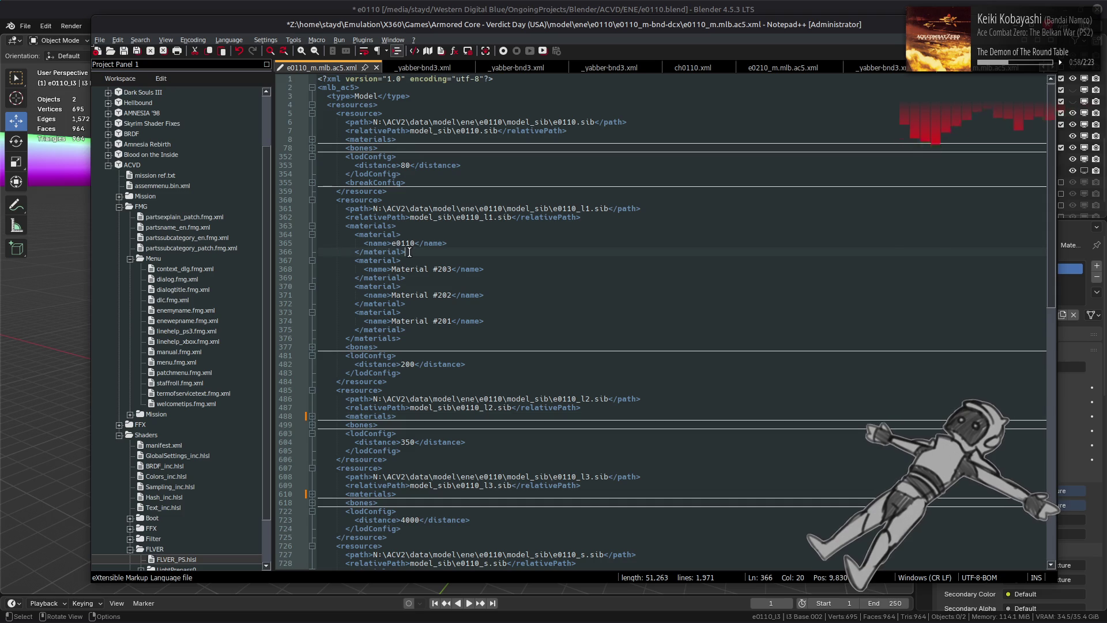
key("shift+Up")
key("shift+Up")
key("shift+Up")
key("BackSpace")
left_click(312, 226)
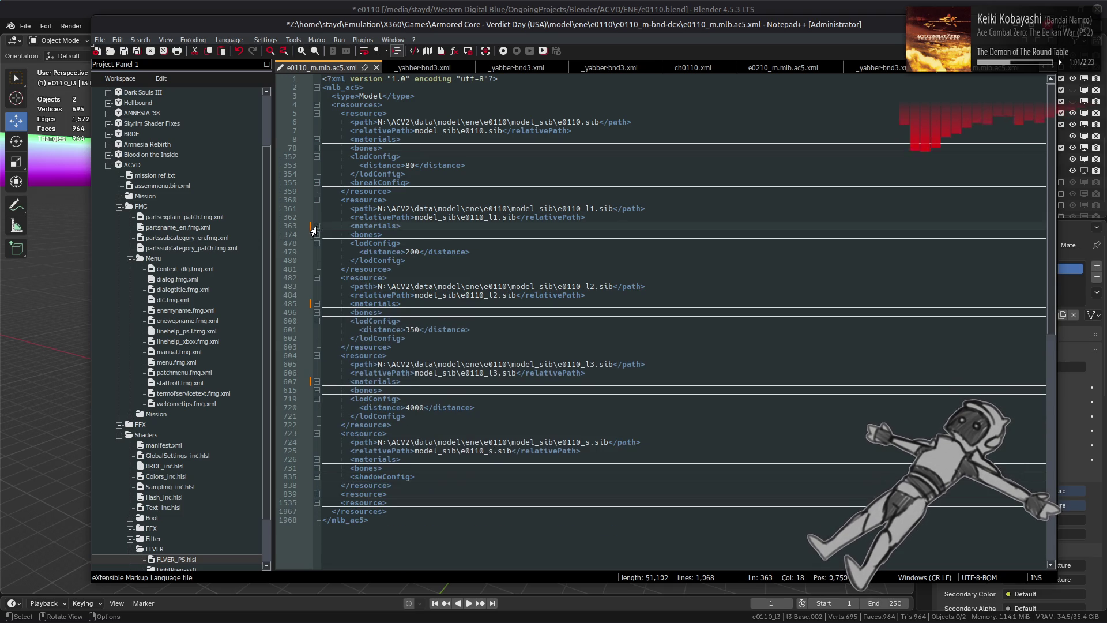
Delete the e0110 material from the base mesh's materials and save the XML file
left_click(317, 139)
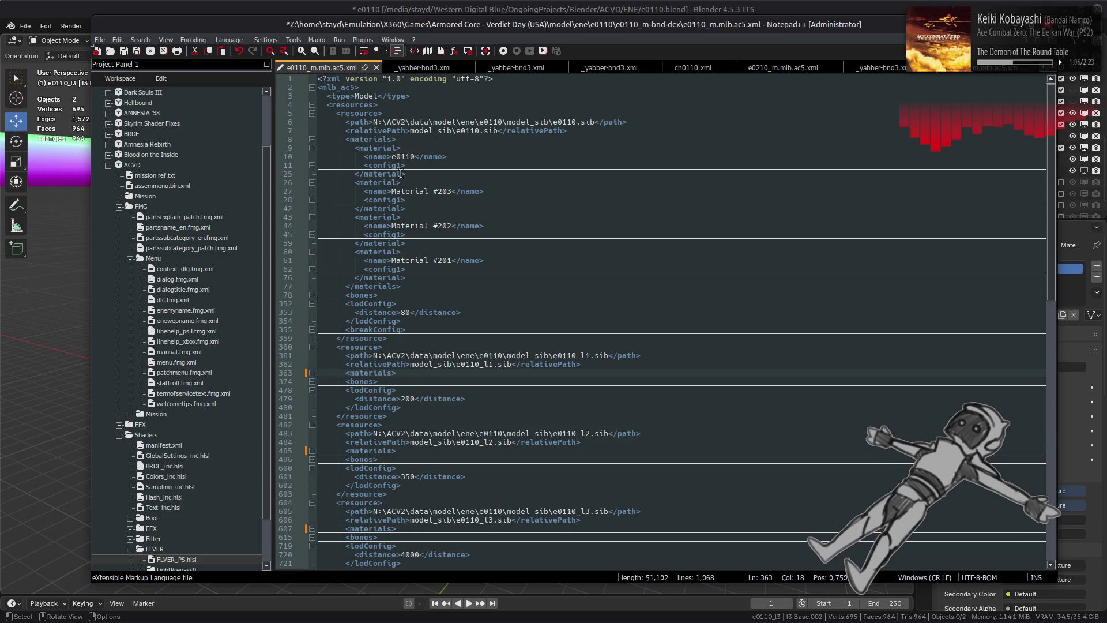
left_click(310, 166)
left_click(311, 166)
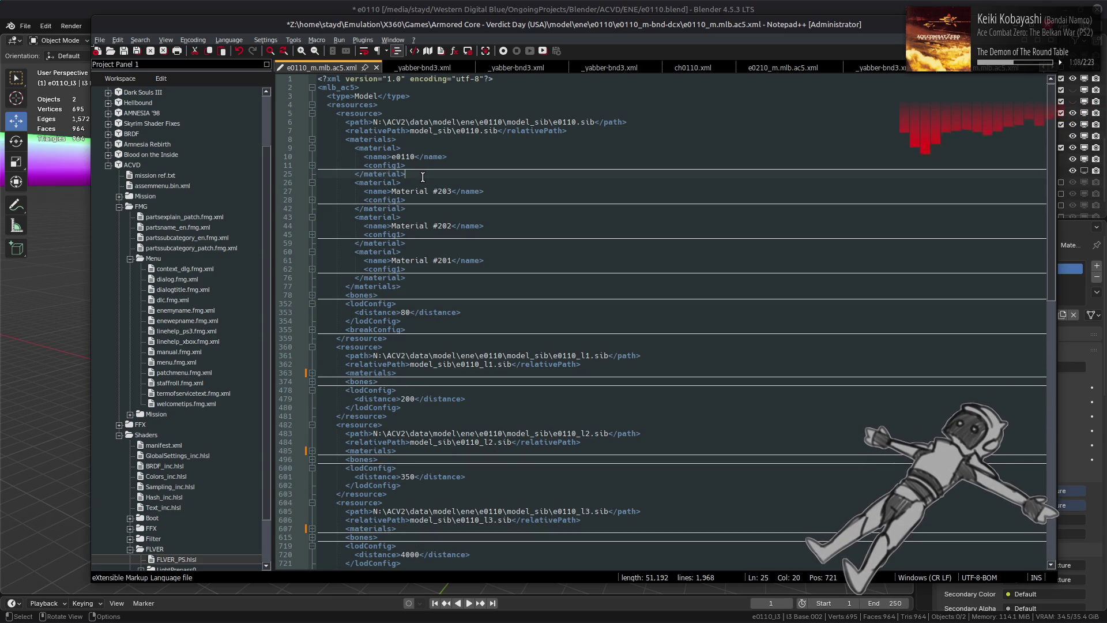
left_click_drag(414, 174, 268, 157)
key("Delete")
key("BackSpace")
key("BackSpace")
key("BackSpace")
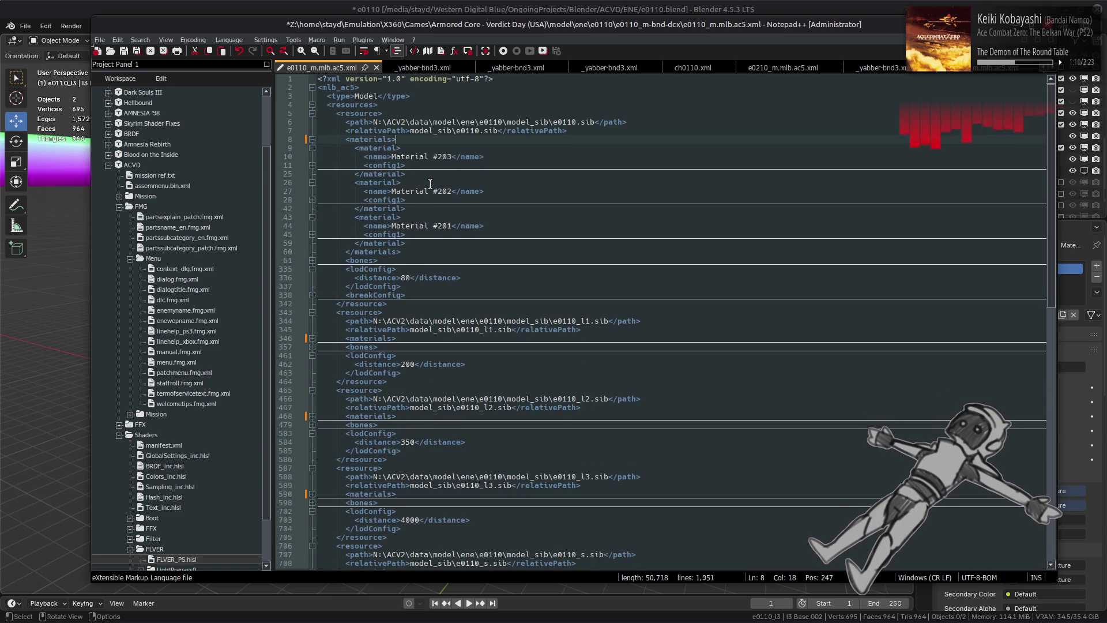
key("ctrl+s")
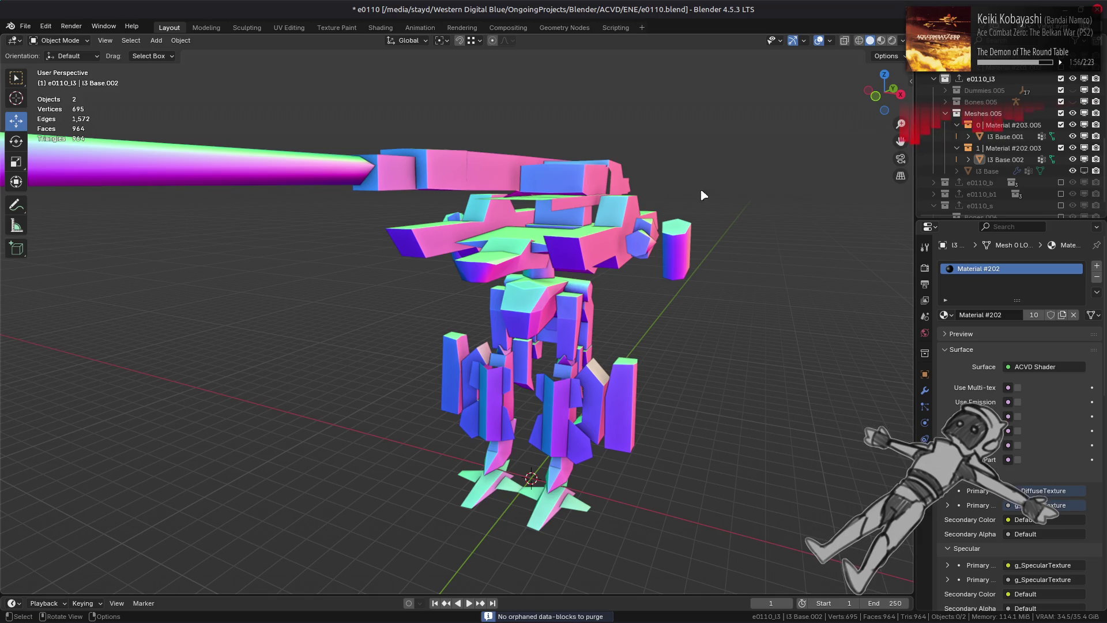
Include the e0110 collection and select Mesh 1 LOD0 to check its Material #202
scroll(1043, 111, "up", 5)
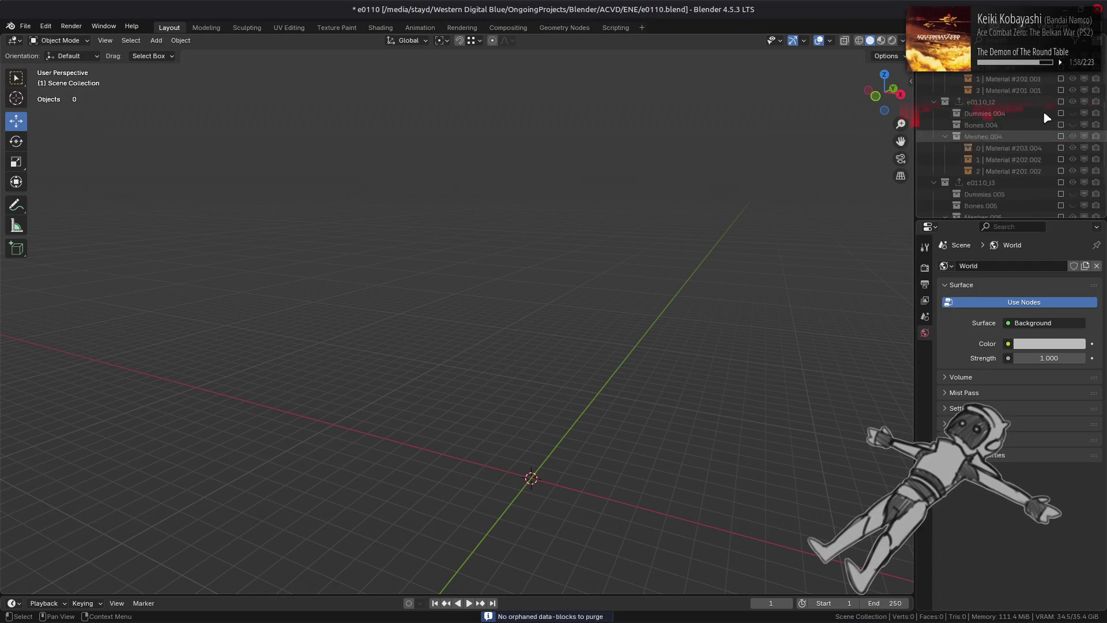
left_click(1061, 66)
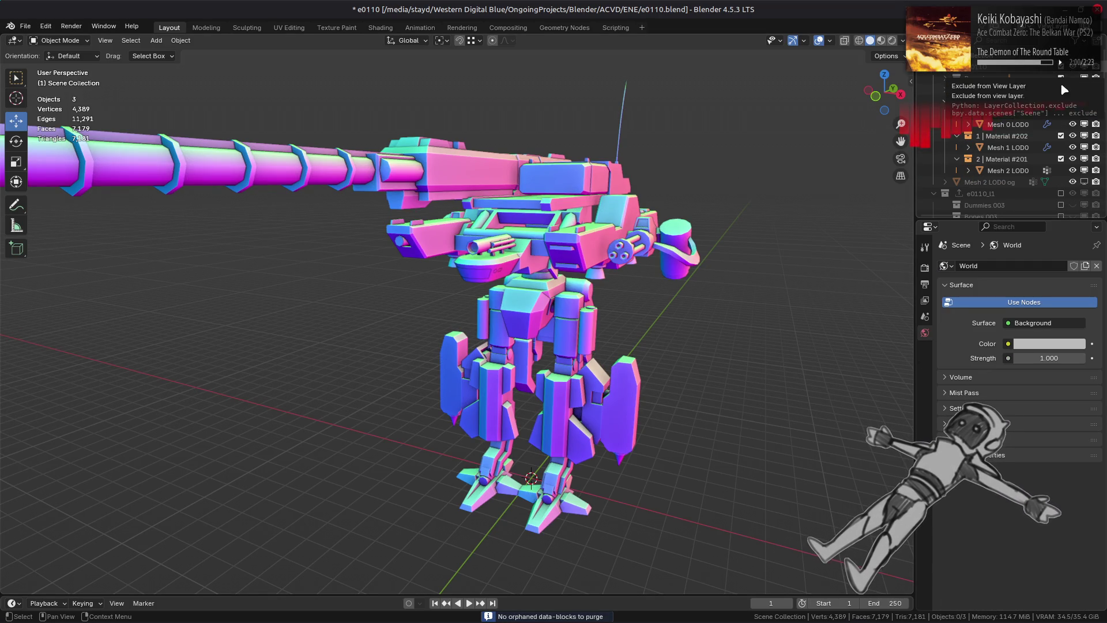
left_click(546, 206)
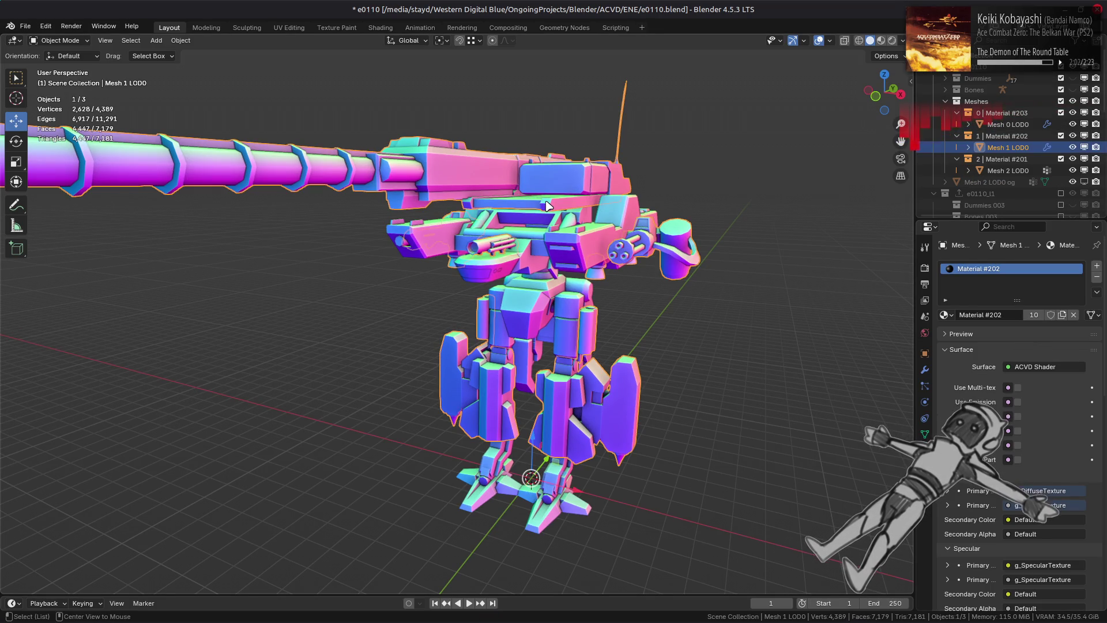
Apply the WeightedNormal modifiers on all three meshes, Mesh 0–2 LOD0
key("alt+a")
key("ctrl+s")
left_click(1001, 171)
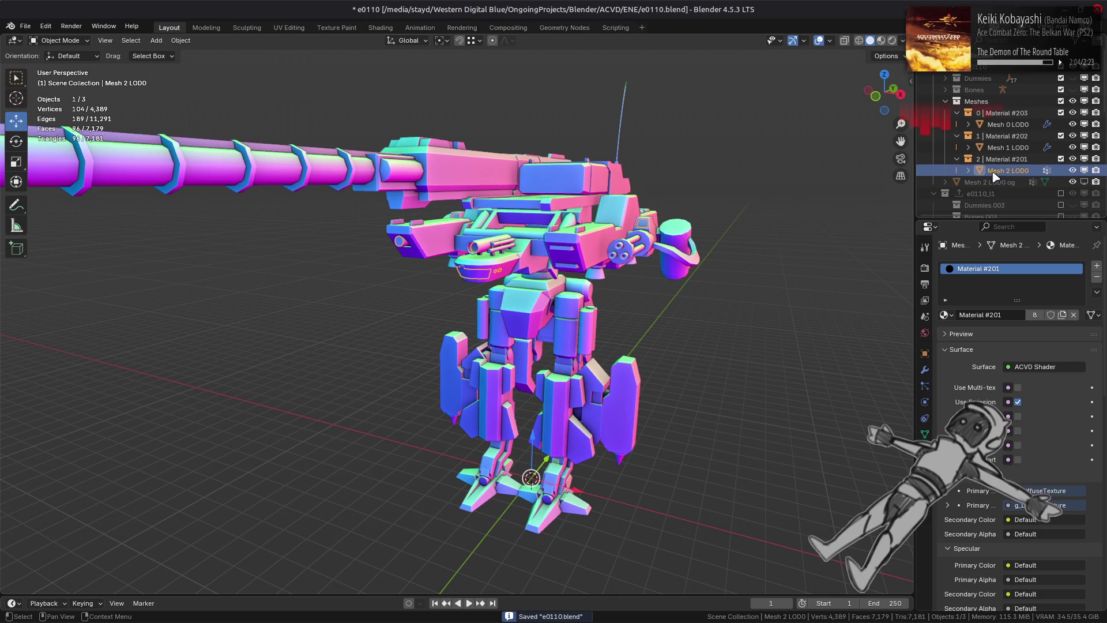
left_click(1005, 125, "shift")
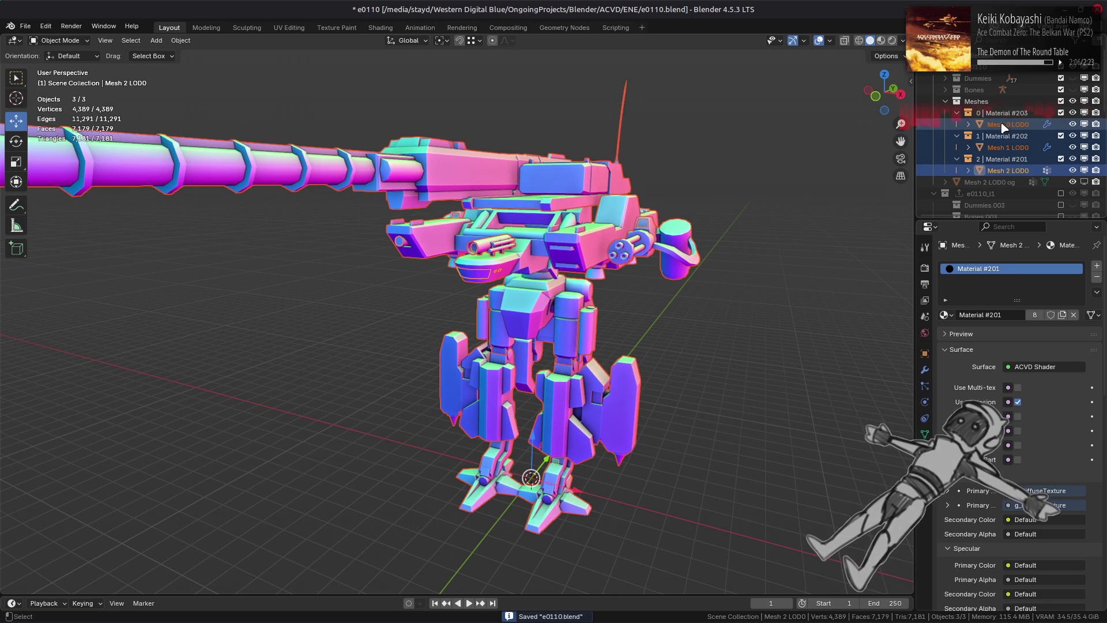
left_click(1006, 125, "ctrl")
left_click(924, 370)
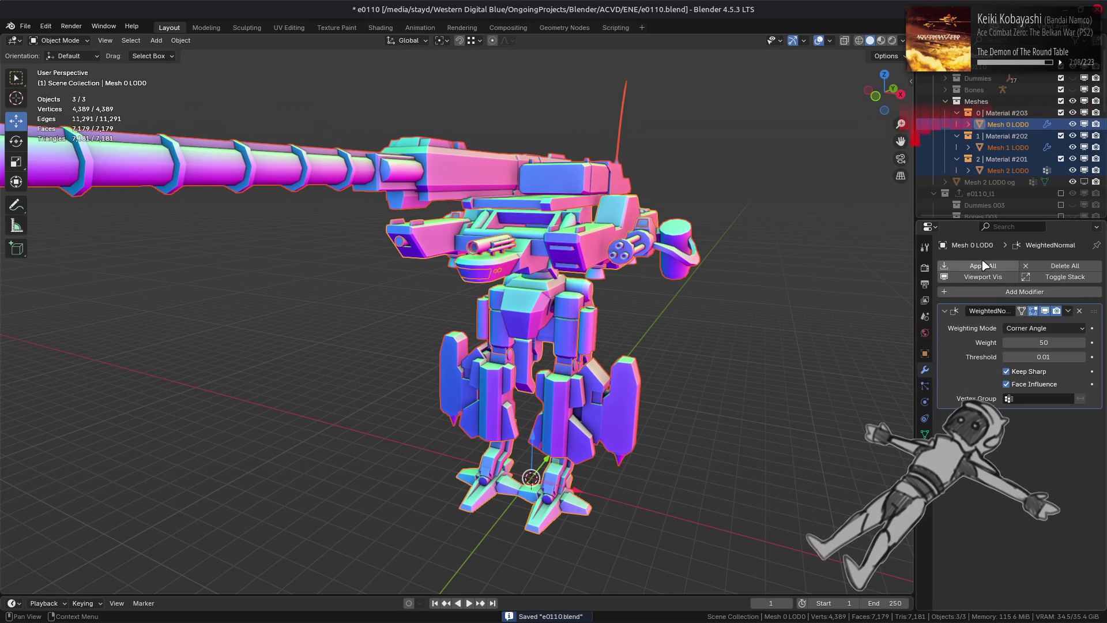
left_click(984, 267)
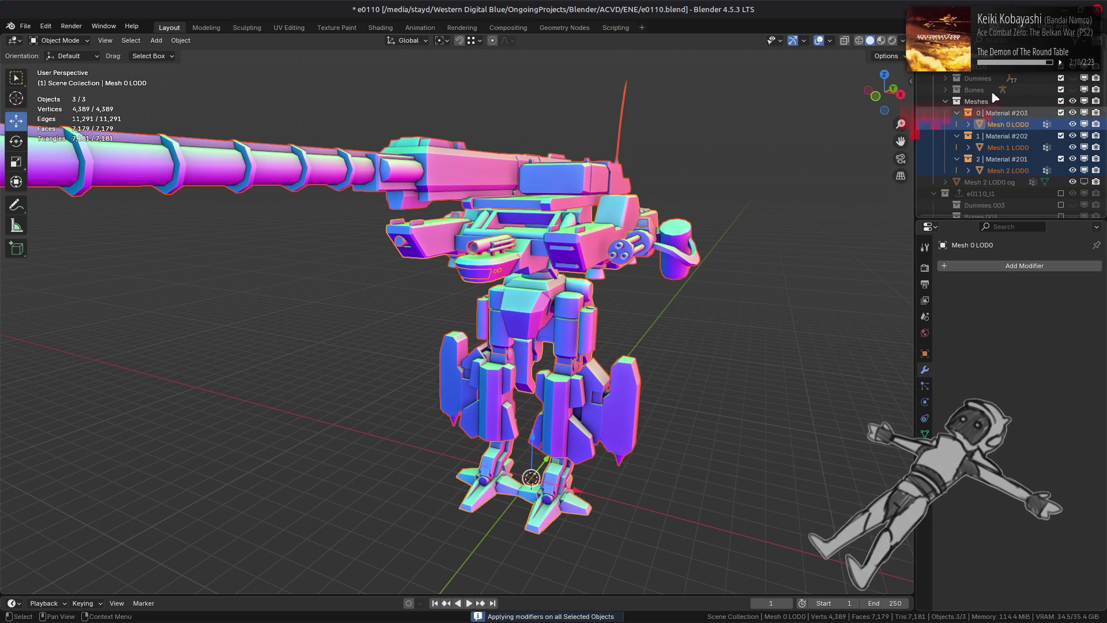
Export the e0110 collection as e0110.flv and save e0110.blend
left_click(980, 67)
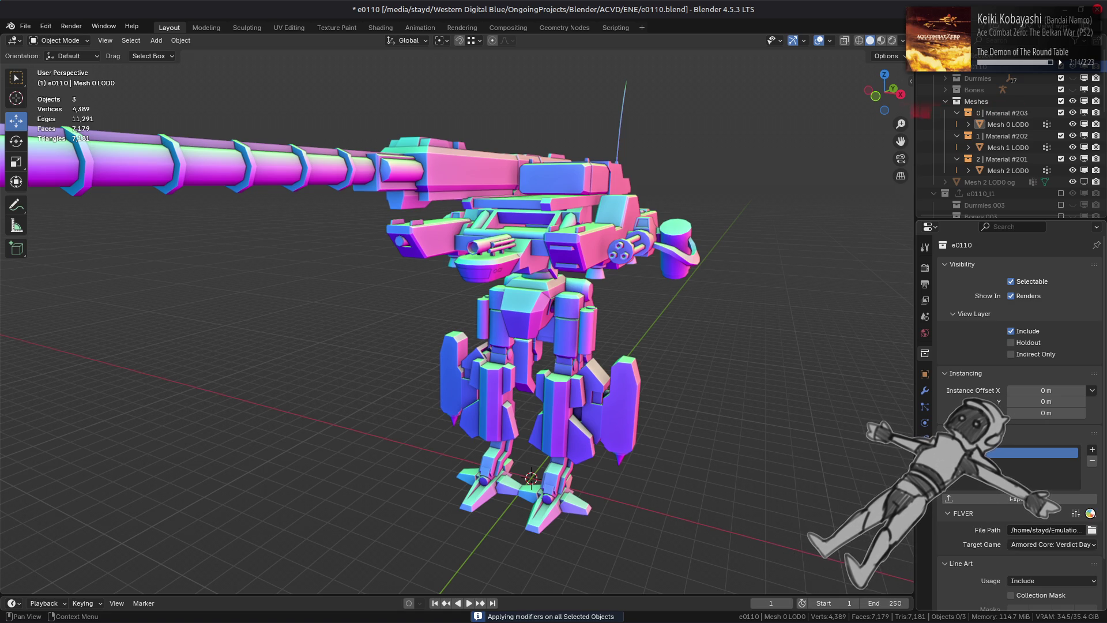
left_click(1092, 513)
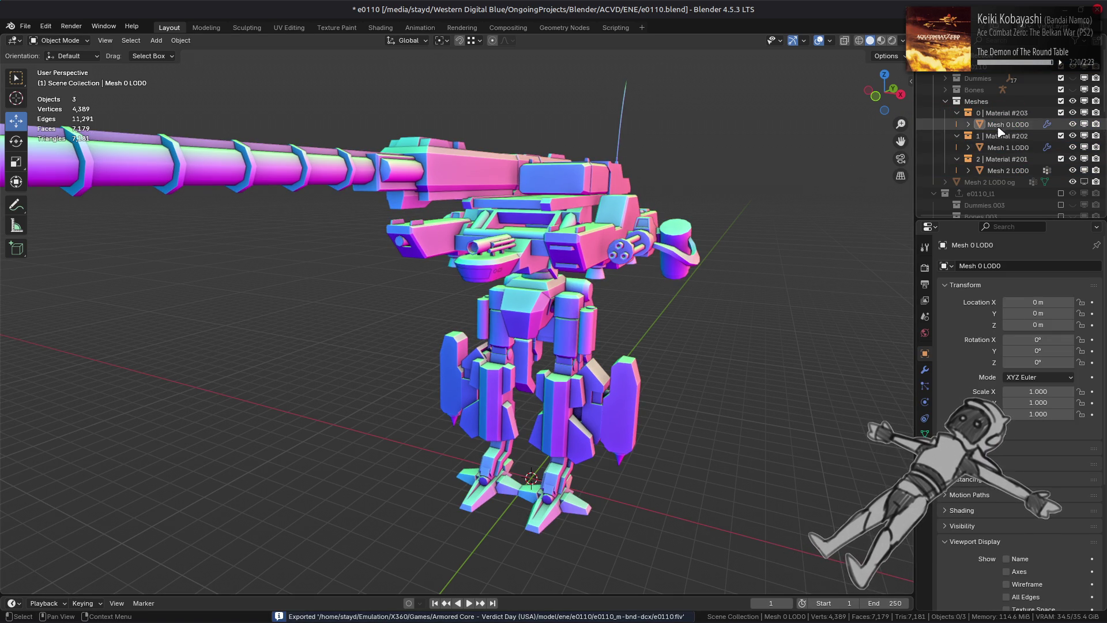
key("ctrl+s")
key("alt+Tab")
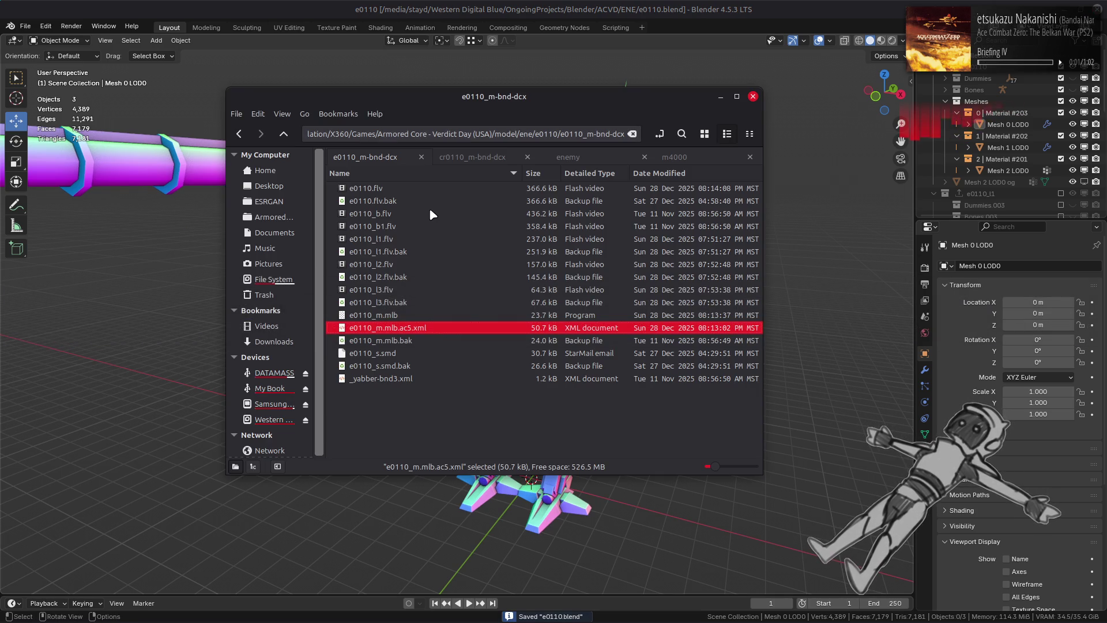
Repack the e0110_m-bnd-dcx model folder with Yabber
left_click(429, 202)
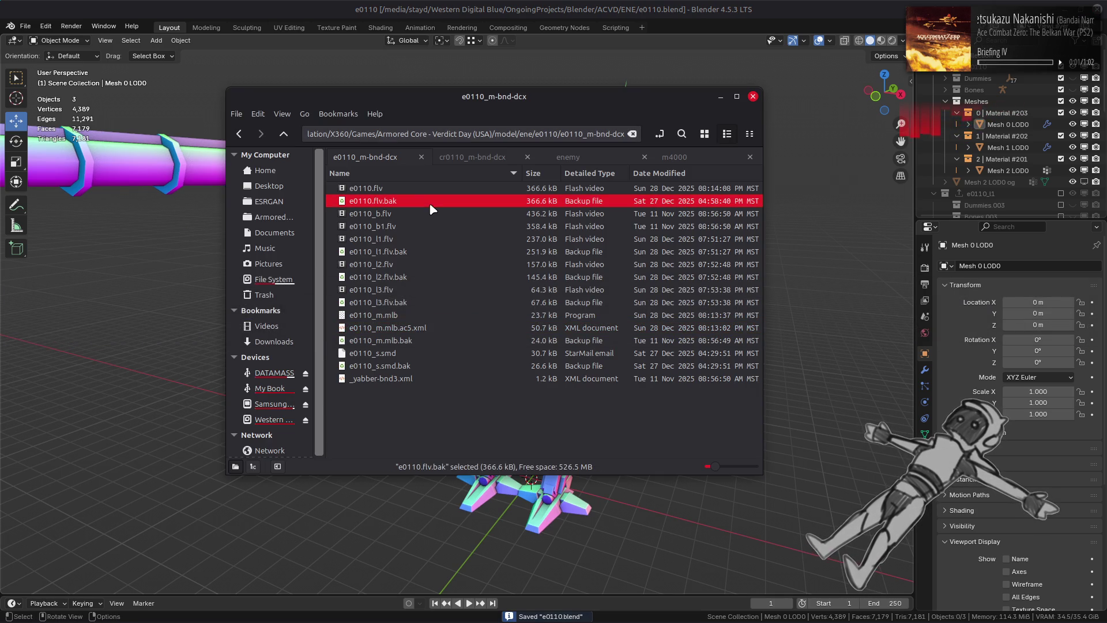
left_click(431, 189)
key("alt+Up")
right_click(411, 192)
mouse_move(520, 241)
left_click(640, 288)
Repack the e0110-tpf-dcx texture folder with YabberExtended
double_click(417, 200)
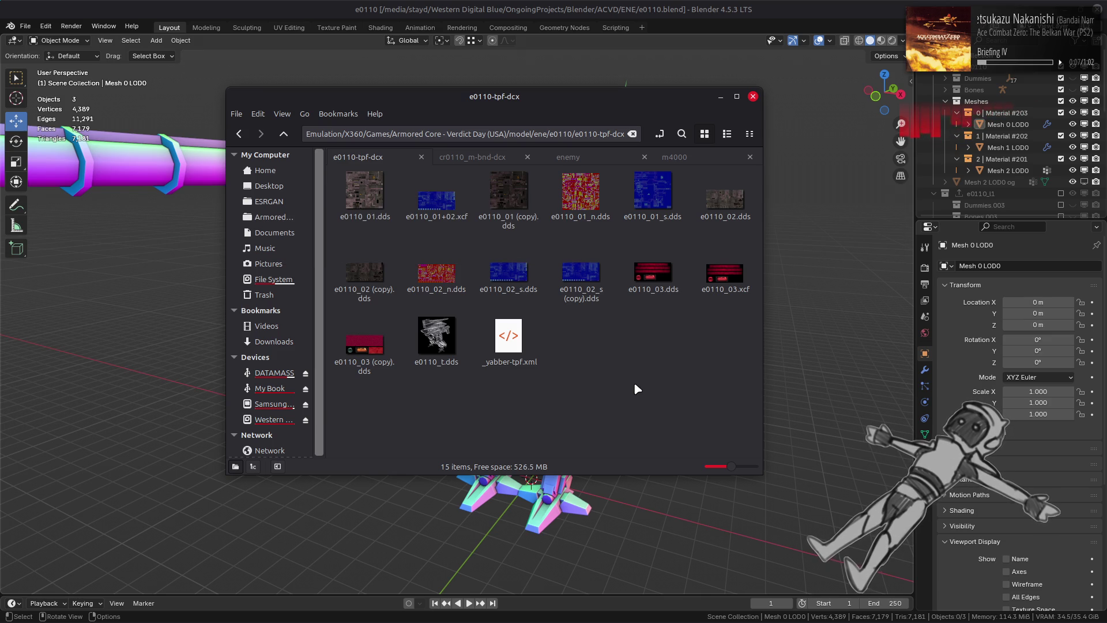
key("alt+Up")
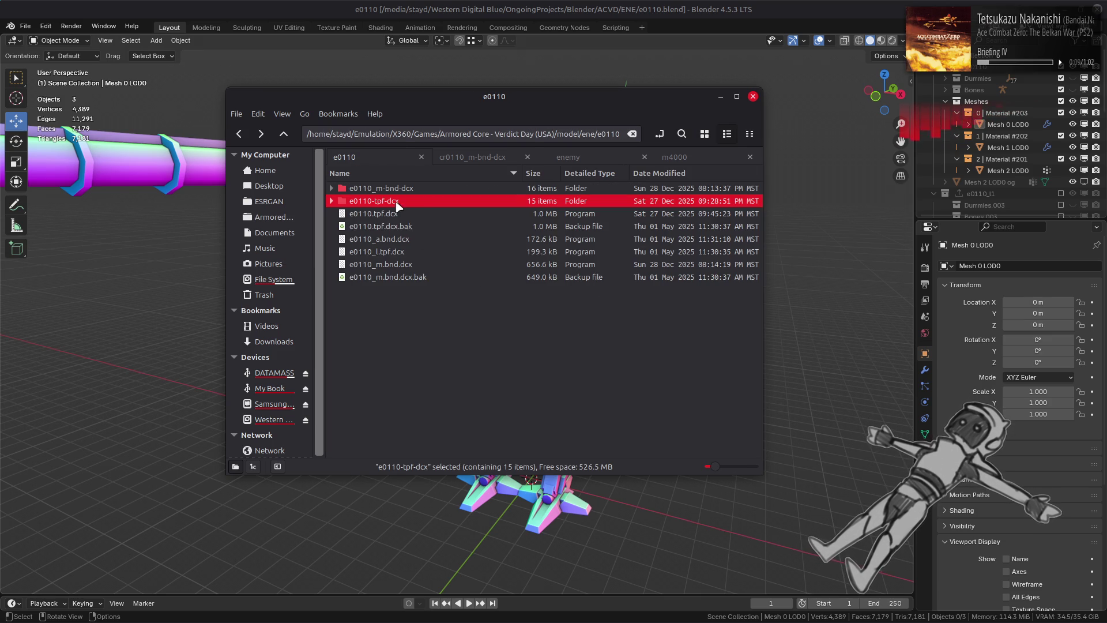
right_click(397, 203)
mouse_move(502, 260)
left_click(657, 306)
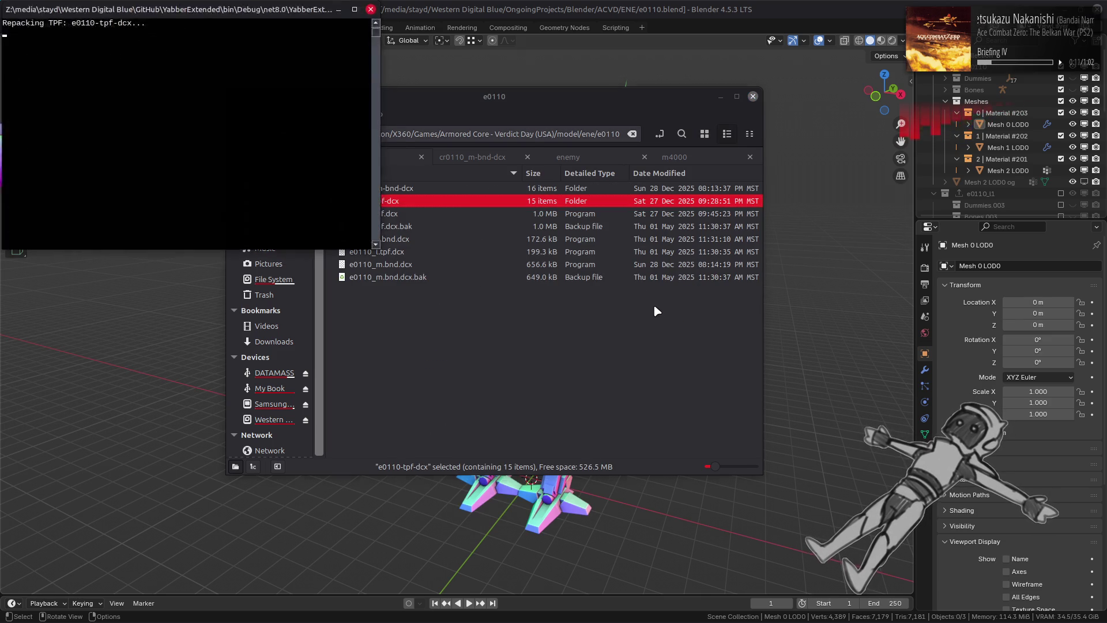
Bring the running Xenia game window to the front
left_click(373, 616)
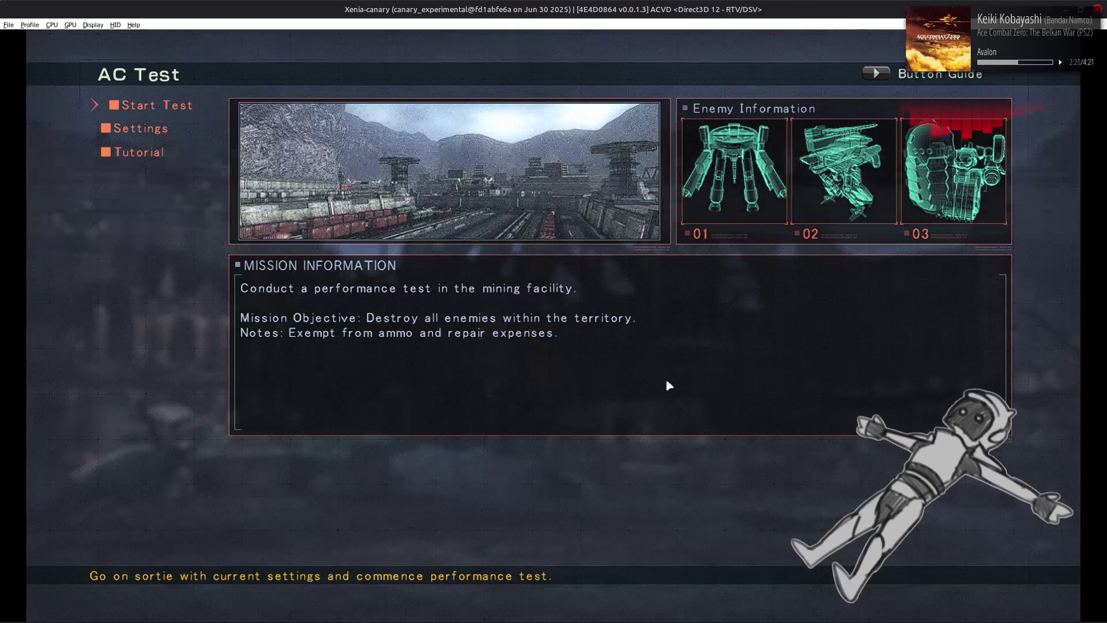
Switch back to the Blender project showing the e0110 LOD0 mech
mouse_move(761, 620)
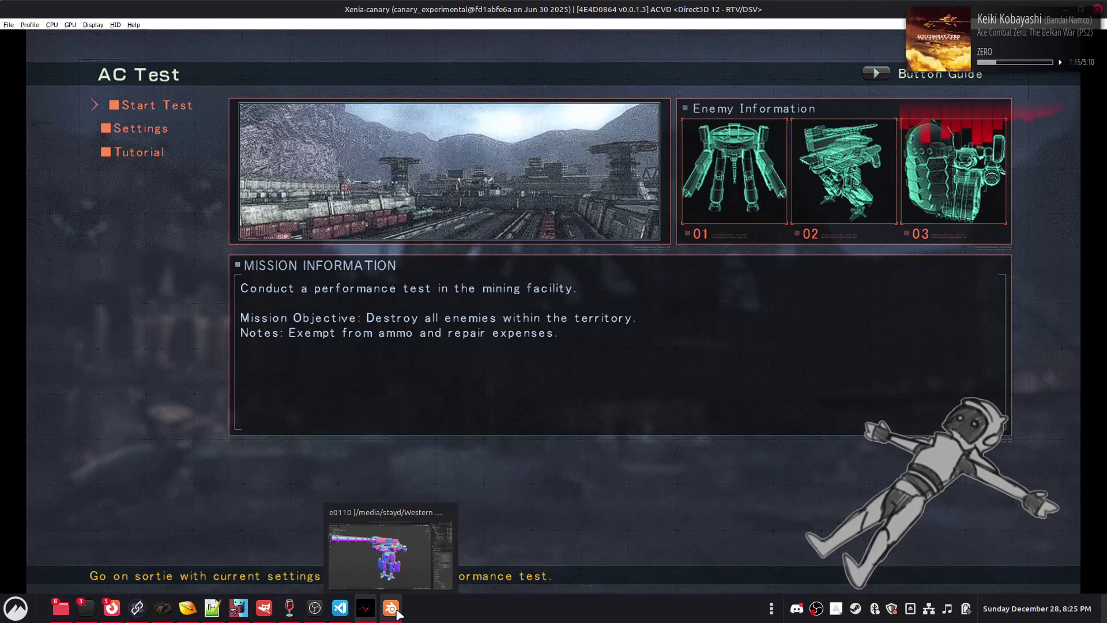
left_click(397, 612)
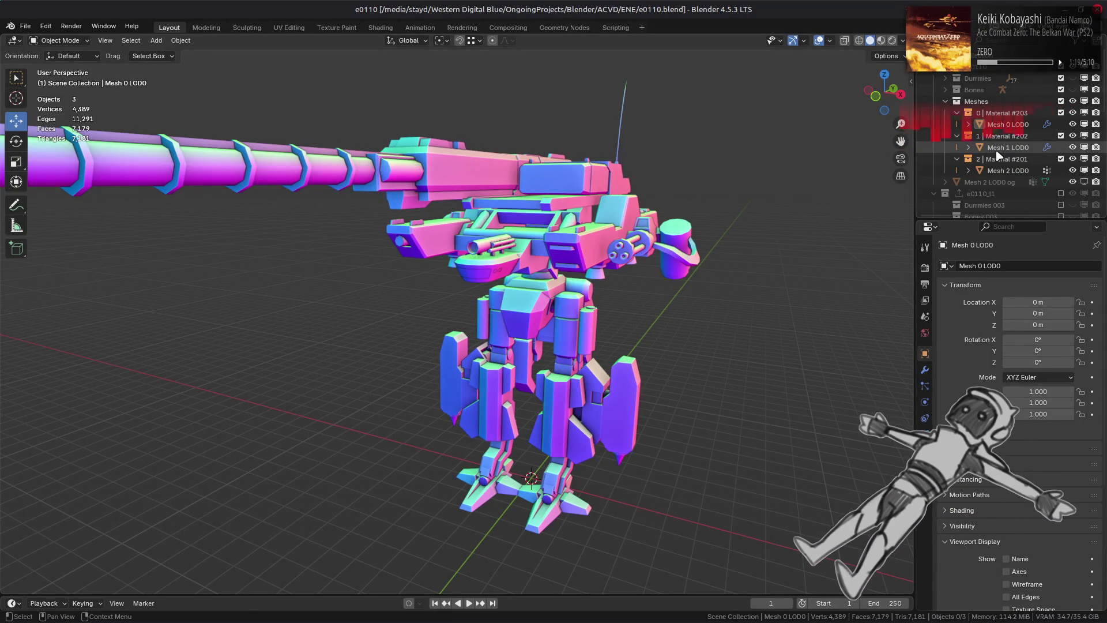
Exclude the e0110 collections, include only e0110_l3, and hide its two Base meshes
scroll(1021, 146, "down", 4)
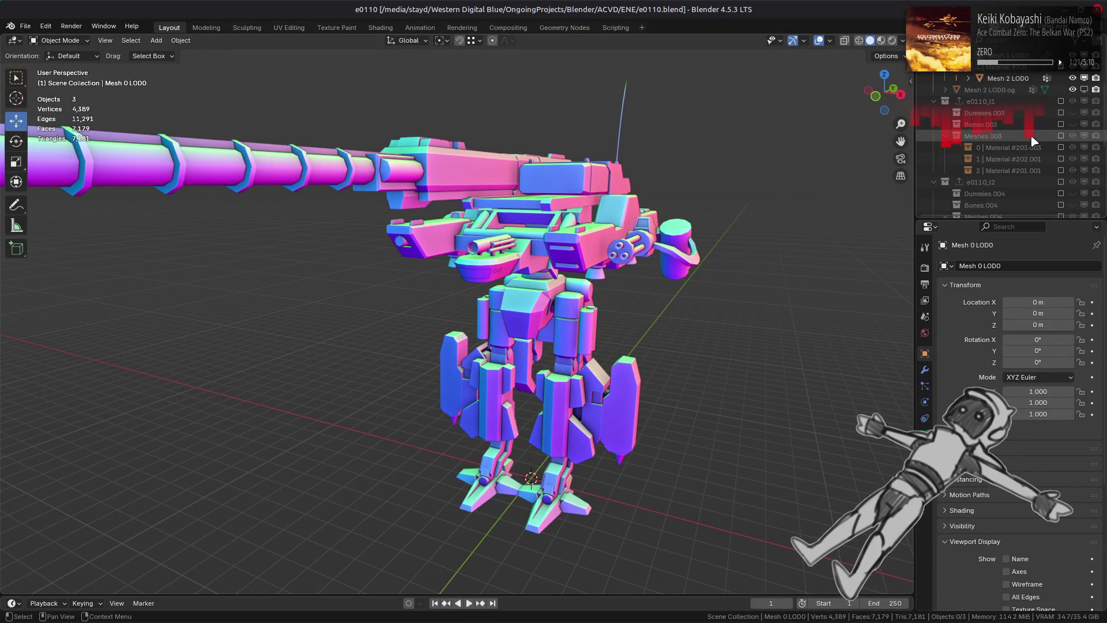
scroll(1032, 141, "up", 5)
left_click(1060, 80, "ctrl")
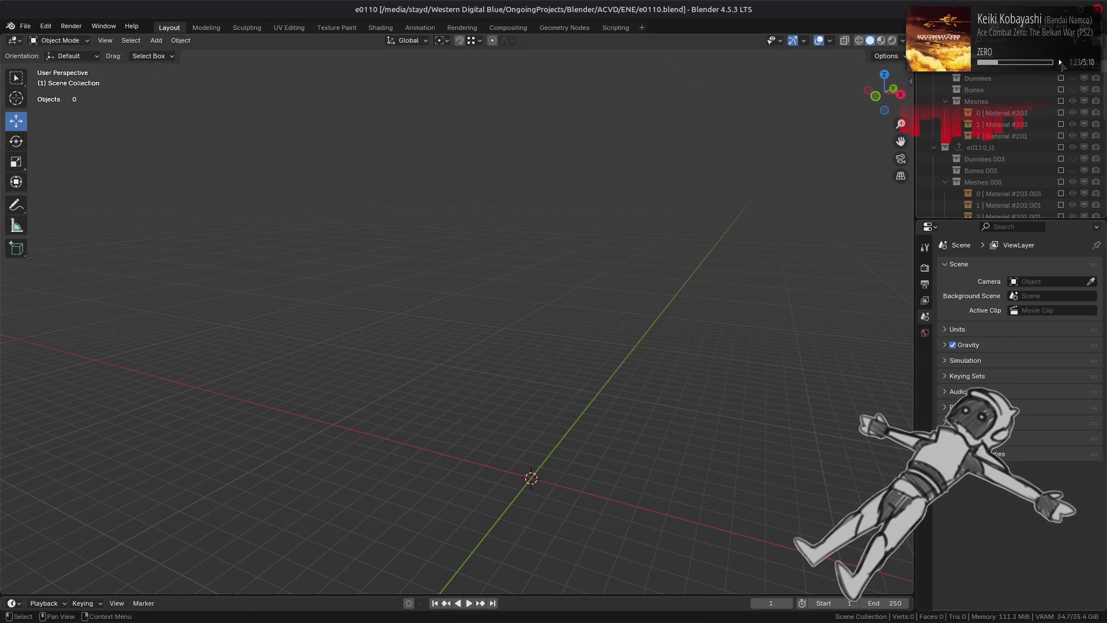
scroll(1059, 85, "down", 3)
left_click(1061, 90)
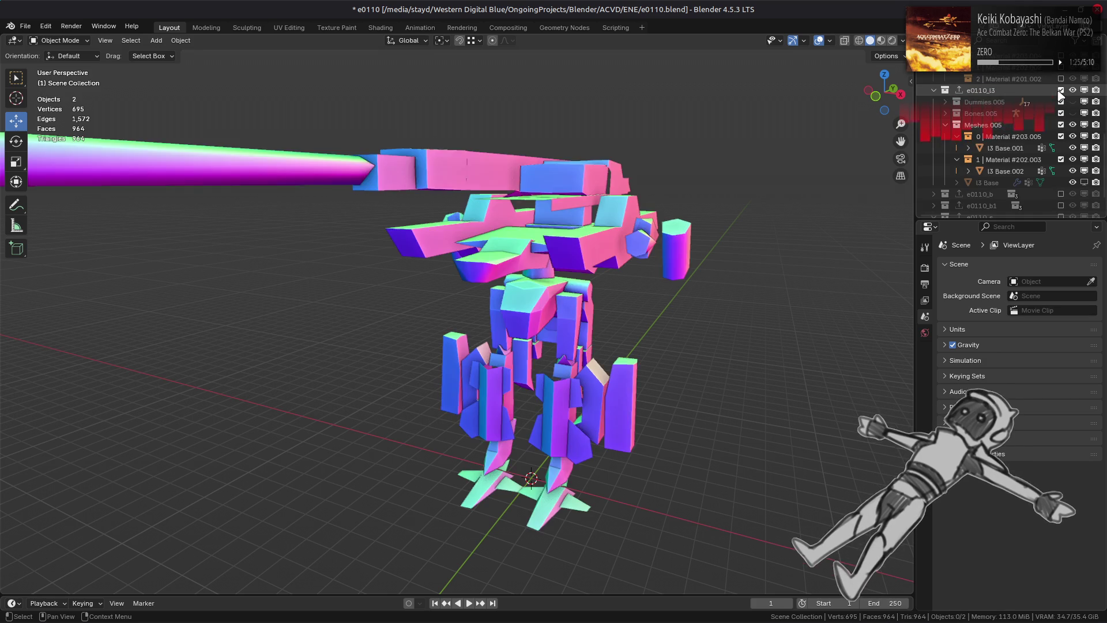
left_click(1073, 171)
left_click(1073, 148)
Open the e0110_m-bnd-dcx folder in the file manager
key("alt+Tab")
key("alt+Tab")
key("alt+Tab")
double_click(396, 190)
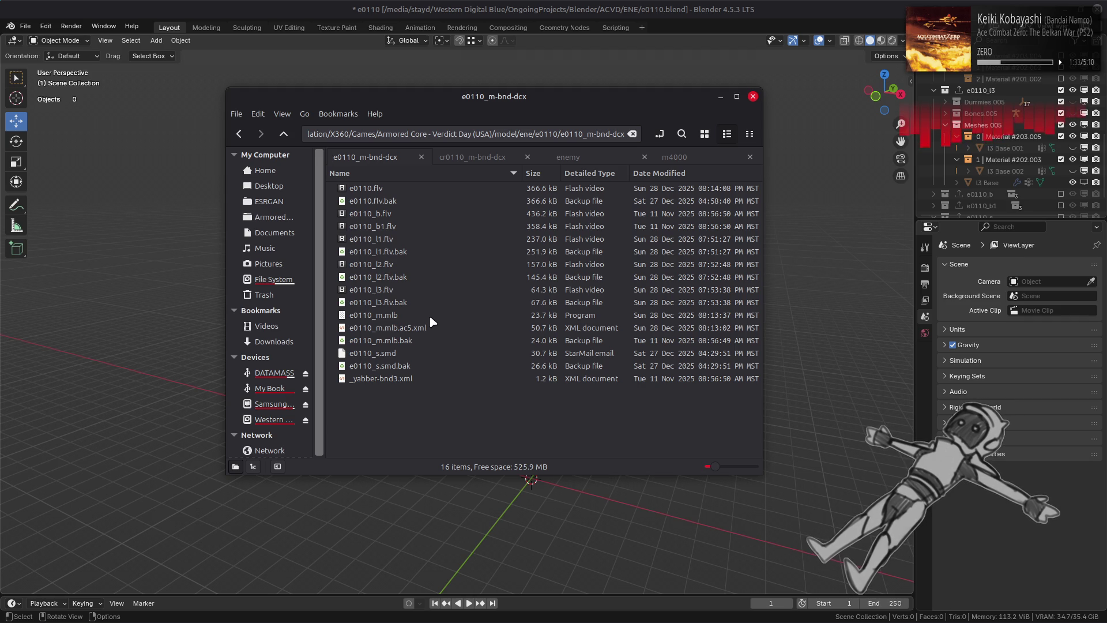
key("alt+Tab")
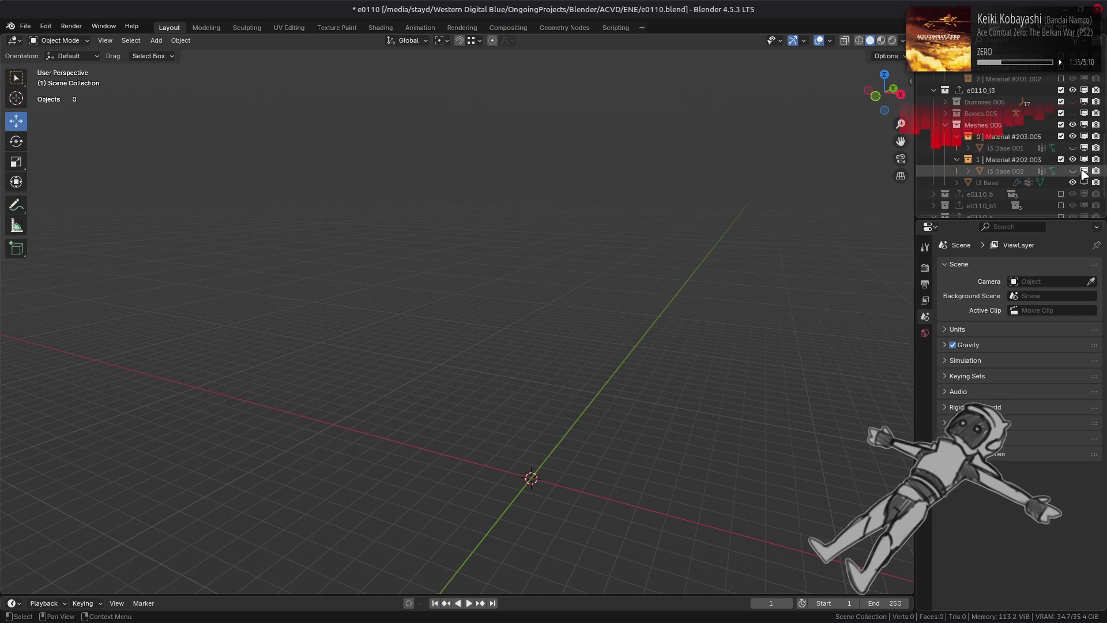
Unhide the l3 Base.001 and Base.002 meshes and switch to Material Preview shading
left_click(1072, 171)
left_click(1072, 148)
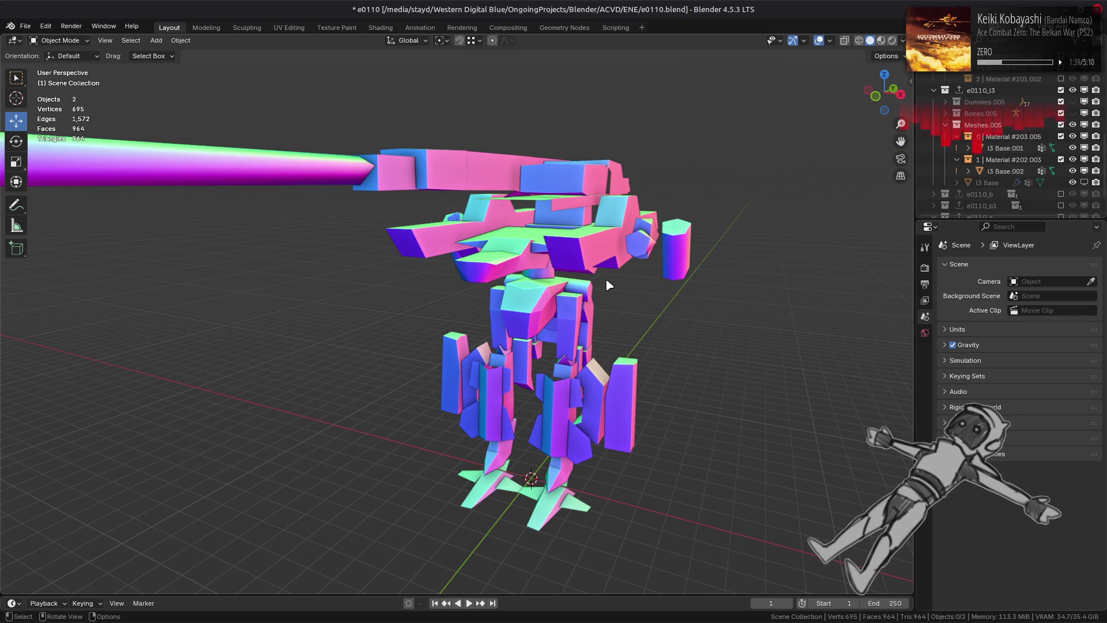
left_click(881, 40)
scroll(618, 338, "down", 3)
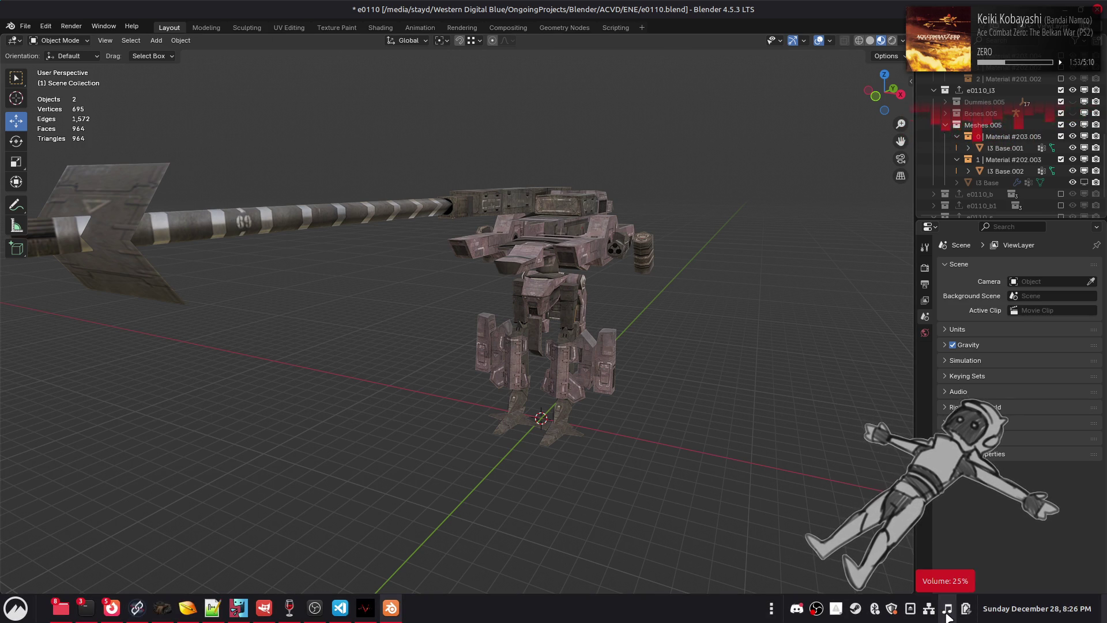
key("XF86AudioRaiseVolume")
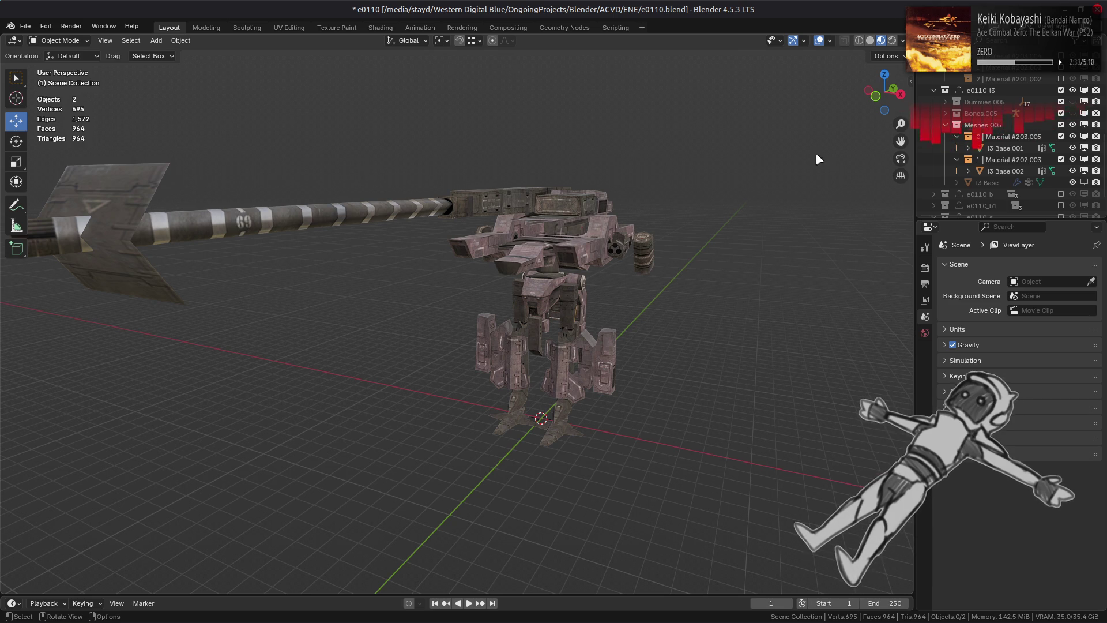
Swap e0110_l3 for the full-detail e0110 collection and orbit around it, inspecting Mesh 1 LOD0
scroll(1064, 186, "up", 4)
left_click(1061, 182)
scroll(1058, 127, "up", 6)
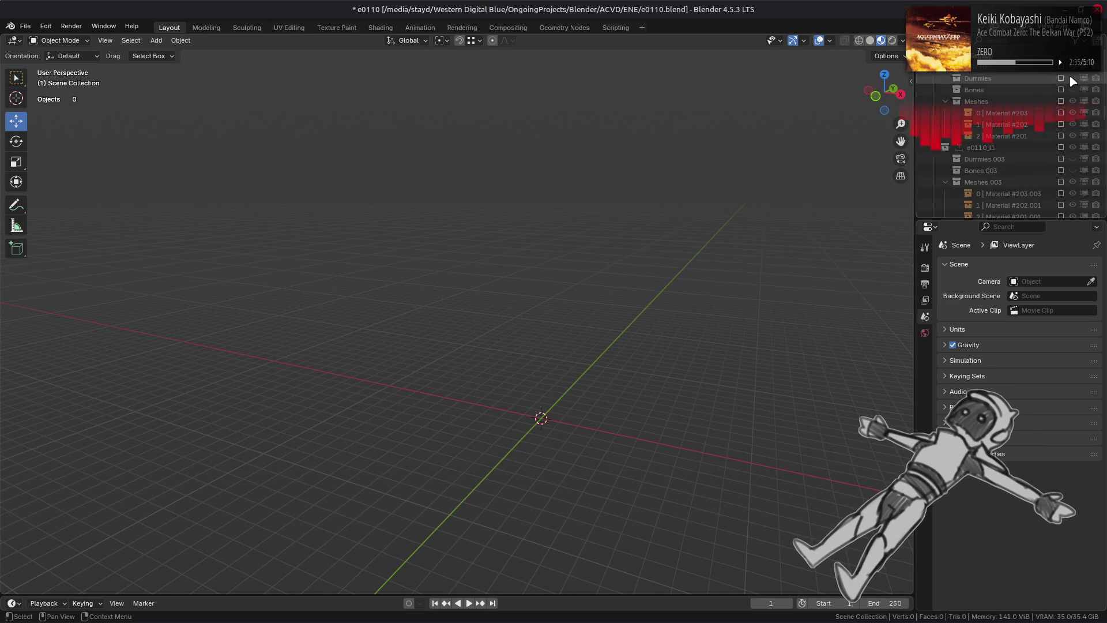
left_click(1061, 67)
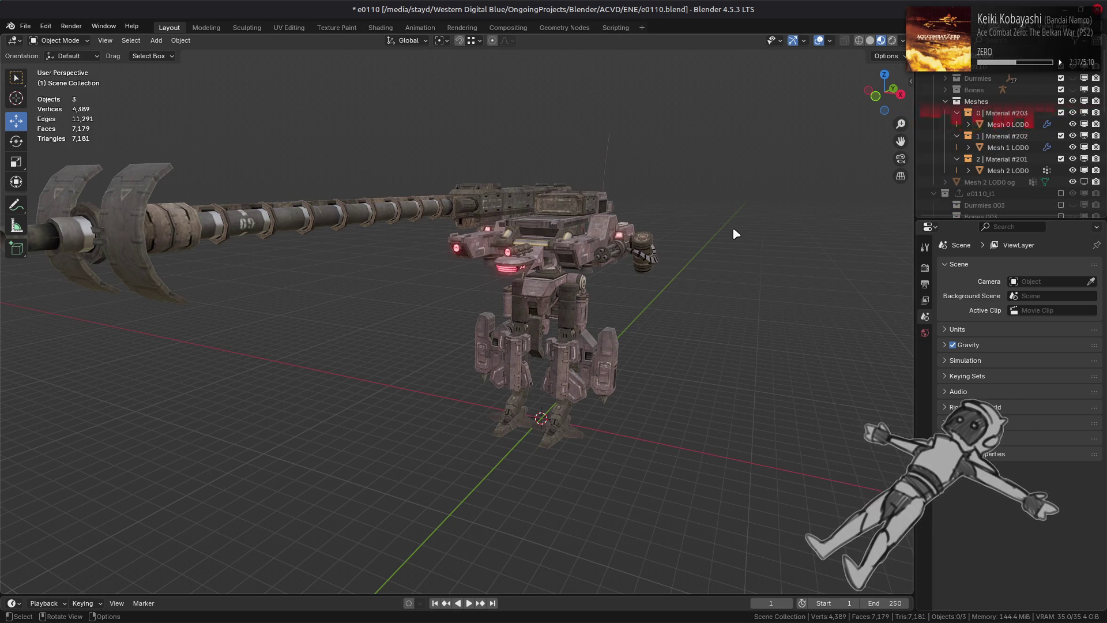
left_click(358, 222)
left_click(797, 277)
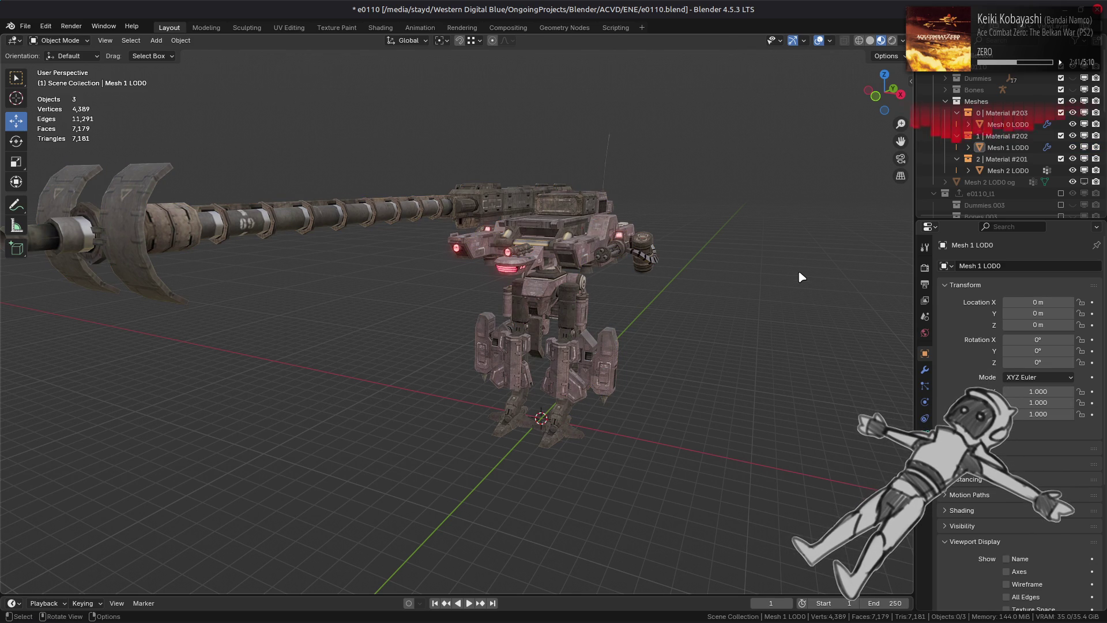
middle_click_drag(800, 270, 784, 274)
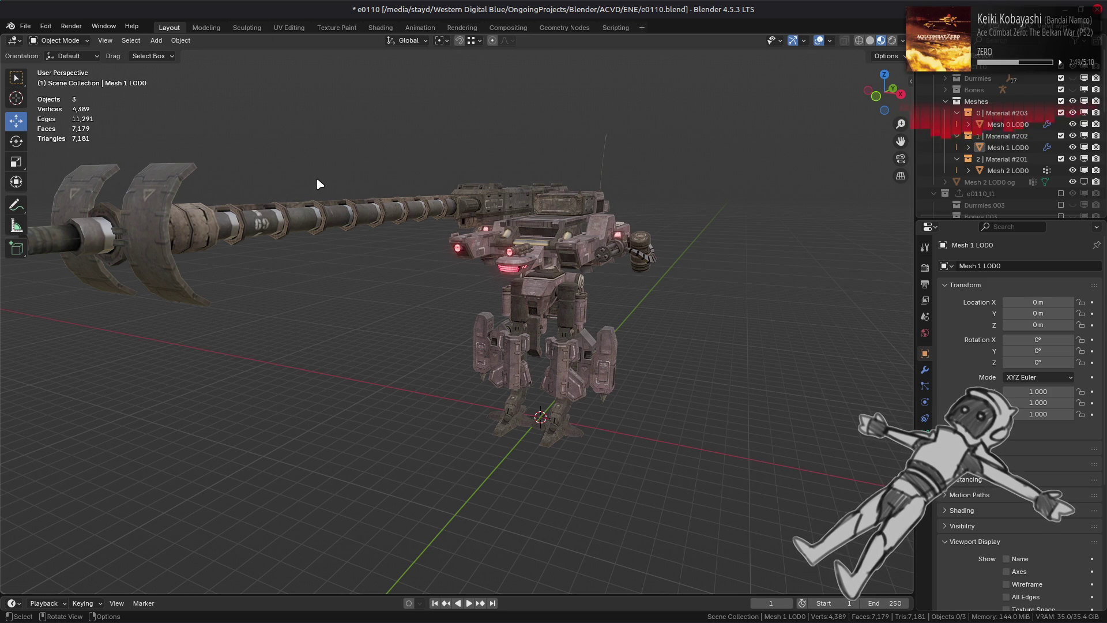
mouse_move(324, 178)
middle_mouse_down()
mouse_move(316, 174)
mouse_move(352, 214)
mouse_move(329, 247)
mouse_move(418, 287)
mouse_move(568, 229)
middle_mouse_up()
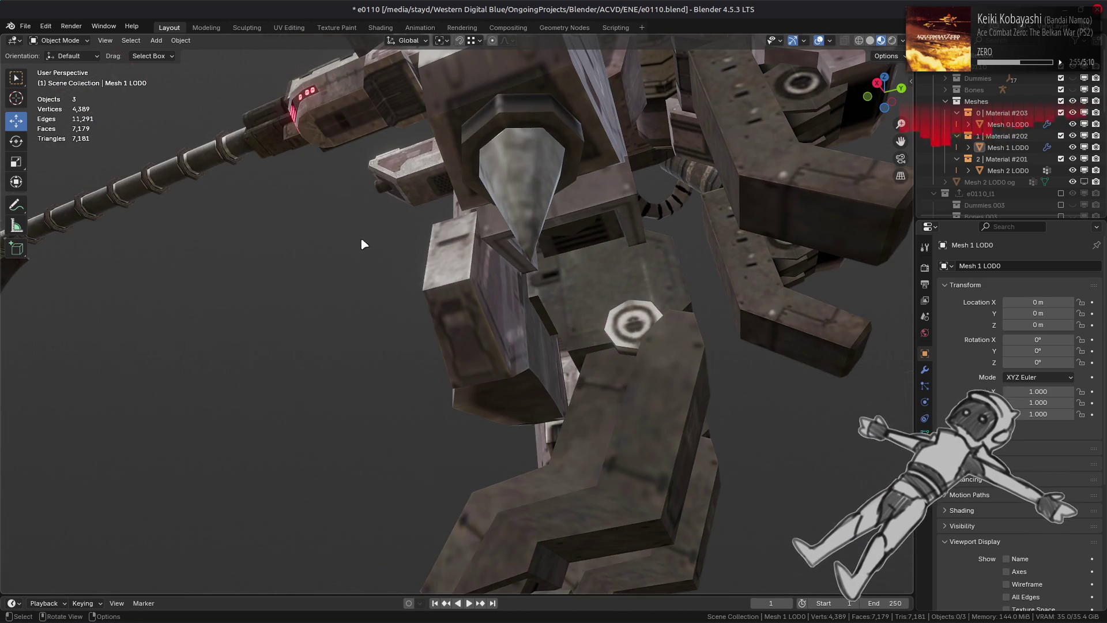
scroll(361, 238, "down", 10)
mouse_move(404, 276)
middle_mouse_down()
mouse_move(464, 314)
mouse_move(418, 282)
middle_mouse_up()
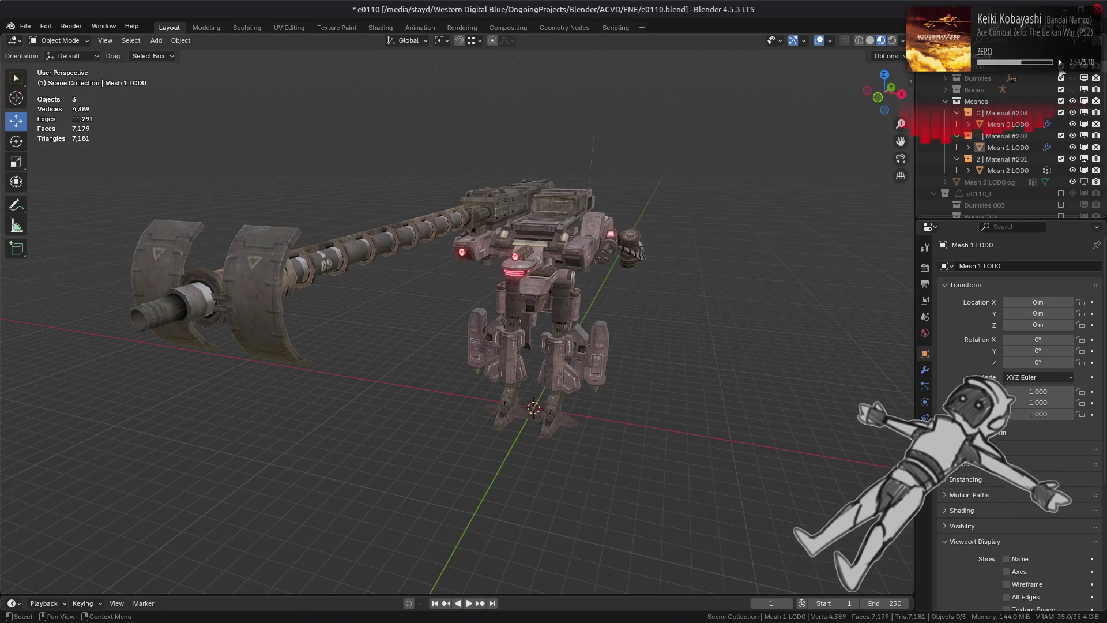
Swap to the e0110_l1 collection and view the whole l1 mech
left_click(1061, 70)
left_click(1061, 147)
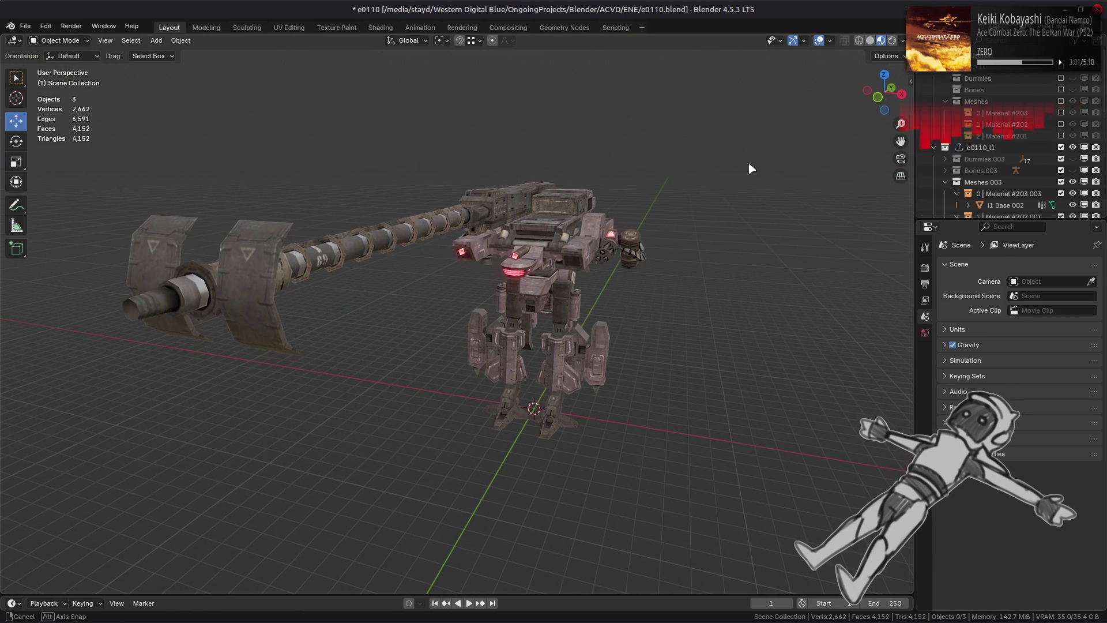
scroll(644, 188, "up", 4)
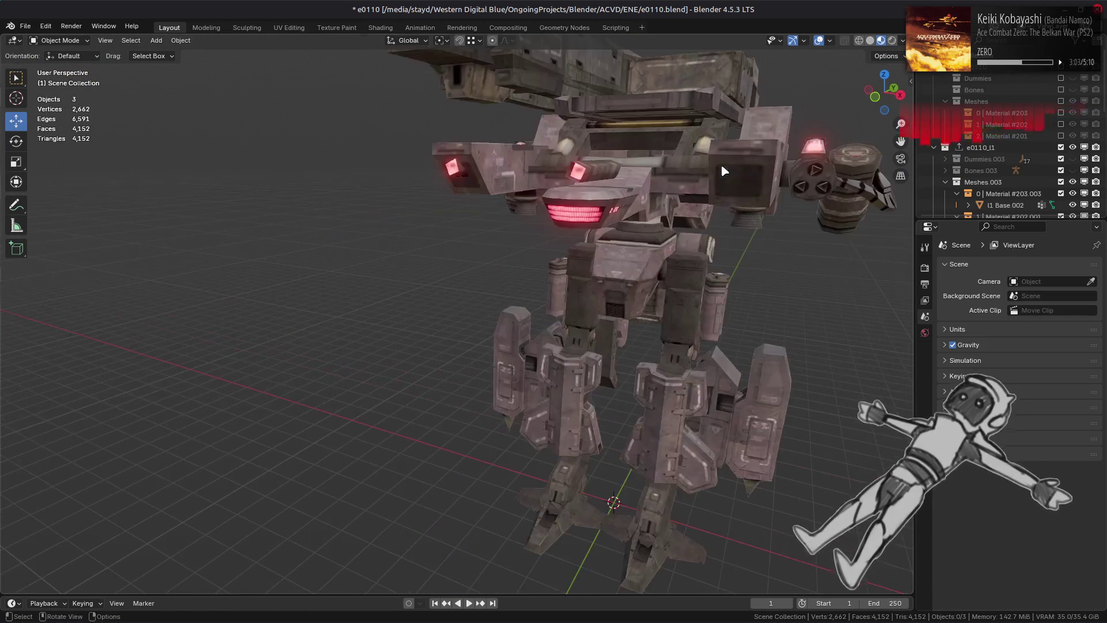
scroll(575, 173, "down", 4)
mouse_move(614, 205)
middle_mouse_down()
mouse_move(594, 202)
mouse_move(618, 201)
middle_mouse_up()
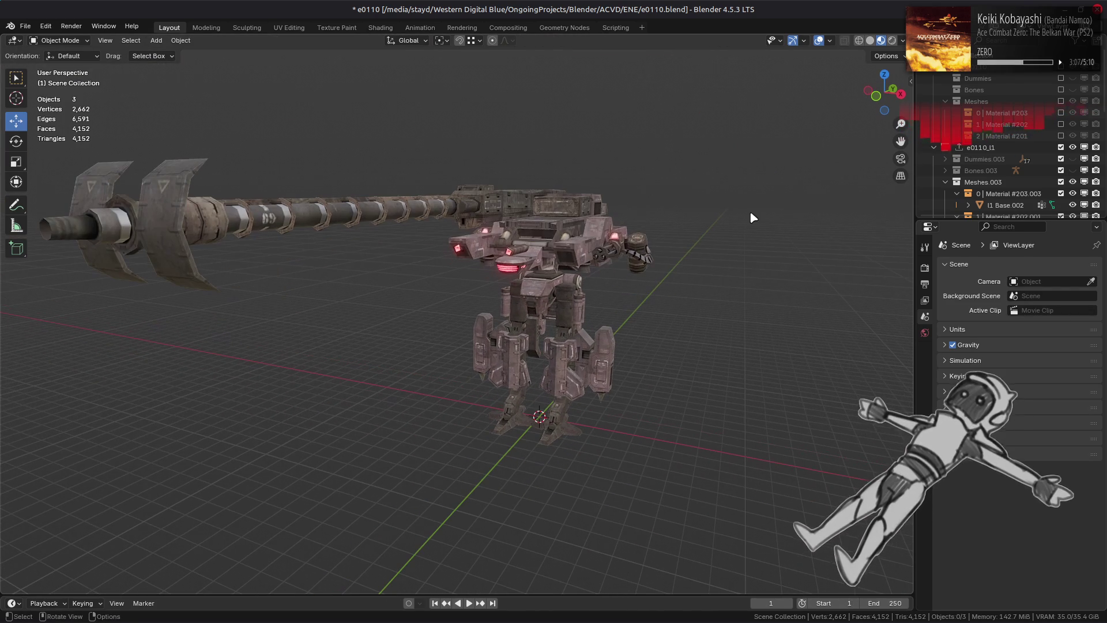
Swap to the e0110_l2 collection and orbit along the striped cannon
left_click(1061, 147)
scroll(1063, 164, "down", 4)
left_click(1061, 135)
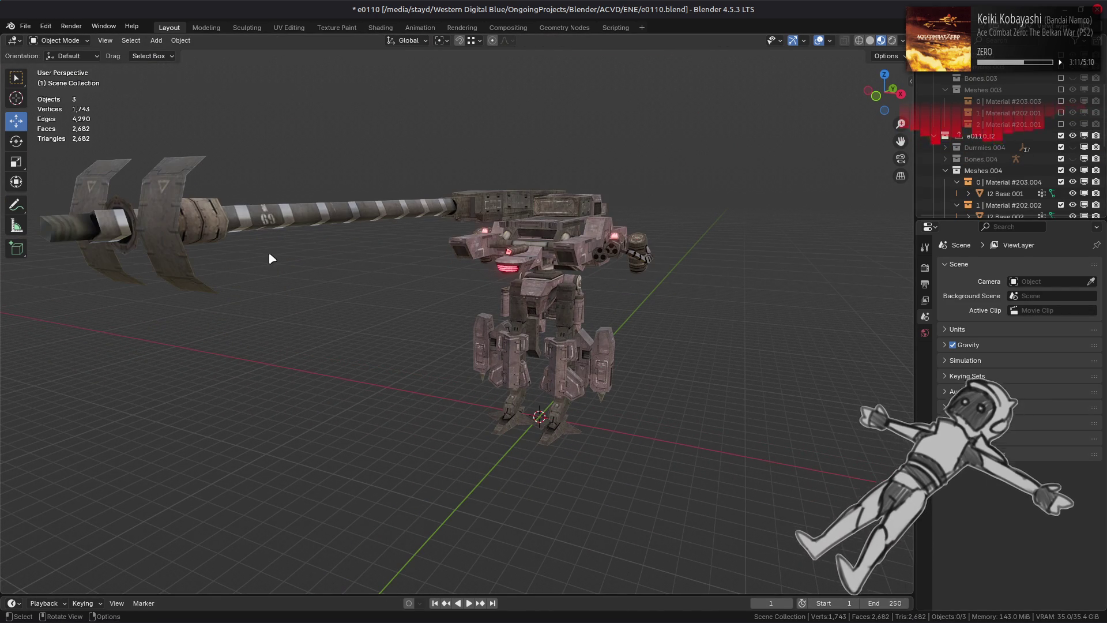
scroll(309, 267, "up", 2)
scroll(185, 358, "up", 2)
scroll(181, 349, "up", 2)
mouse_move(500, 283)
middle_mouse_down()
mouse_move(421, 303)
mouse_move(406, 266)
mouse_move(493, 279)
mouse_move(491, 311)
mouse_move(474, 297)
middle_mouse_up()
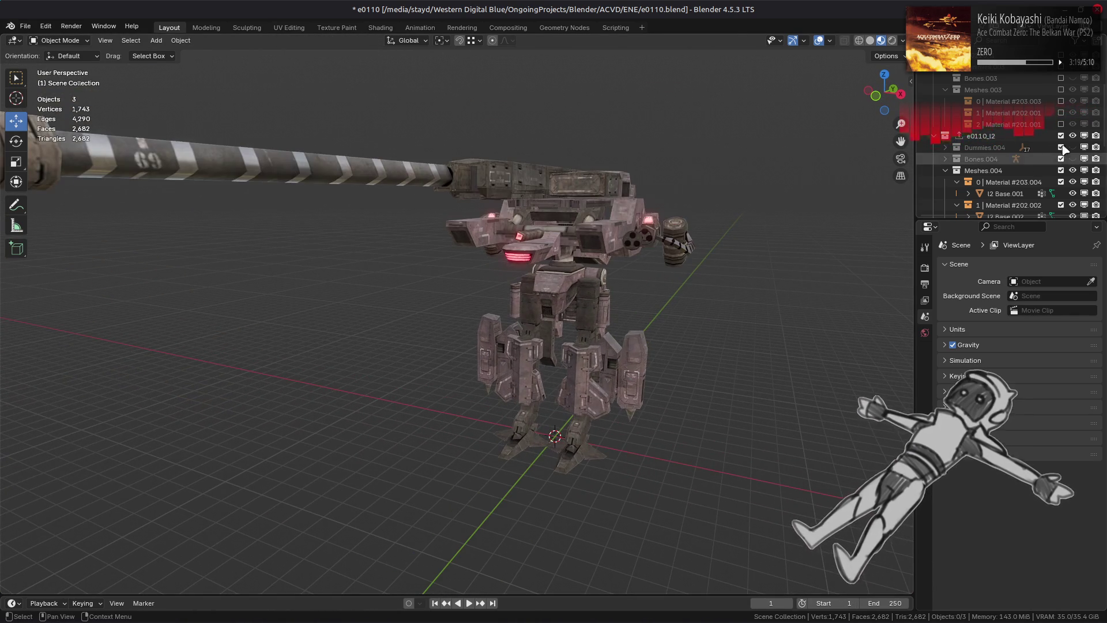
Swap to the e0110_l3 collection and select one of its parts
left_click(1060, 137)
scroll(1057, 140, "down", 4)
left_click(1061, 101)
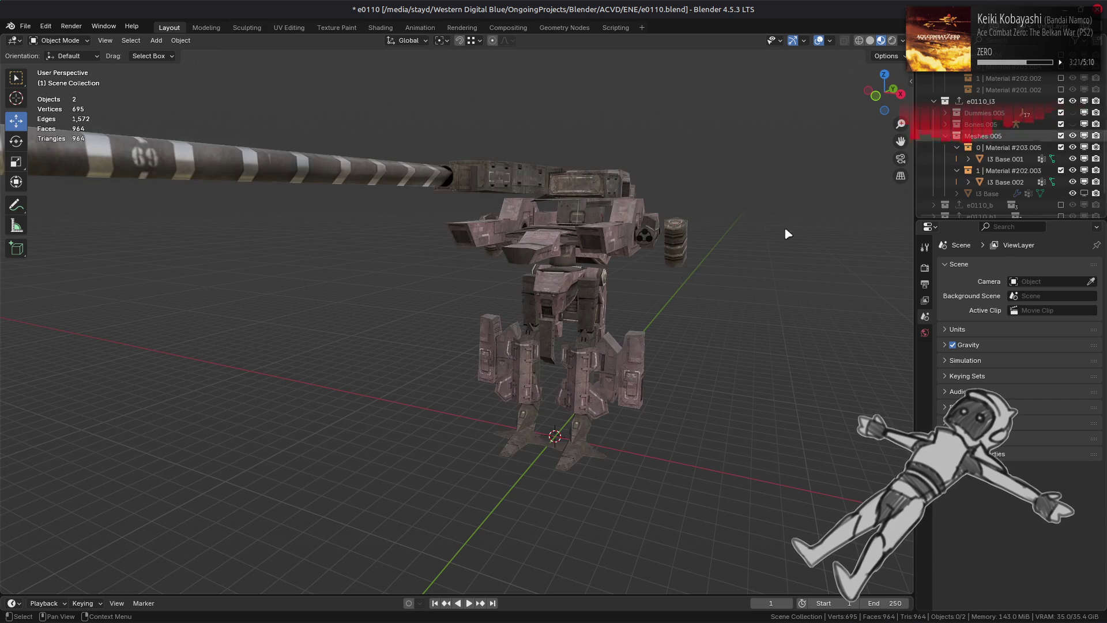
left_click(618, 273)
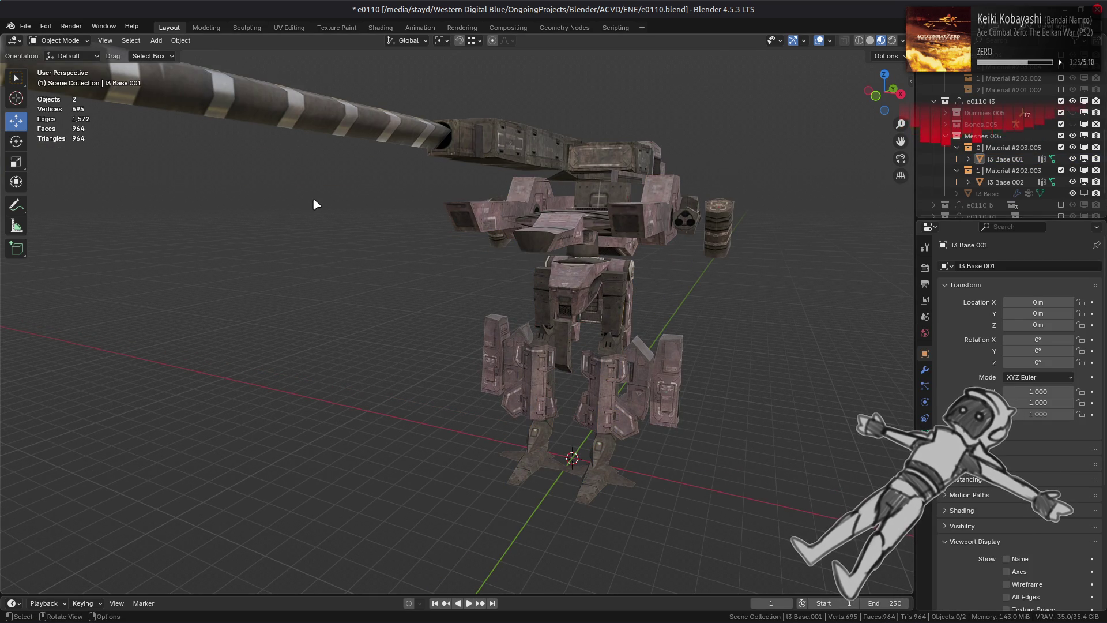
key("super")
Launch Calculator and compute 964 ÷ 7181 = 0.134243142
type("cald")
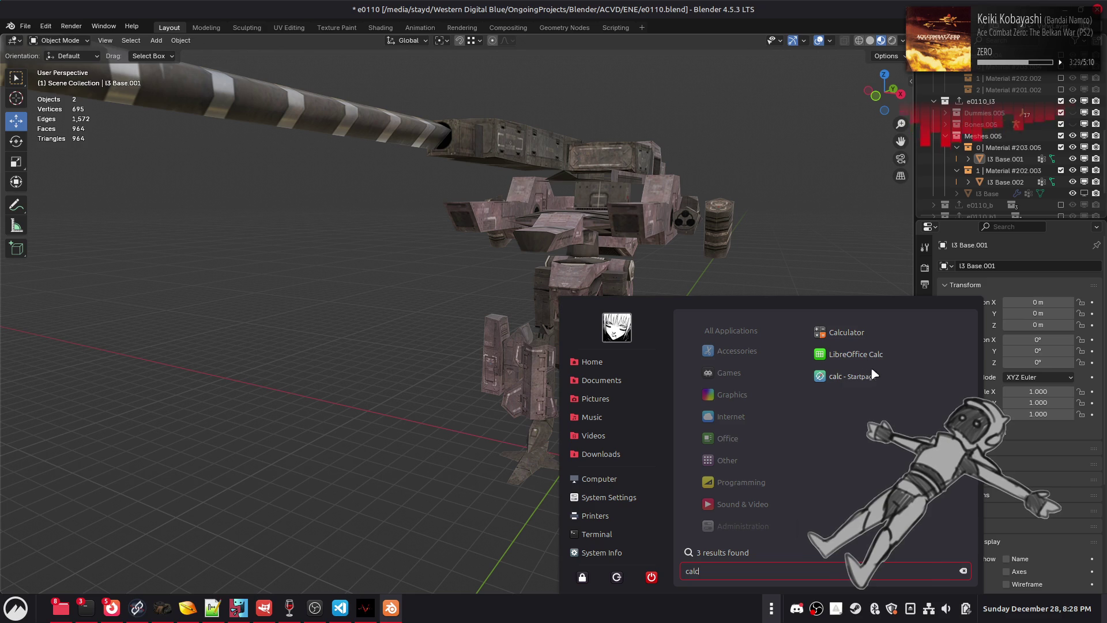
left_click(849, 337)
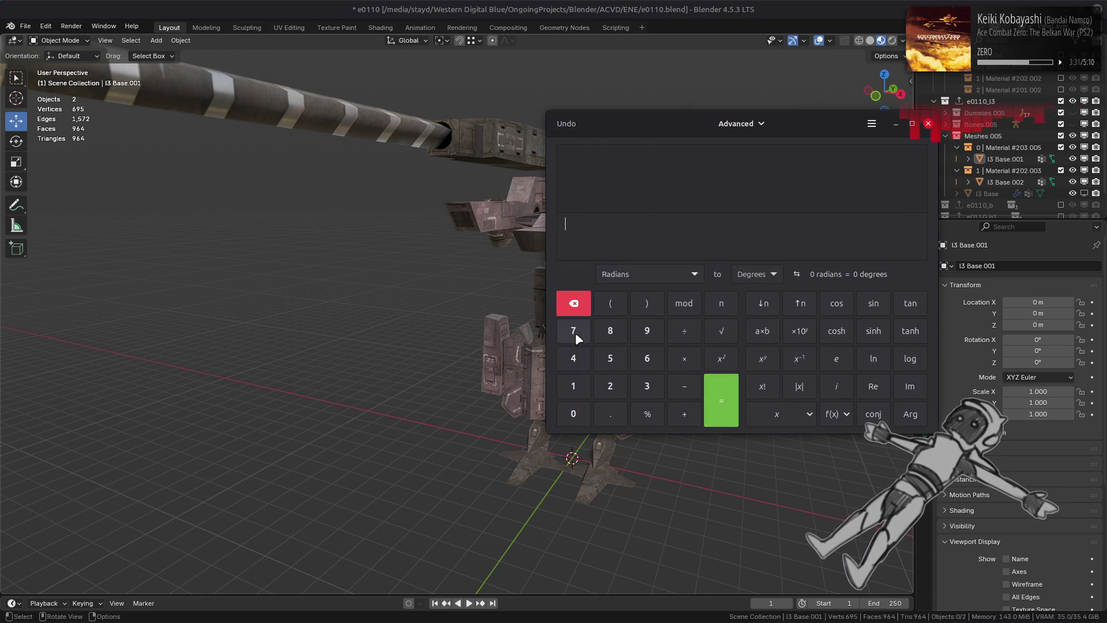
left_click(646, 333)
left_click(645, 358)
left_click(571, 360)
left_click(574, 331)
left_click(573, 386)
left_click(610, 330)
left_click(573, 386)
left_click(727, 403)
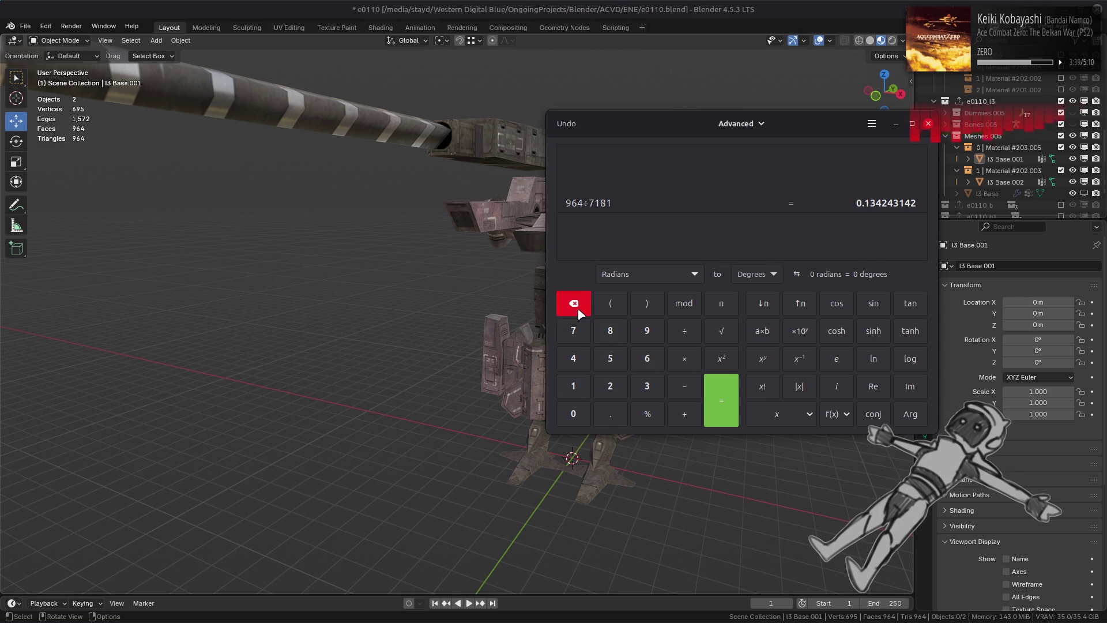
Compute 7181 ÷ 964 = 7.449170124, then close the Calculator
left_click(574, 331)
left_click(575, 381)
left_click(615, 332)
left_click(578, 383)
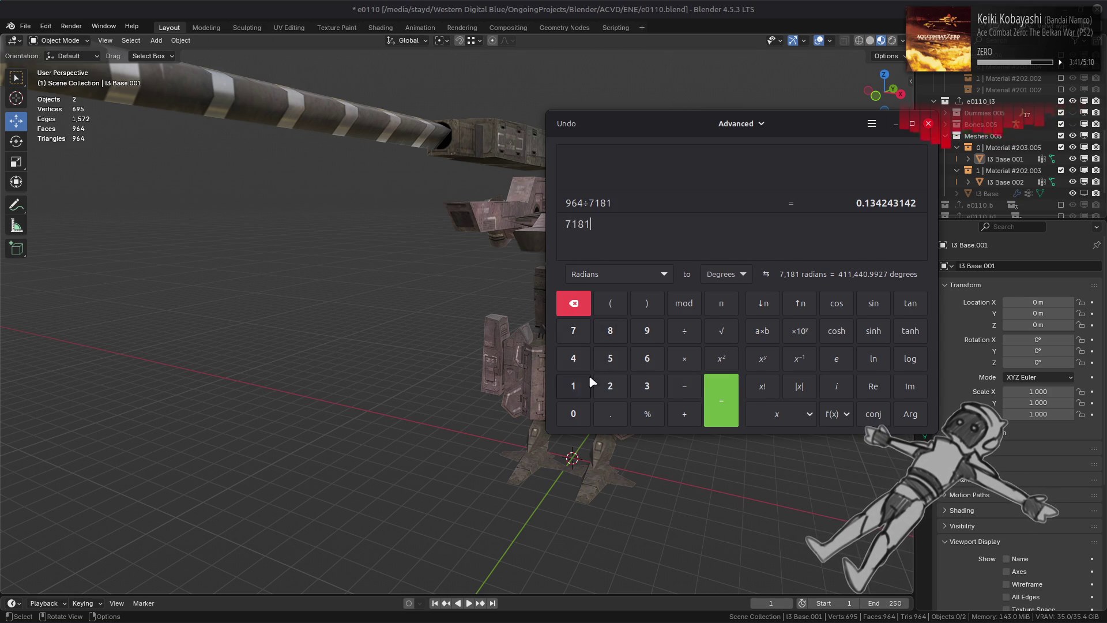
left_click(685, 330)
left_click(652, 334)
left_click(629, 364)
left_click(573, 358)
left_click(720, 401)
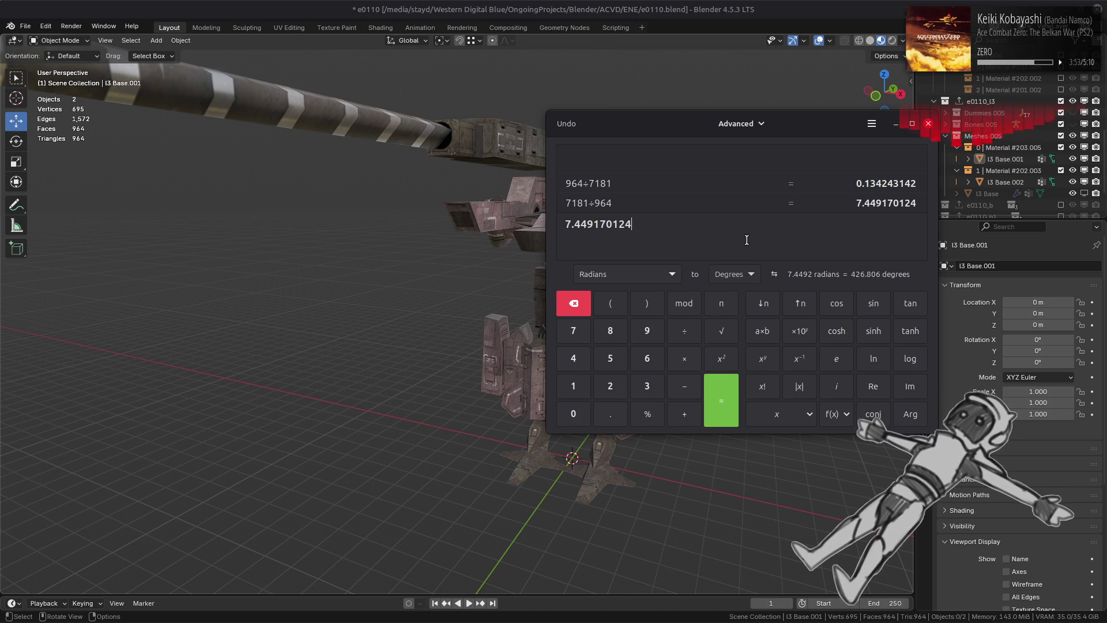
left_click(928, 124)
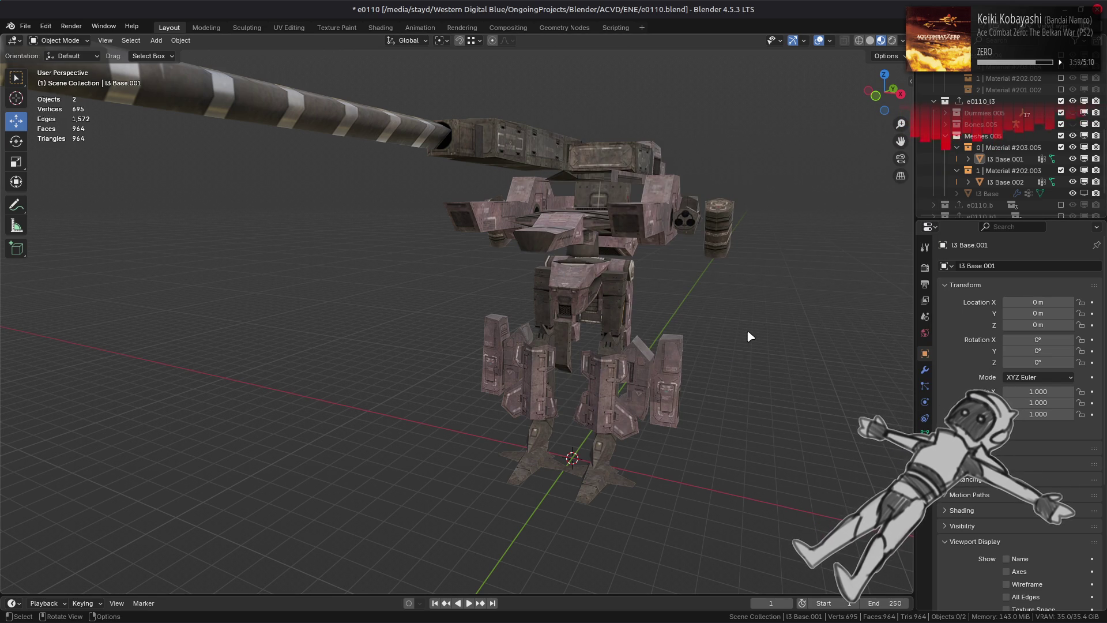
scroll(644, 354, "up", 5)
mouse_move(644, 354)
middle_mouse_down()
mouse_move(539, 354)
mouse_move(519, 371)
mouse_move(565, 386)
middle_mouse_up()
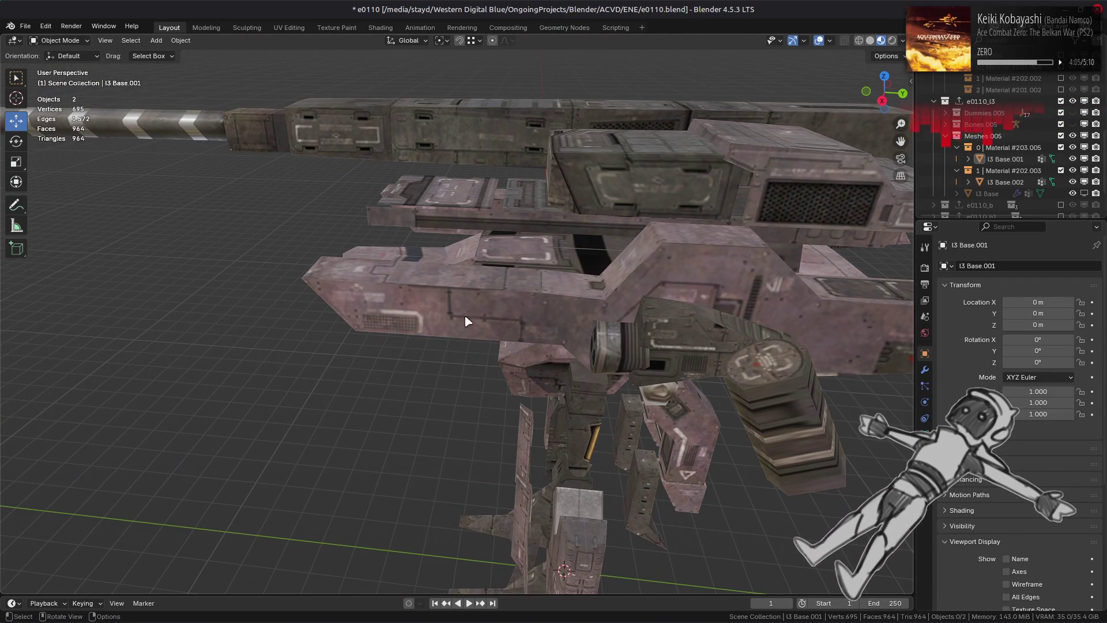
scroll(993, 126, "up", 10)
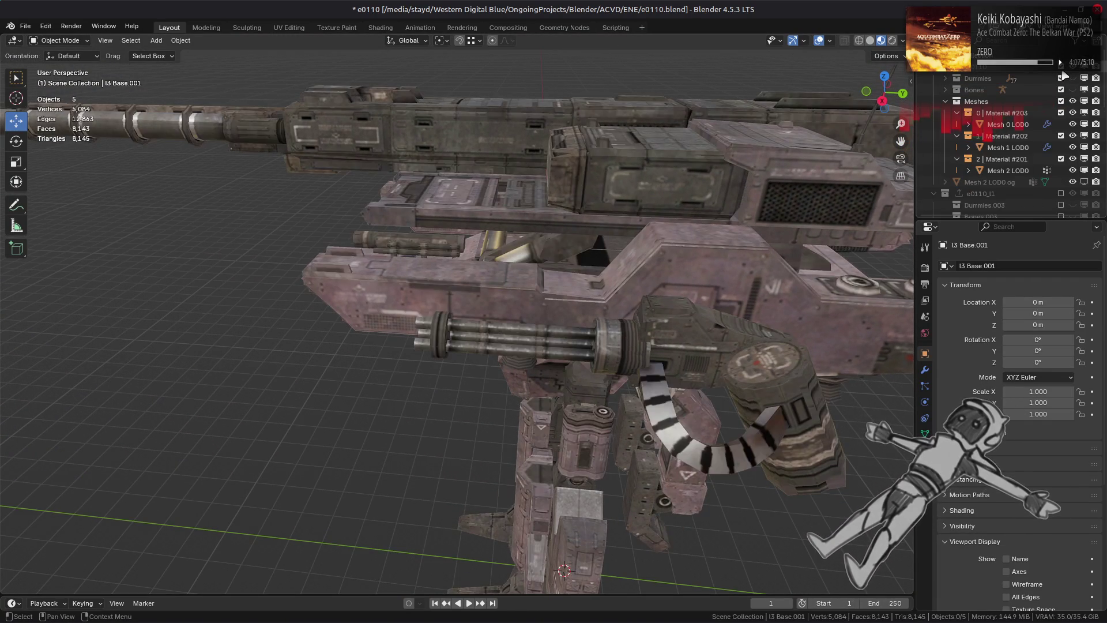
middle_click_drag(669, 346, 629, 344)
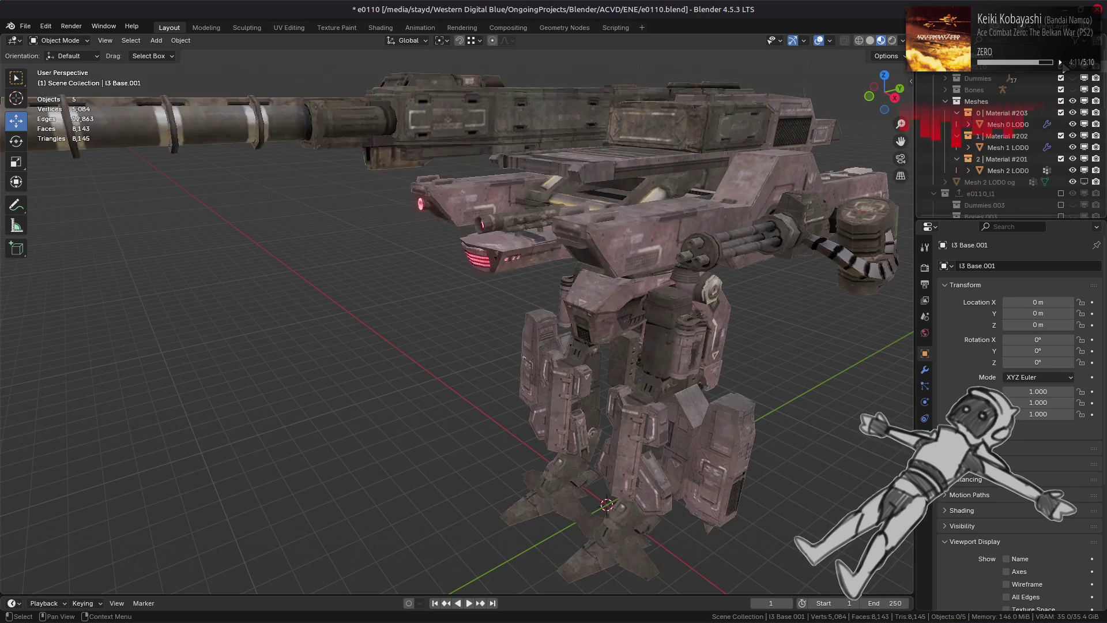
left_click(1061, 67)
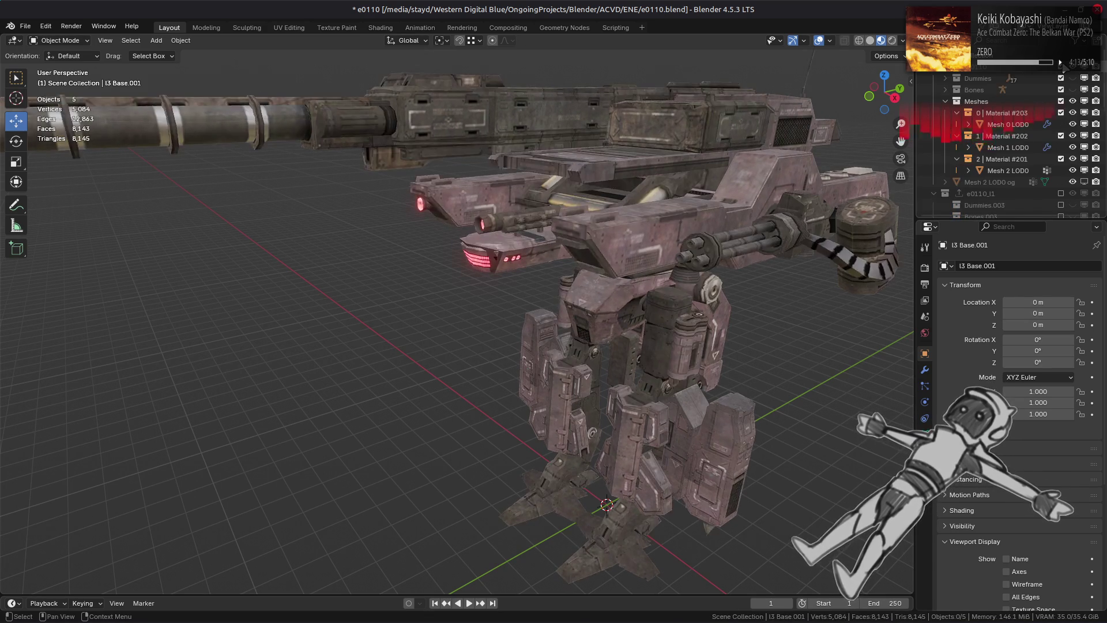
left_click(1061, 68)
left_click(1061, 67)
left_click(1061, 67)
left_click(1061, 67)
mouse_move(749, 311)
middle_mouse_down()
mouse_move(625, 268)
mouse_move(489, 248)
middle_mouse_up()
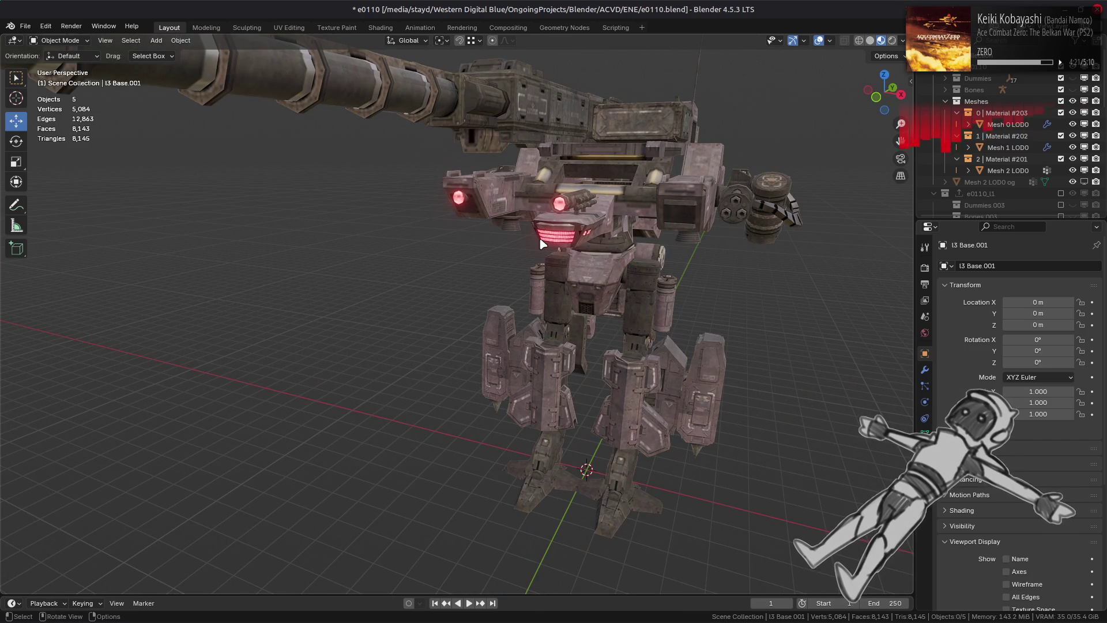
left_click(1061, 68)
left_click(1061, 67)
left_click(1061, 68)
left_click(1061, 68)
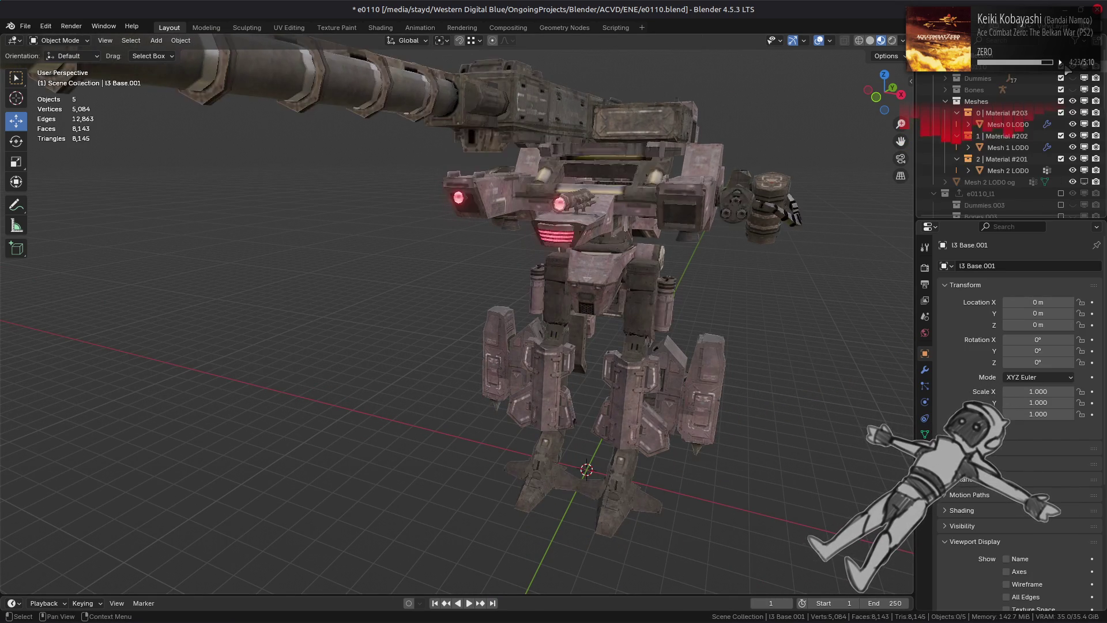
left_click(1061, 68)
left_click(1061, 67)
left_click(1061, 67)
left_click(1061, 68)
left_click(1061, 67)
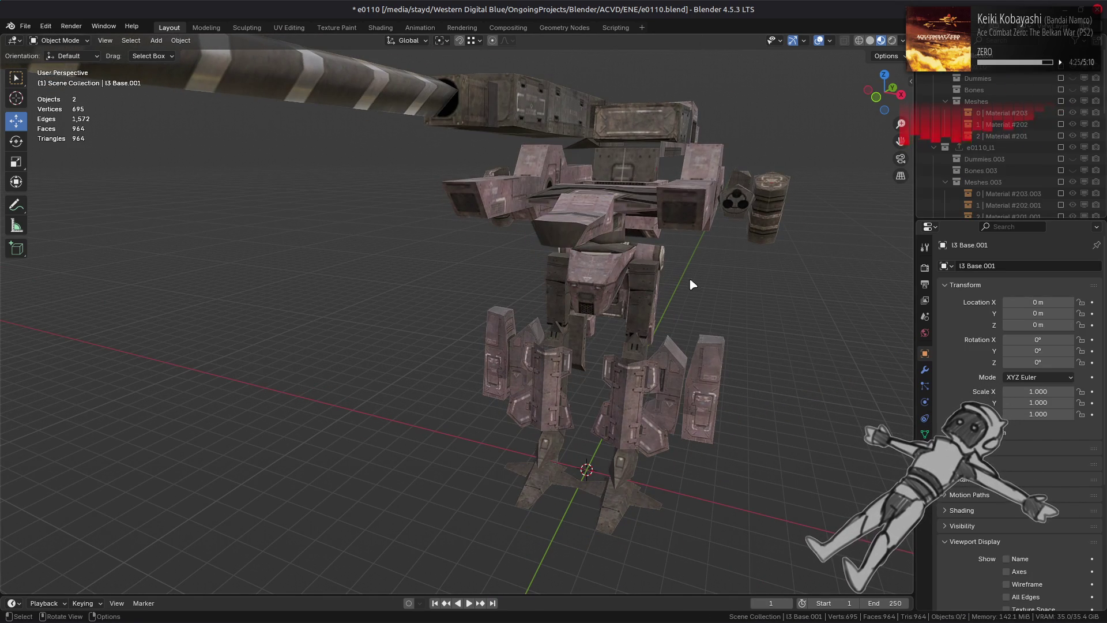
scroll(653, 316, "down", 10)
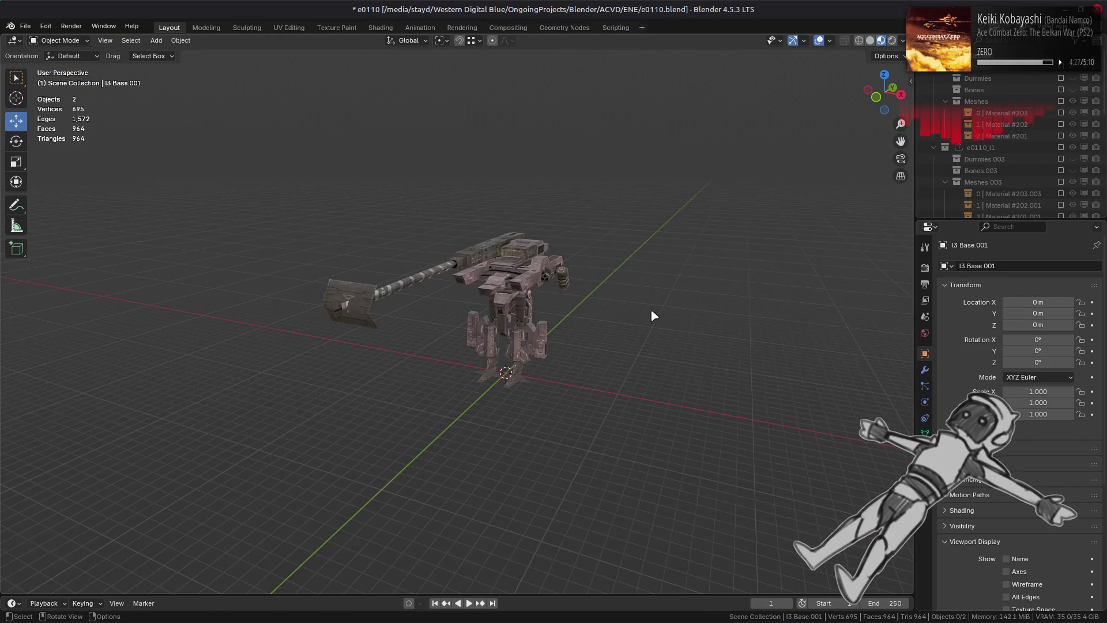
scroll(610, 337, "down", 3)
scroll(610, 337, "up", 4)
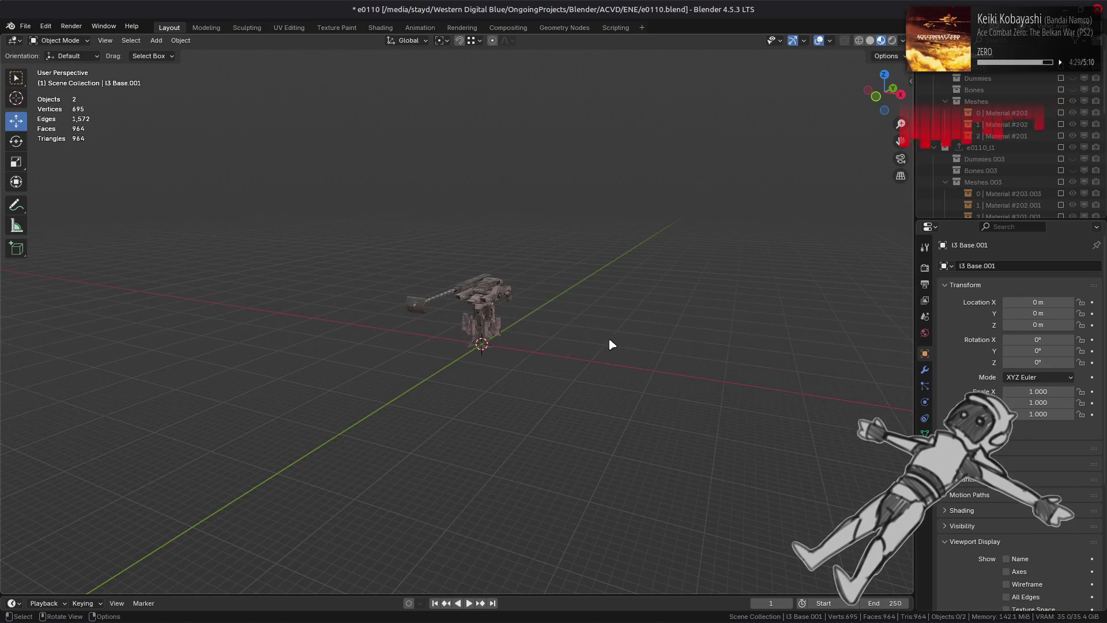
scroll(599, 342, "up", 5)
scroll(596, 341, "up", 3)
left_click(592, 215)
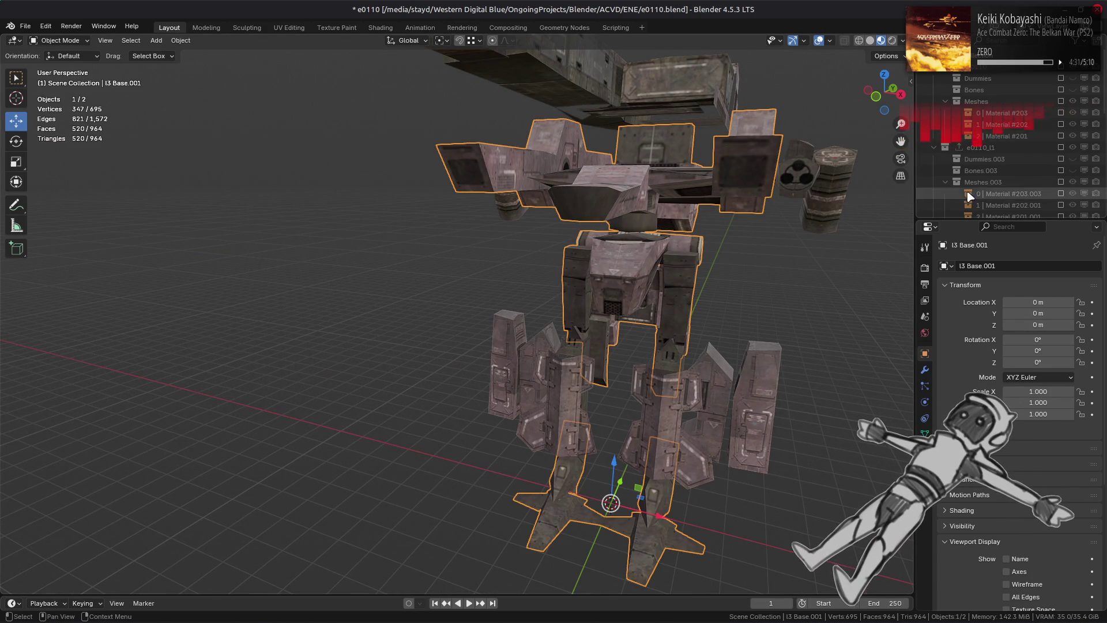
Add l3 Base.002 to the selection and set the selected parts' Location Y to 350 m
key("period")
left_click(1005, 150, "ctrl")
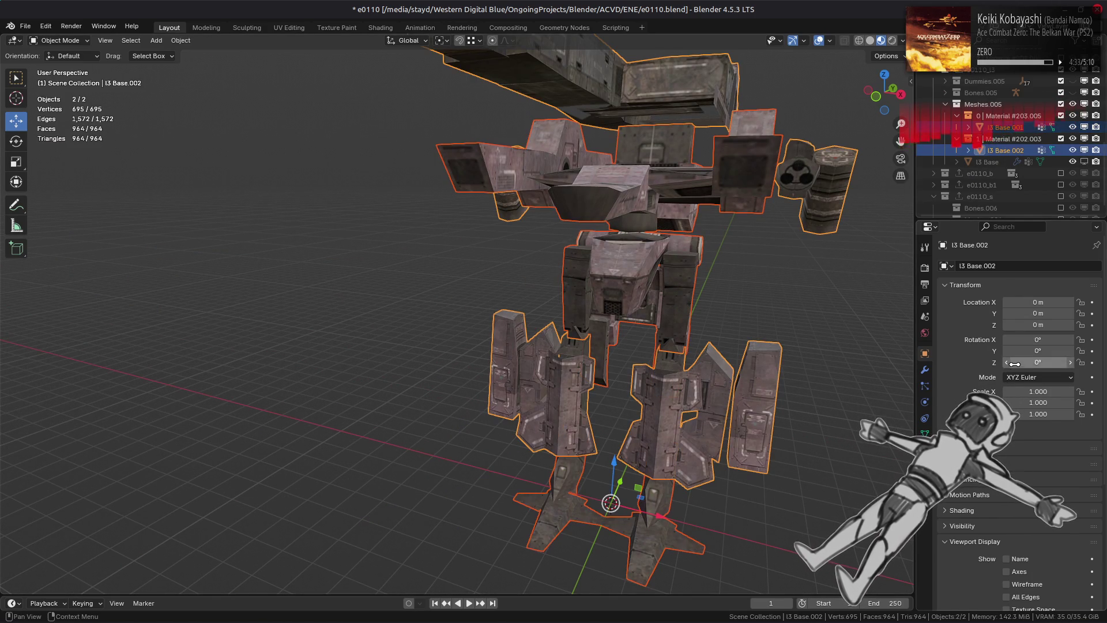
left_click(1045, 314)
type("350")
key("Return")
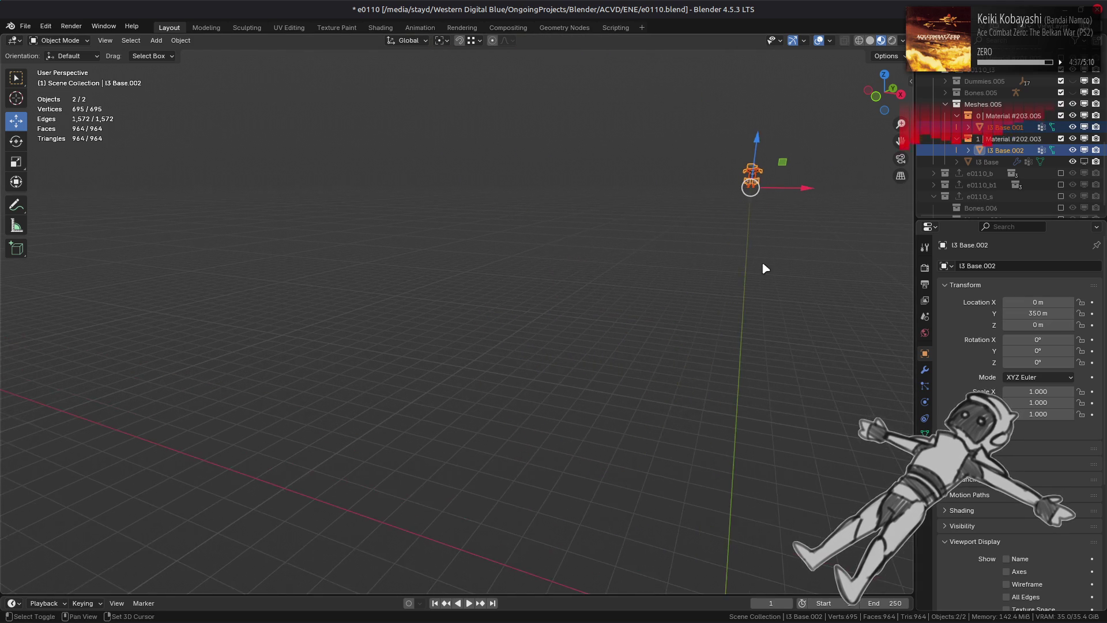
Recentre the view on the whole scene and briefly toggle the sidebar
key("shift+c")
key("alt+a")
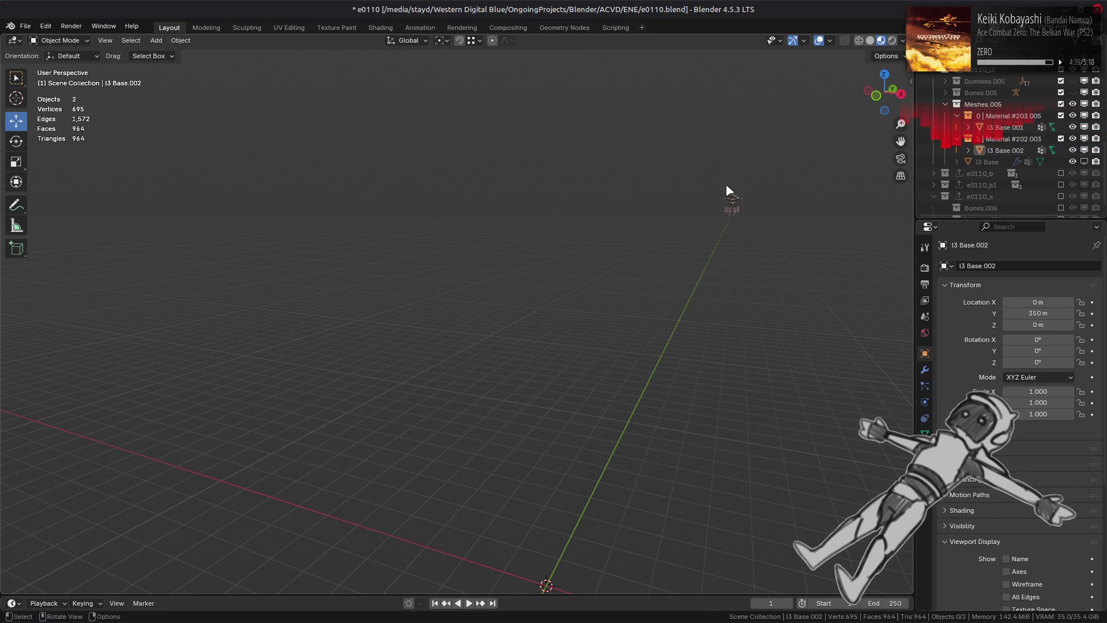
key("n")
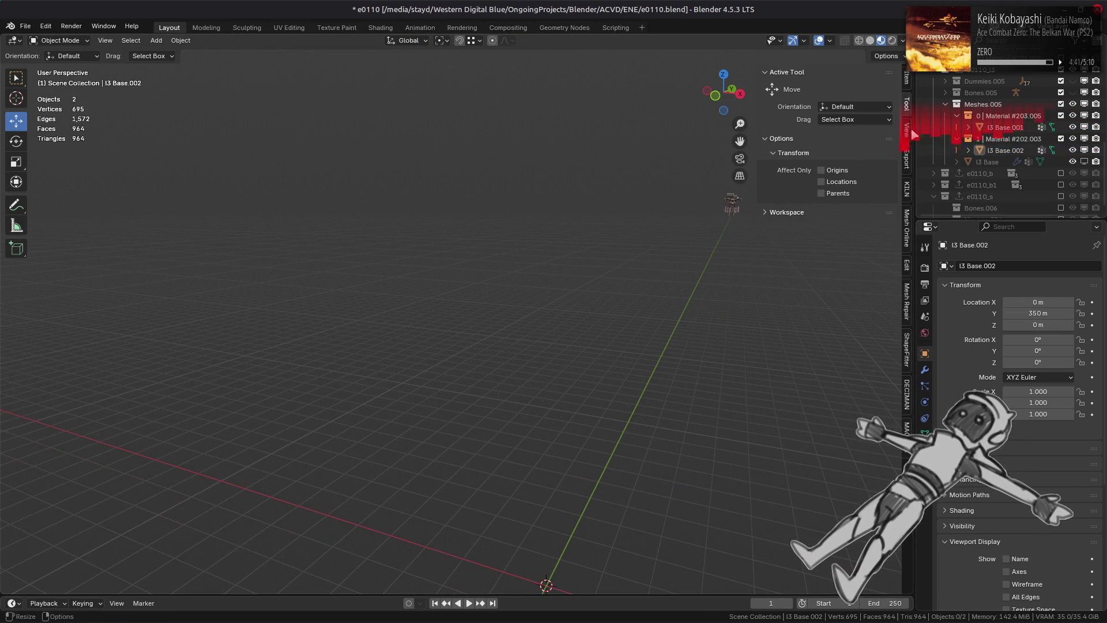
key("n")
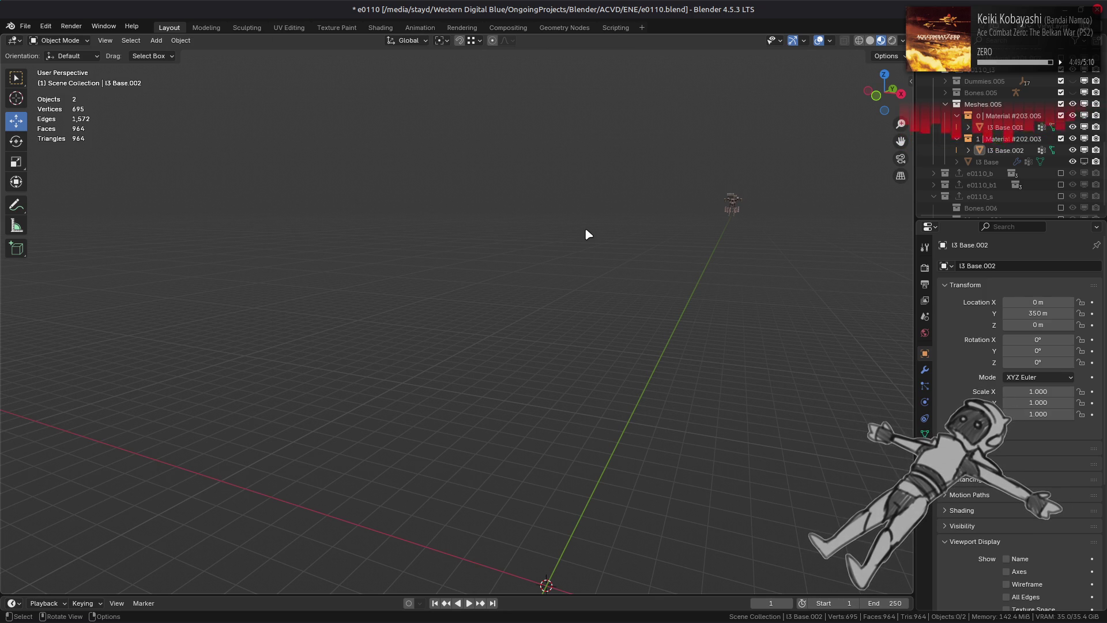
Clear I3 Base.002's location to the origin, frame the whole mech, then delete the mech objects
key("alt+g")
key("KP_Decimal")
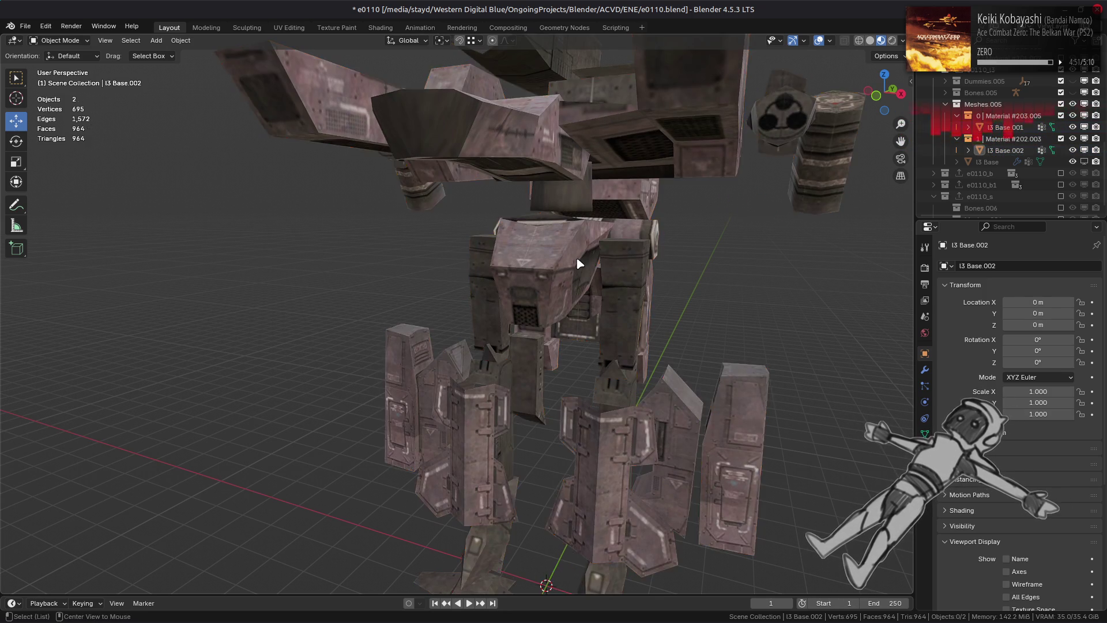
scroll(580, 263, "down", 5)
mouse_move(574, 262)
middle_mouse_down()
mouse_move(589, 267)
mouse_move(613, 248)
middle_mouse_up()
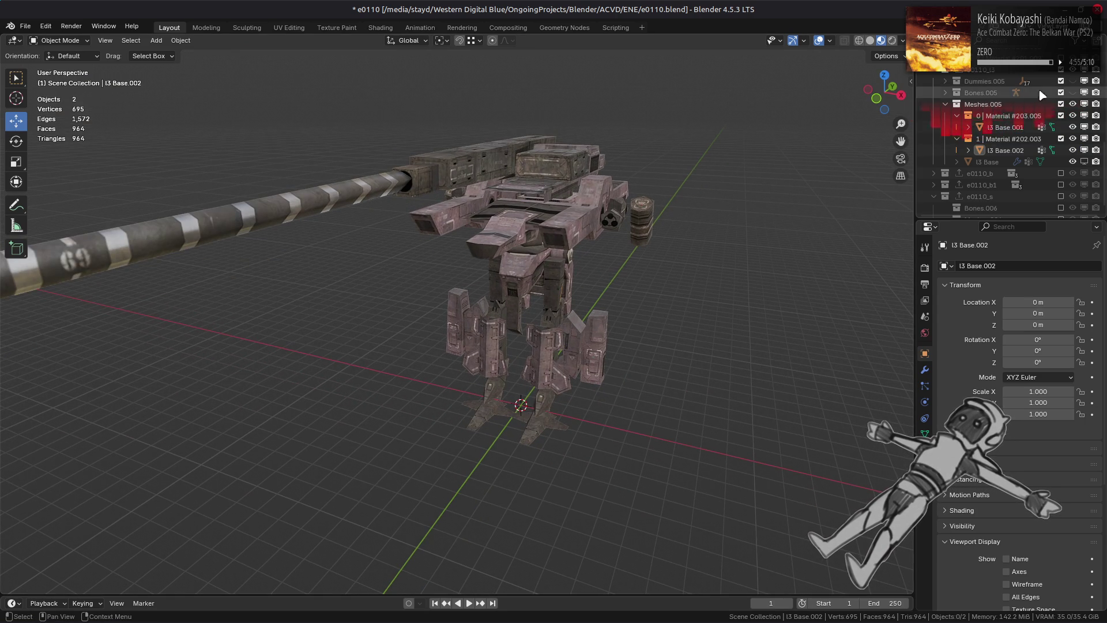
key("Delete")
Start a FLVER import of e0110_l3.flv, then cancel it
key("alt+Tab")
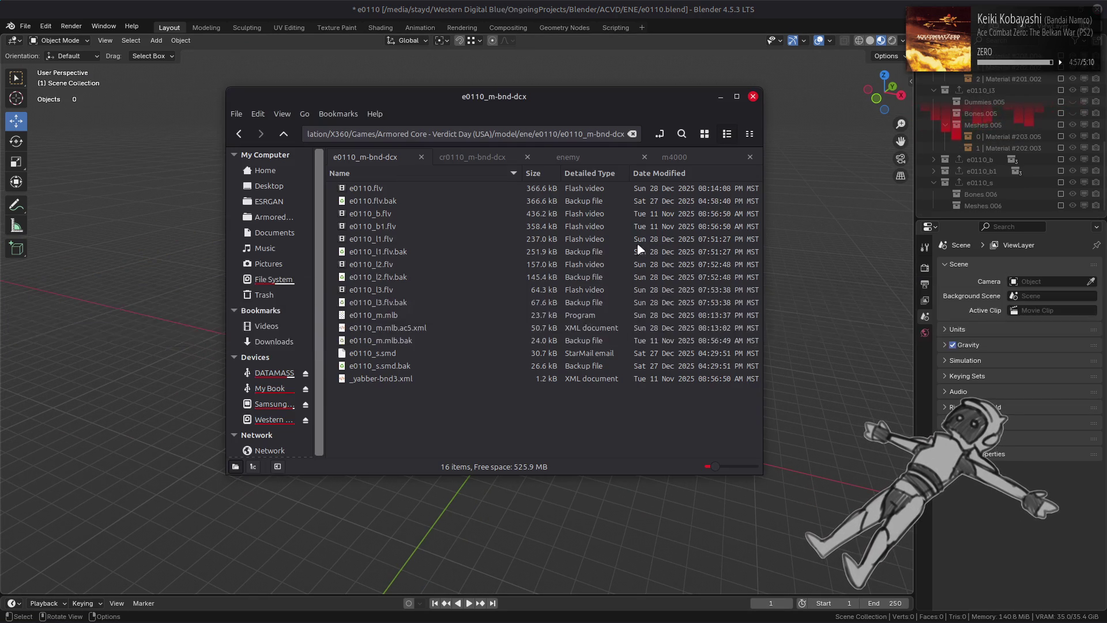
left_click(392, 304)
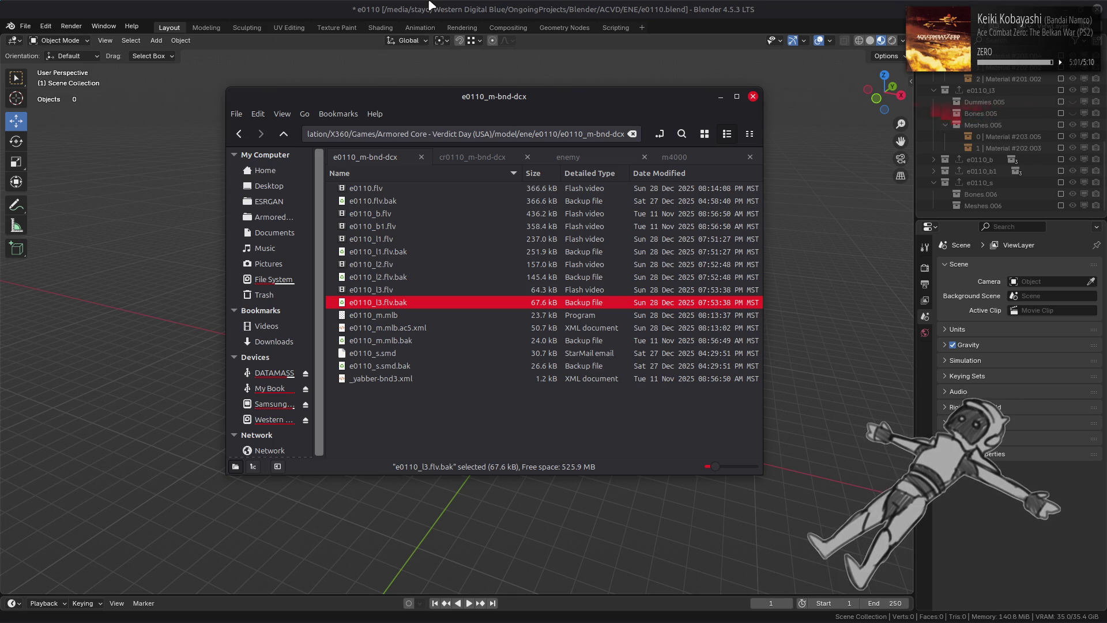
left_click(390, 290)
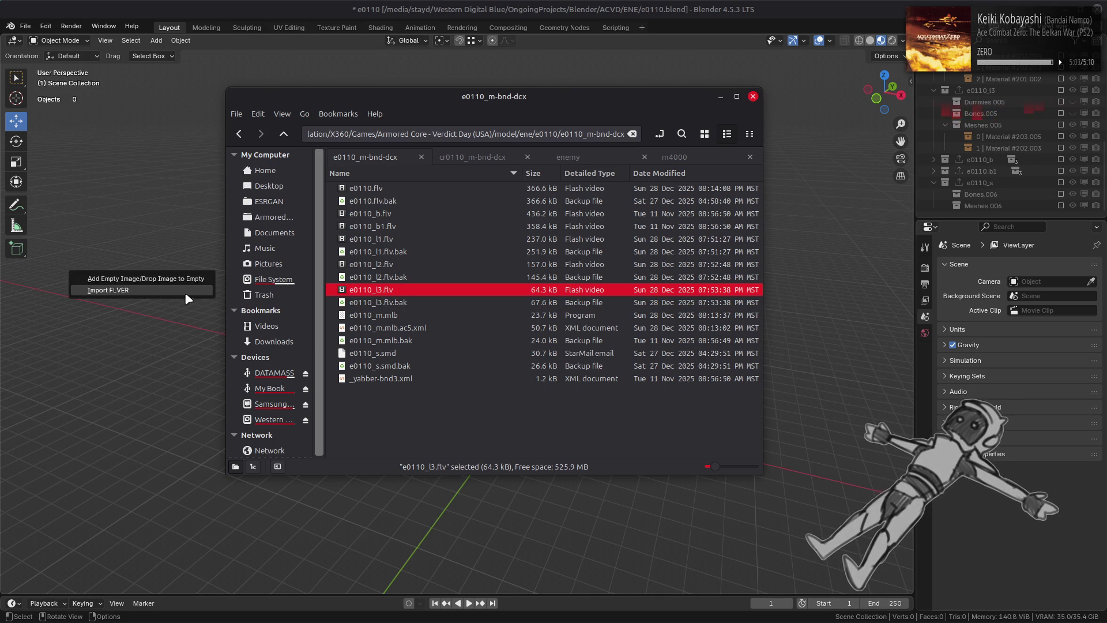
left_click(175, 290)
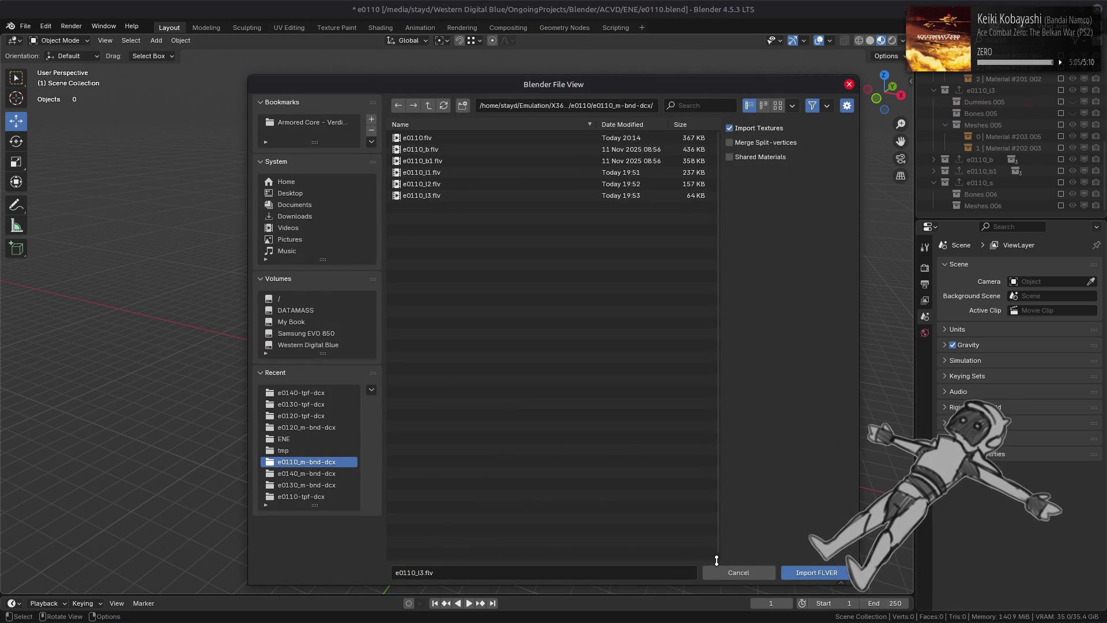
left_click(738, 571)
Rename the e0110_l3.flv.bak backup file in the file manager and return to Blender
key("alt+Tab")
left_click(411, 304)
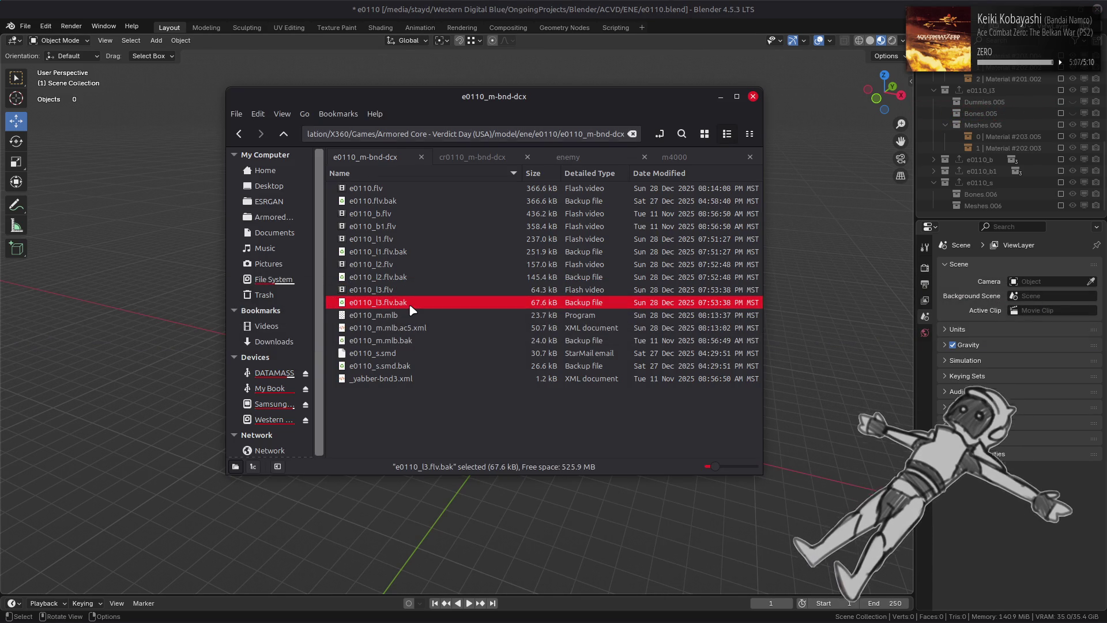
right_click(413, 309)
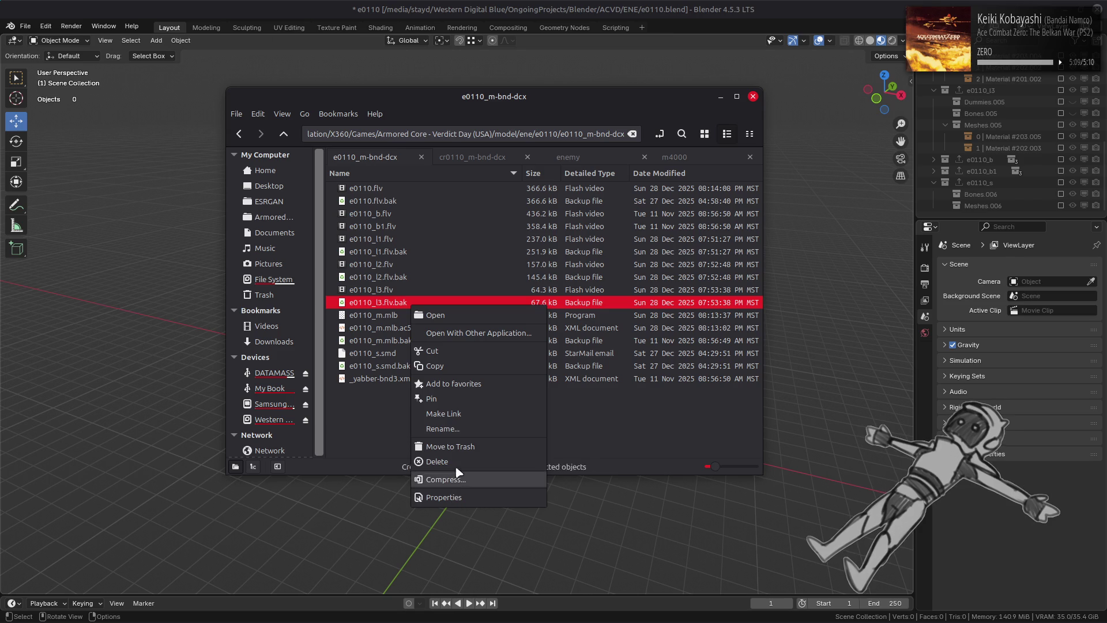
left_click(453, 428)
key("alt+Tab")
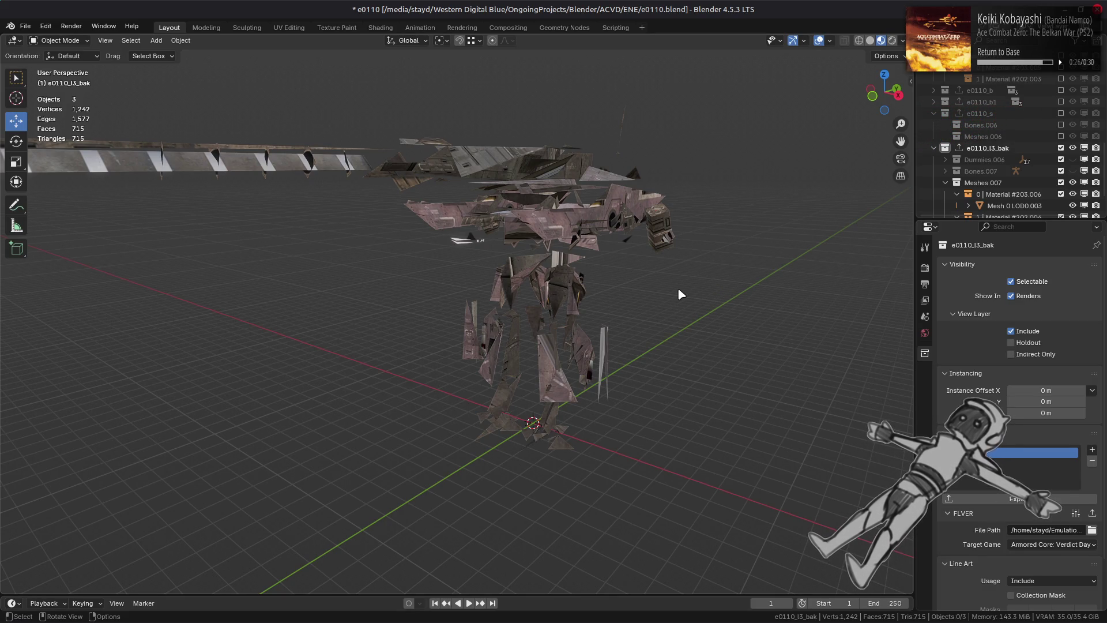
mouse_move(679, 296)
middle_mouse_down()
mouse_move(663, 299)
mouse_move(760, 296)
mouse_move(746, 287)
mouse_move(634, 292)
middle_mouse_up()
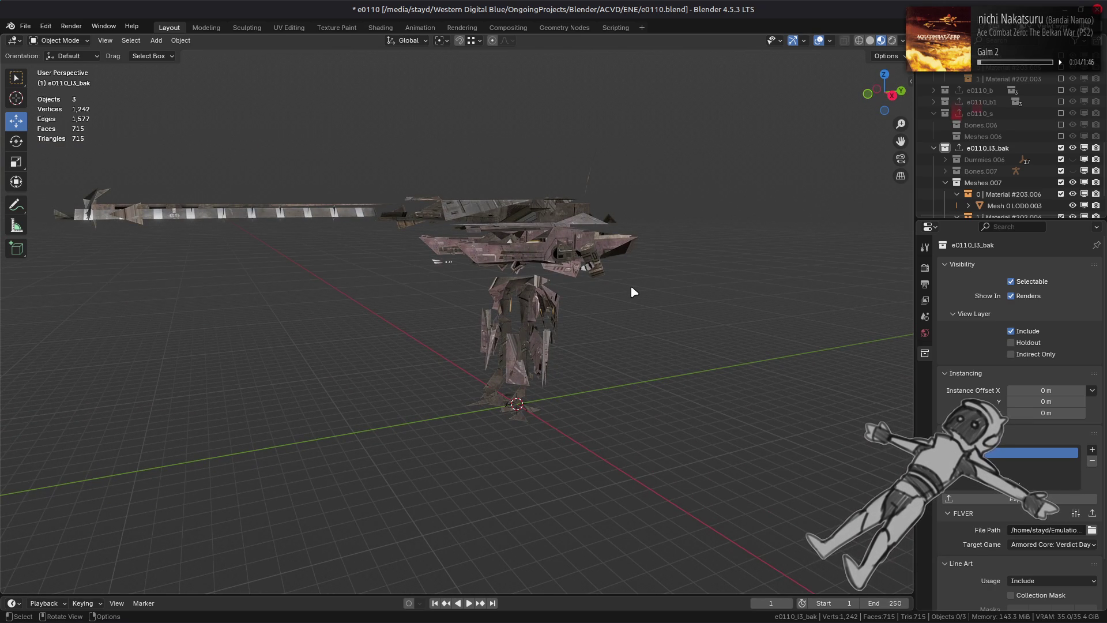
mouse_move(631, 288)
middle_mouse_down("ctrl")
mouse_move(519, 307)
mouse_move(466, 299)
mouse_move(477, 314)
mouse_move(485, 292)
middle_mouse_up("ctrl")
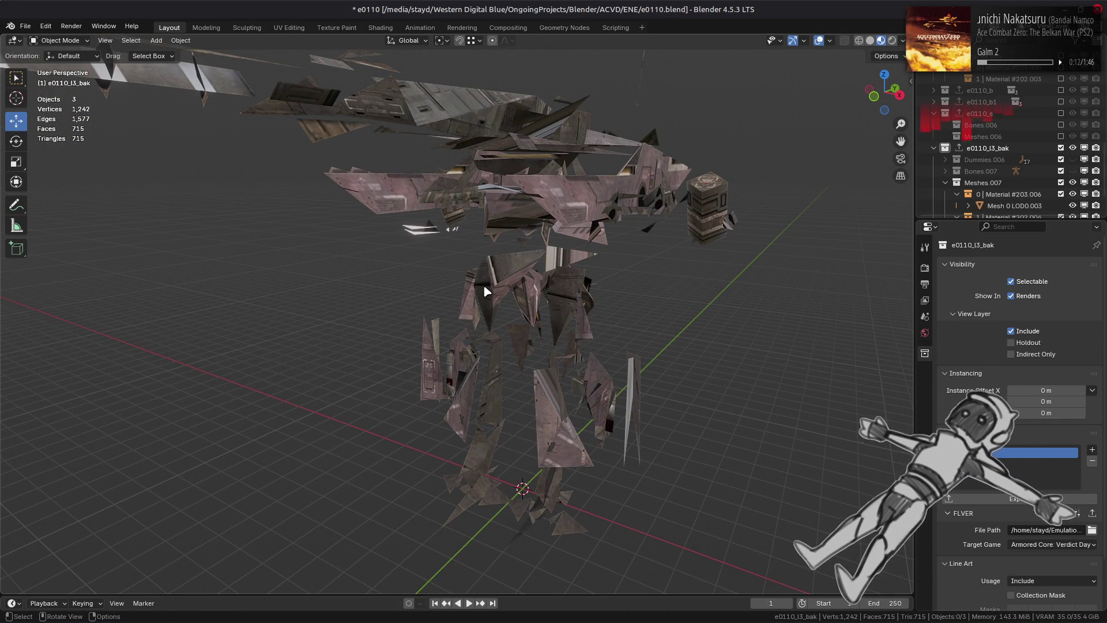
middle_click_drag(483, 285, 611, 293)
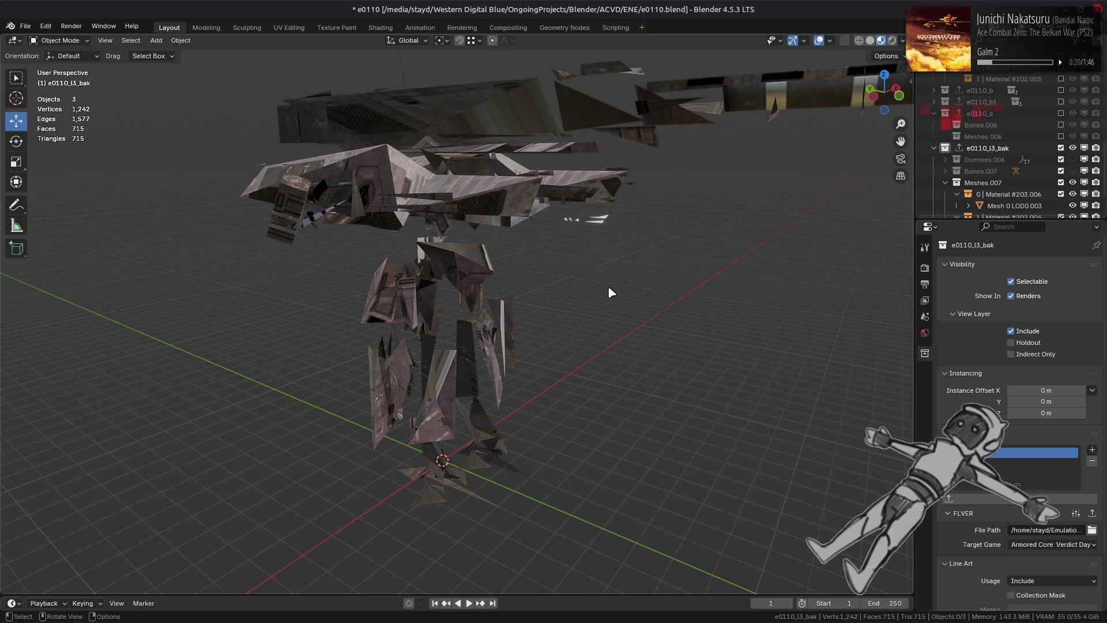
mouse_move(609, 287)
middle_mouse_down()
mouse_move(610, 317)
mouse_move(593, 322)
mouse_move(632, 336)
mouse_move(596, 346)
mouse_move(645, 331)
mouse_move(580, 359)
middle_mouse_up()
scroll(646, 331, "up", 3)
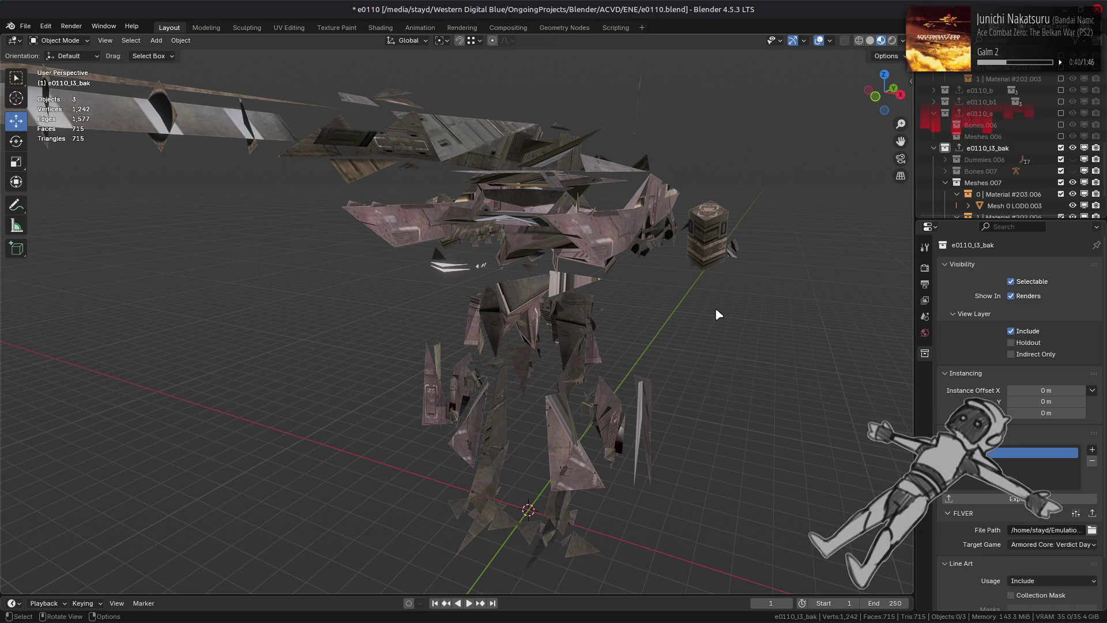
left_click(546, 264)
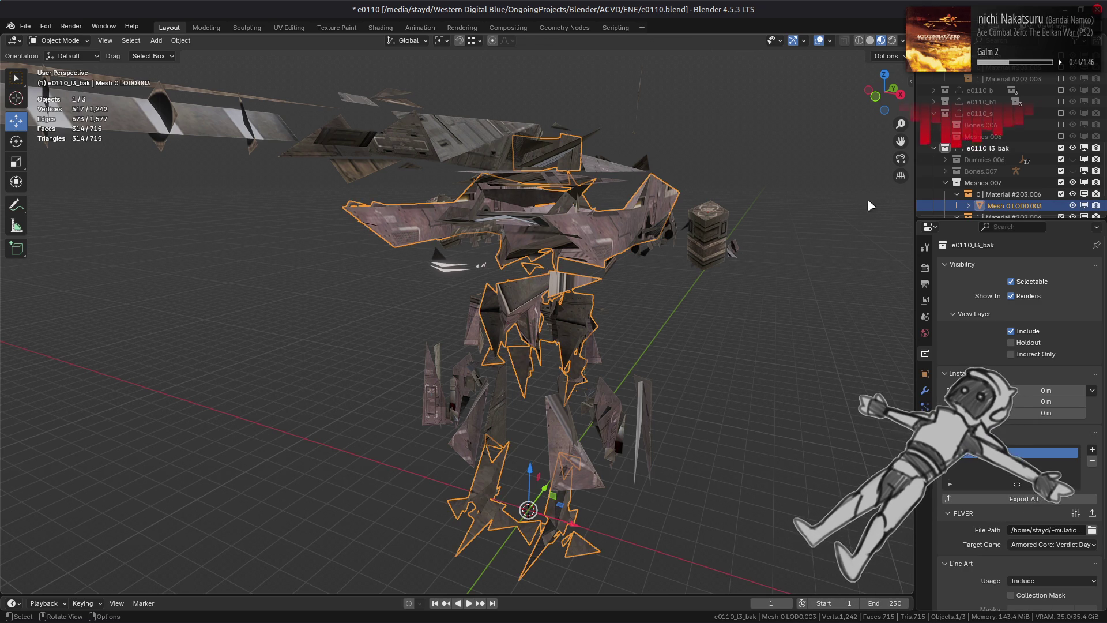
Select Mesh 0–2 LOD0.003 and set their Location Y to 350 m
scroll(1007, 196, "right", 2, "ctrl")
scroll(1006, 193, "down", 4)
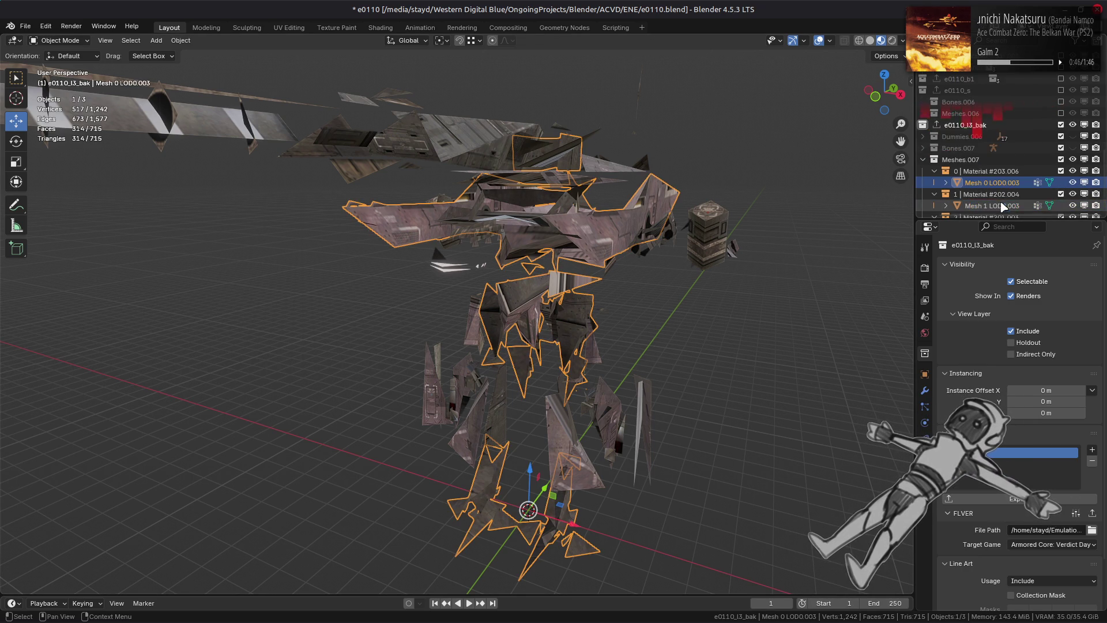
left_click(1012, 206, "shift")
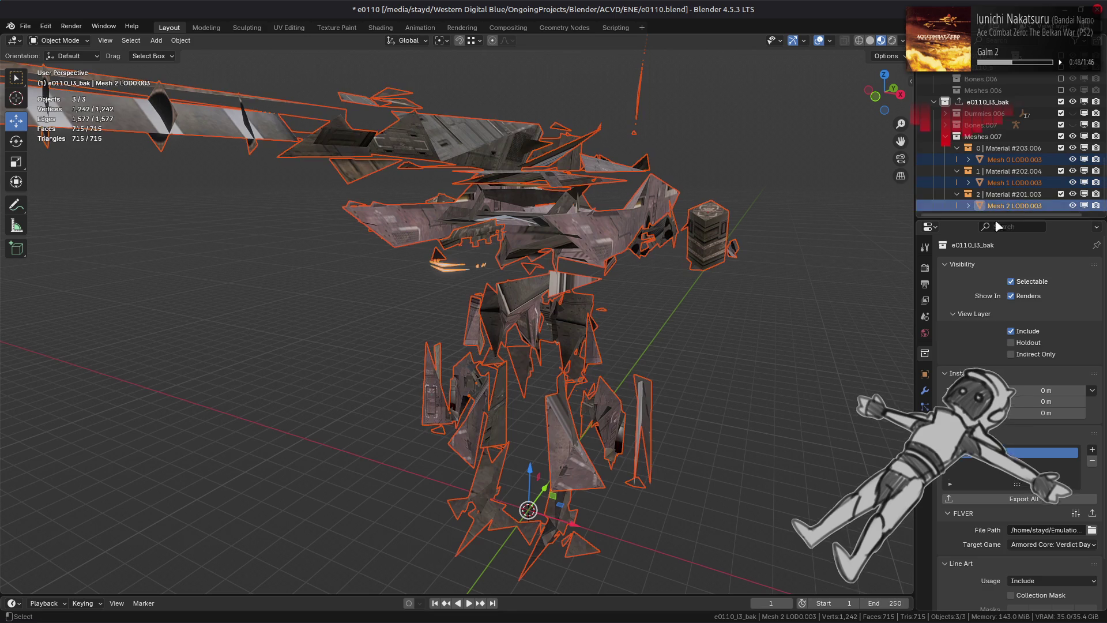
left_click(925, 374)
left_click(1048, 315)
type("0")
key("Return")
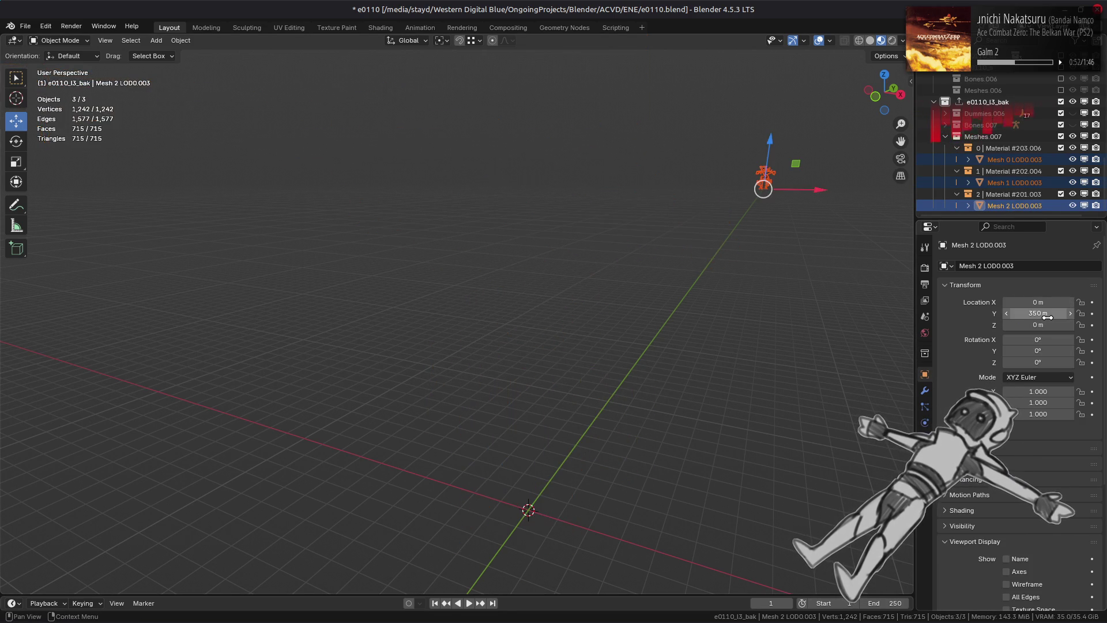
Deselect, orbit toward the moved meshes, and begin editing Viewport Samples in Render properties
left_click(720, 248)
mouse_move(632, 350)
middle_mouse_down()
mouse_move(650, 325)
mouse_move(642, 420)
mouse_move(657, 366)
middle_mouse_up()
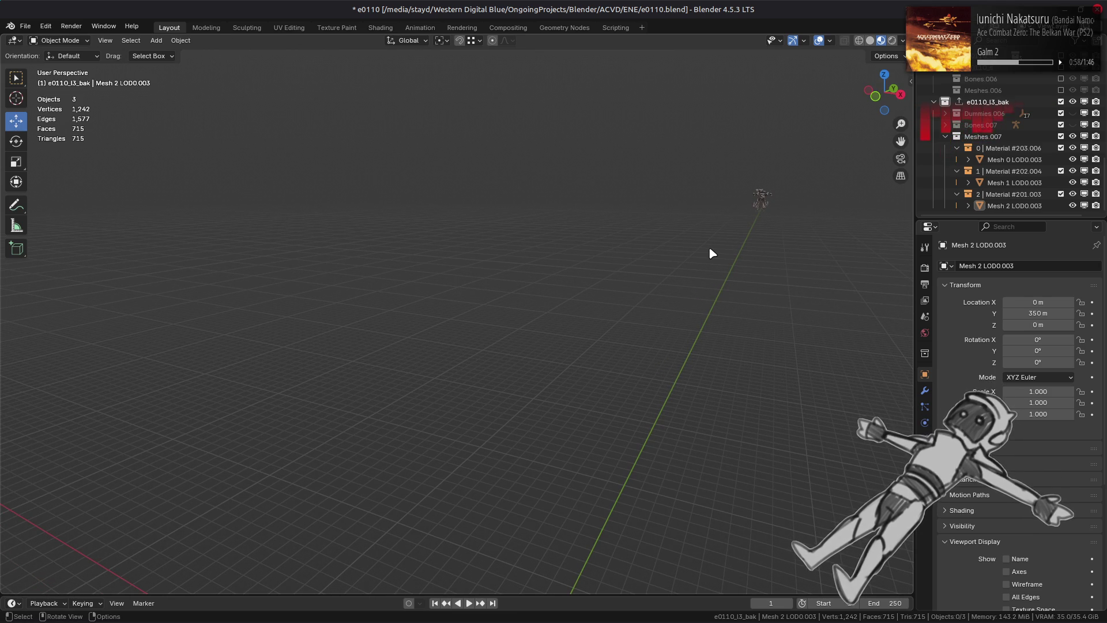
left_click(925, 267)
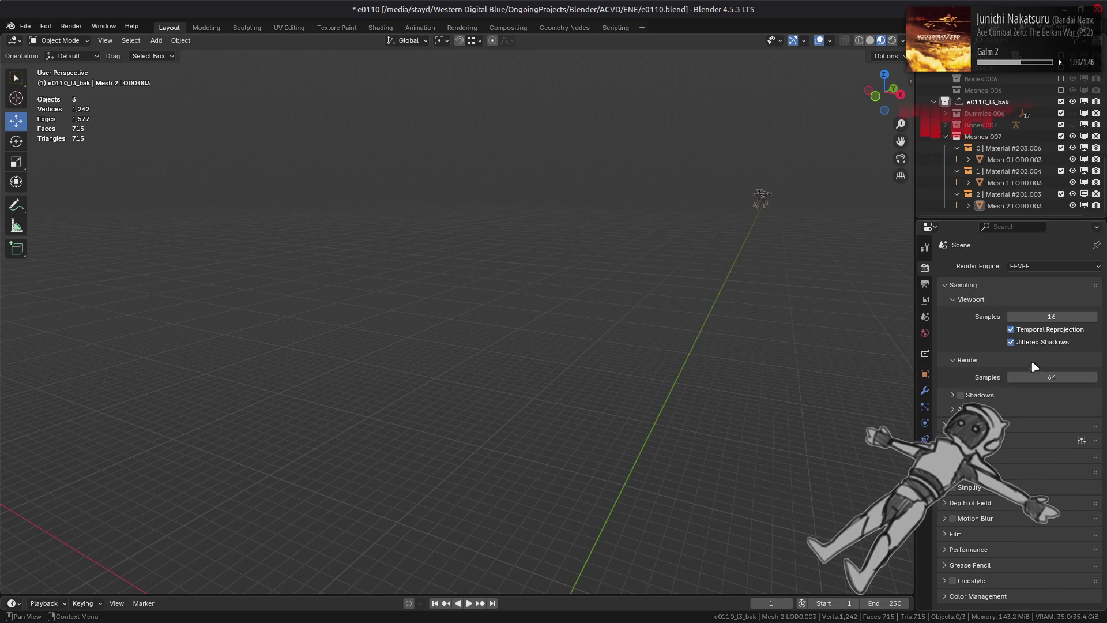
left_click(1063, 317)
Set viewport samples to 1, turn off Temporal Reprojection, and set Pixel Size to 2×
type("1")
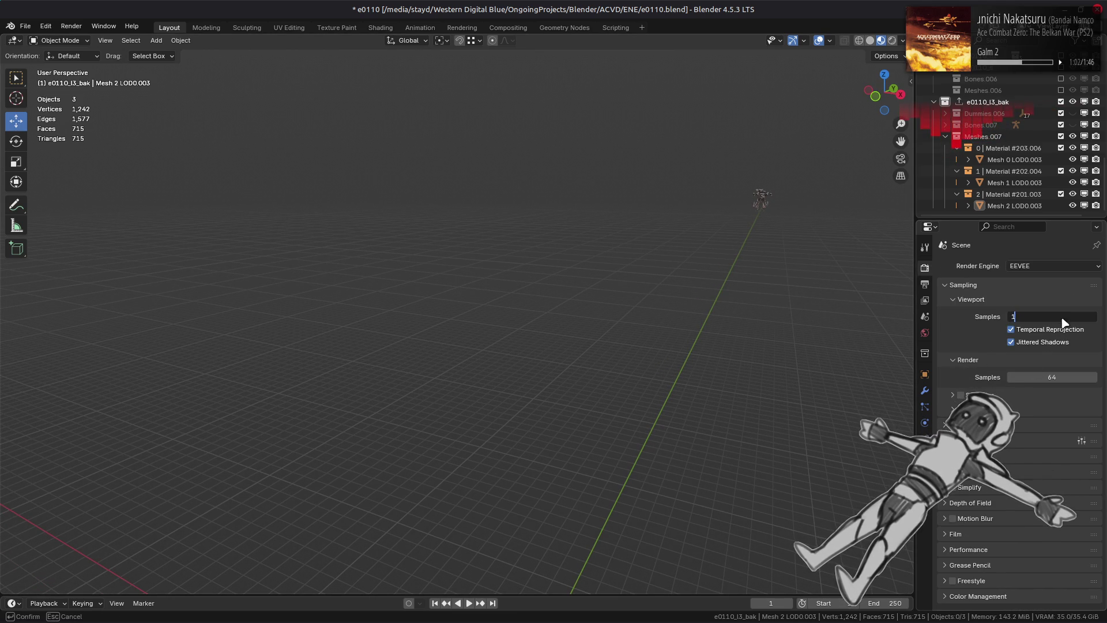
left_click(1047, 331)
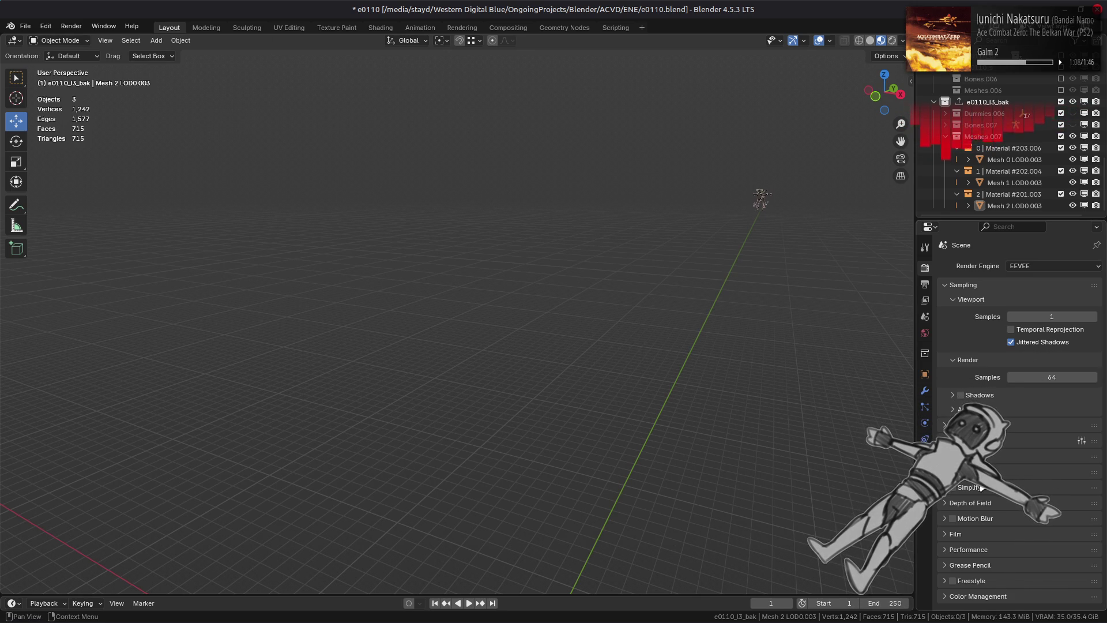
left_click(973, 549)
scroll(993, 542, "down", 2)
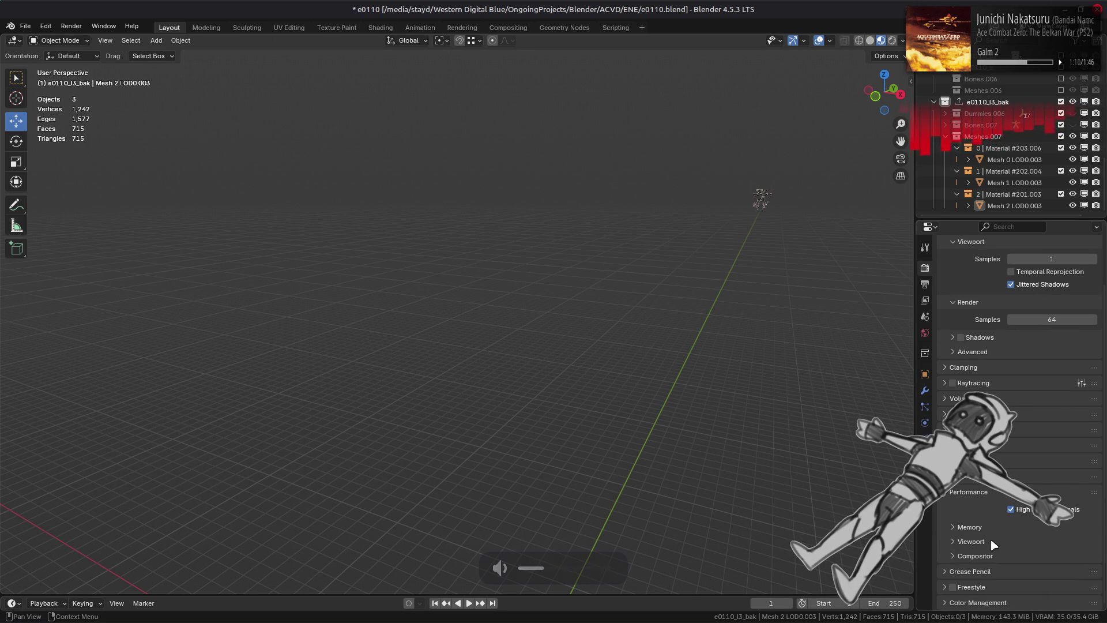
left_click(991, 540)
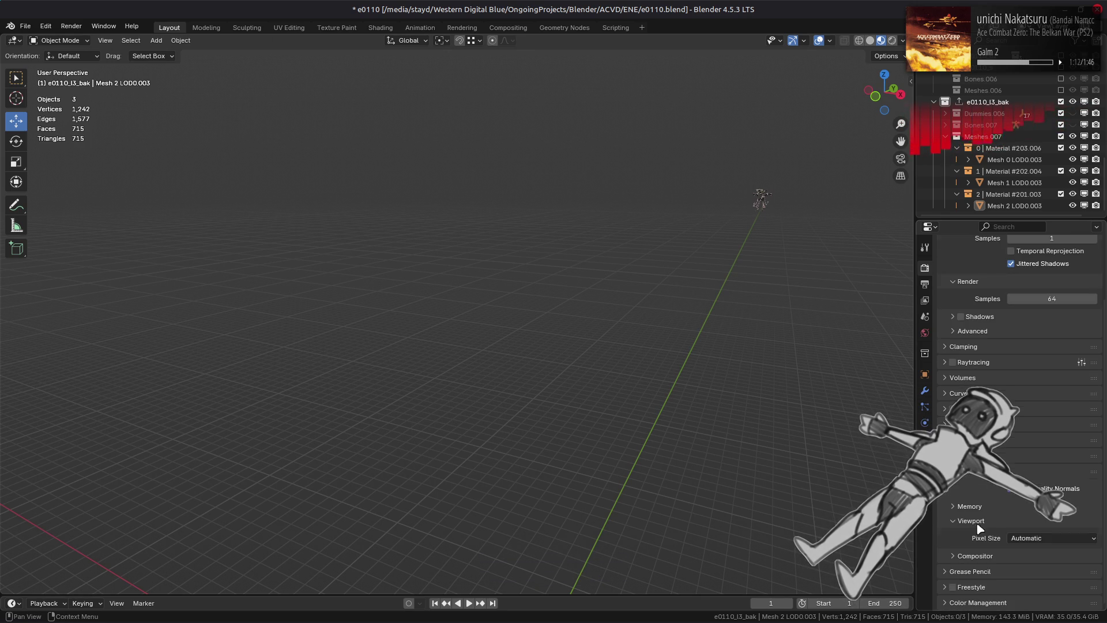
left_click(1048, 537)
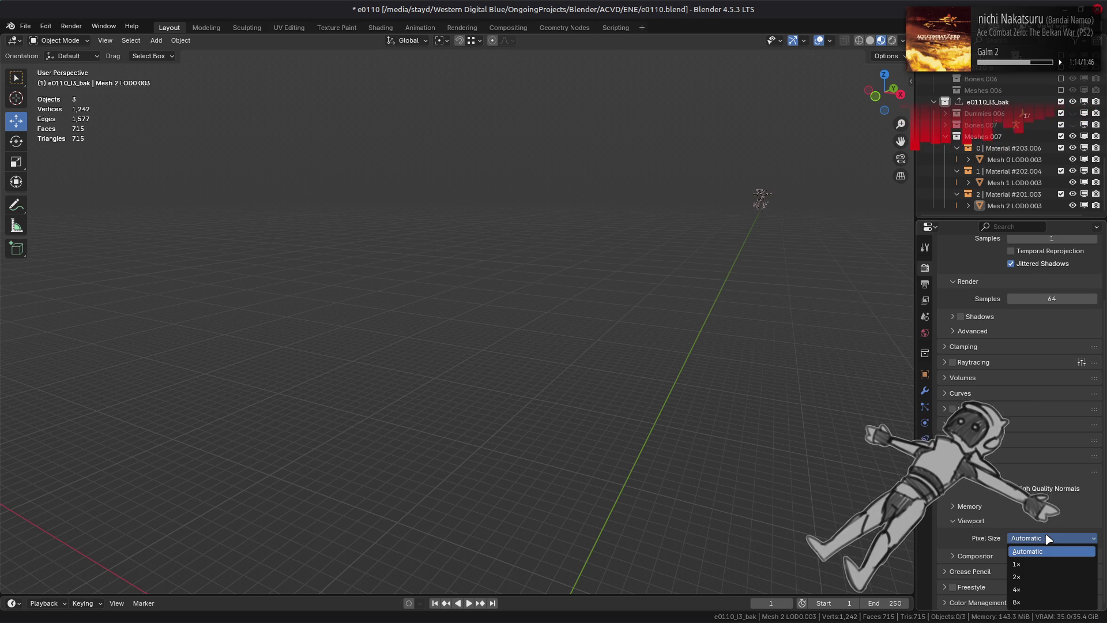
left_click(1037, 577)
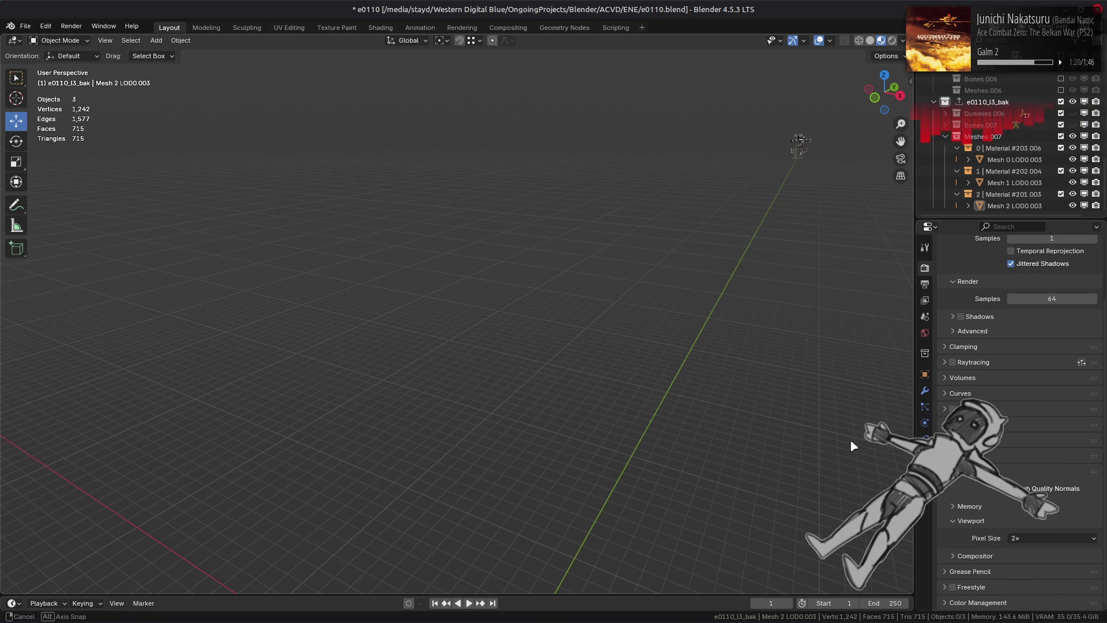
Drop viewport samples to 0 to compare, then restore them to 1
middle_click_drag(851, 441, 851, 444)
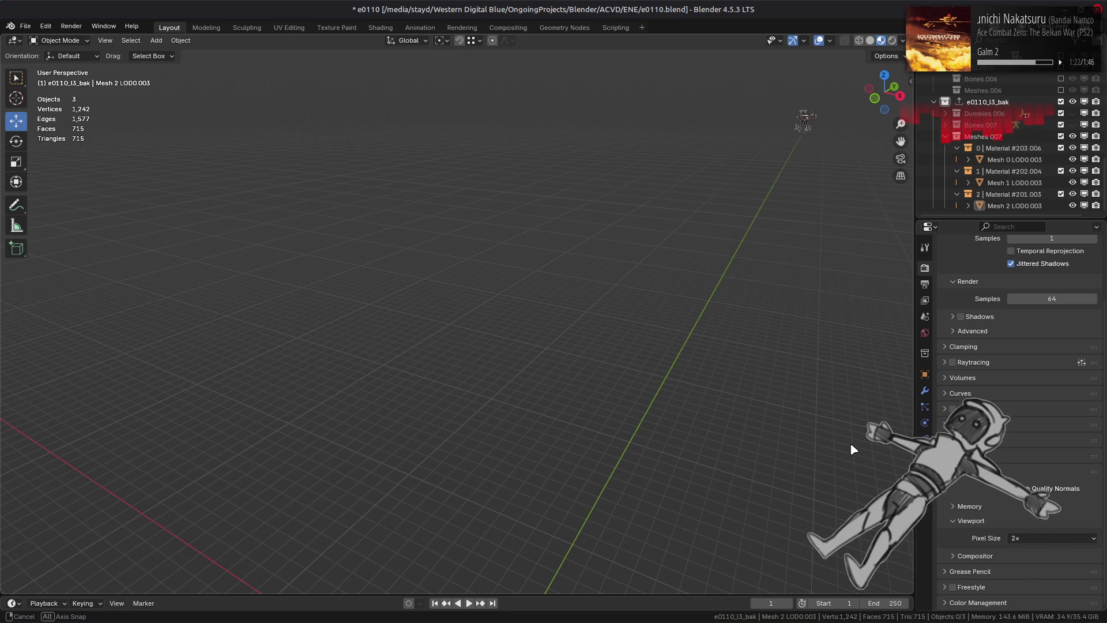
mouse_move(805, 123)
middle_mouse_down()
mouse_move(809, 179)
mouse_move(772, 173)
mouse_move(762, 156)
middle_mouse_up()
scroll(992, 347, "up", 5)
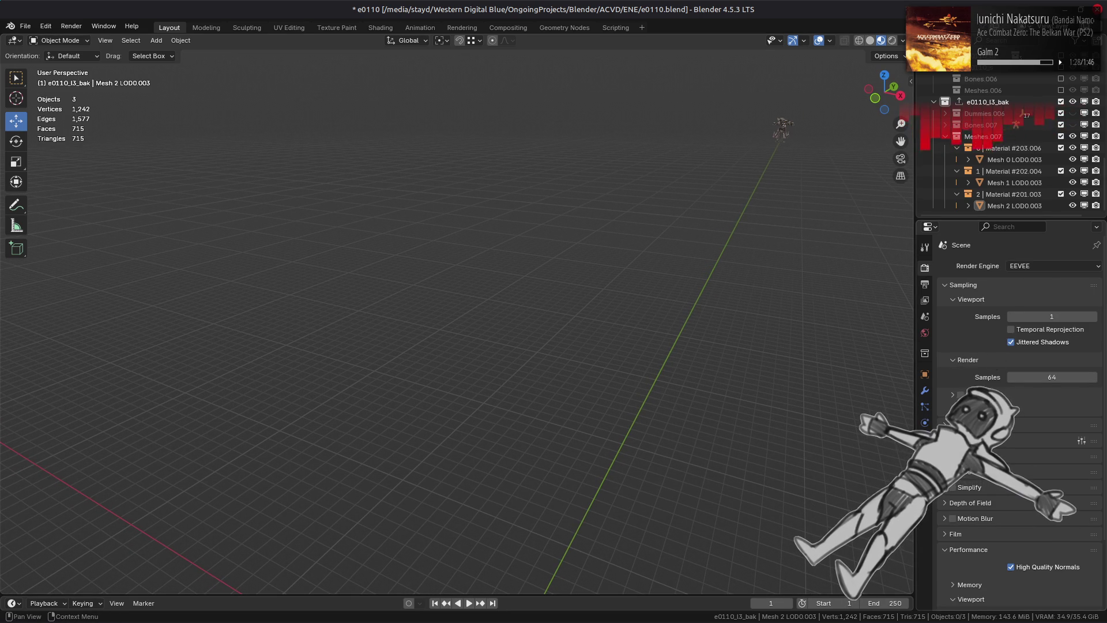
scroll(991, 347, "down", 3)
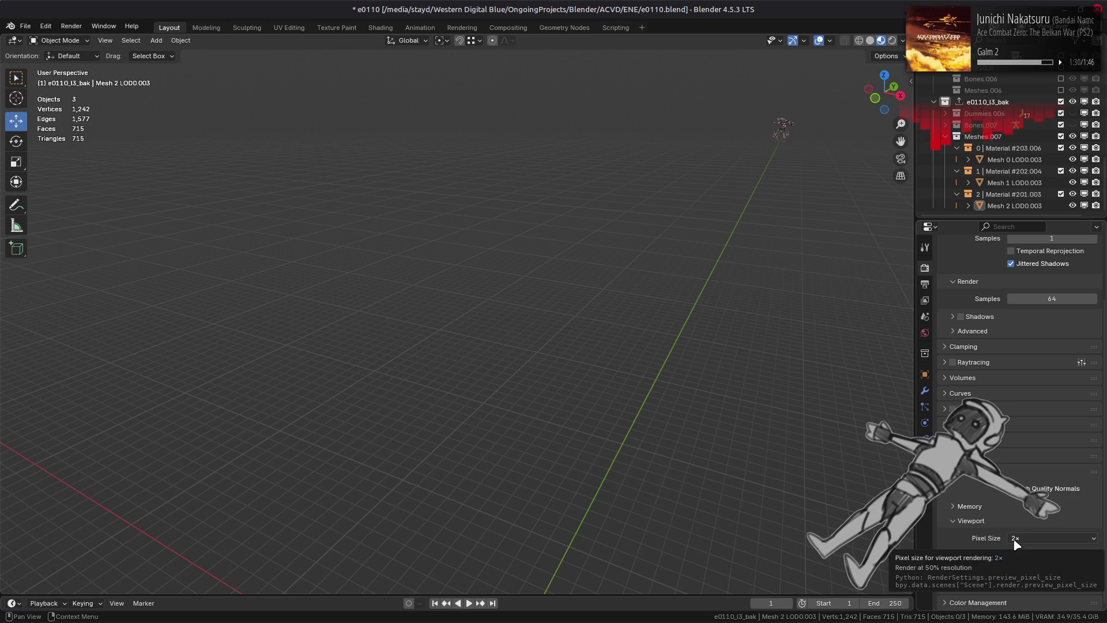
scroll(1016, 543, "up", 3)
scroll(1041, 297, "up", 1)
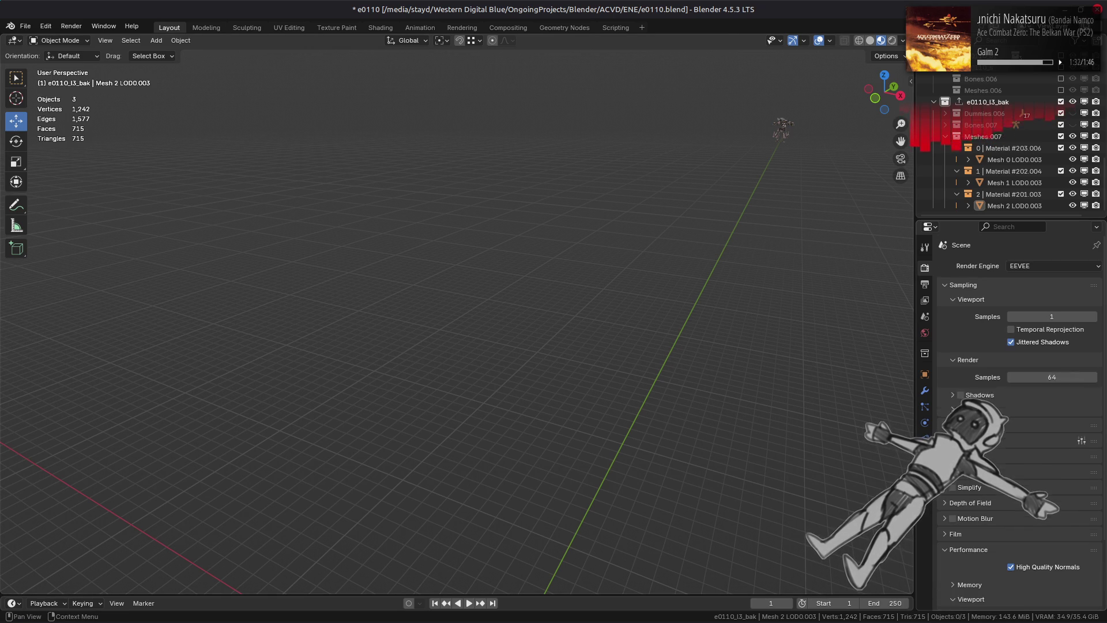
left_click(1009, 316)
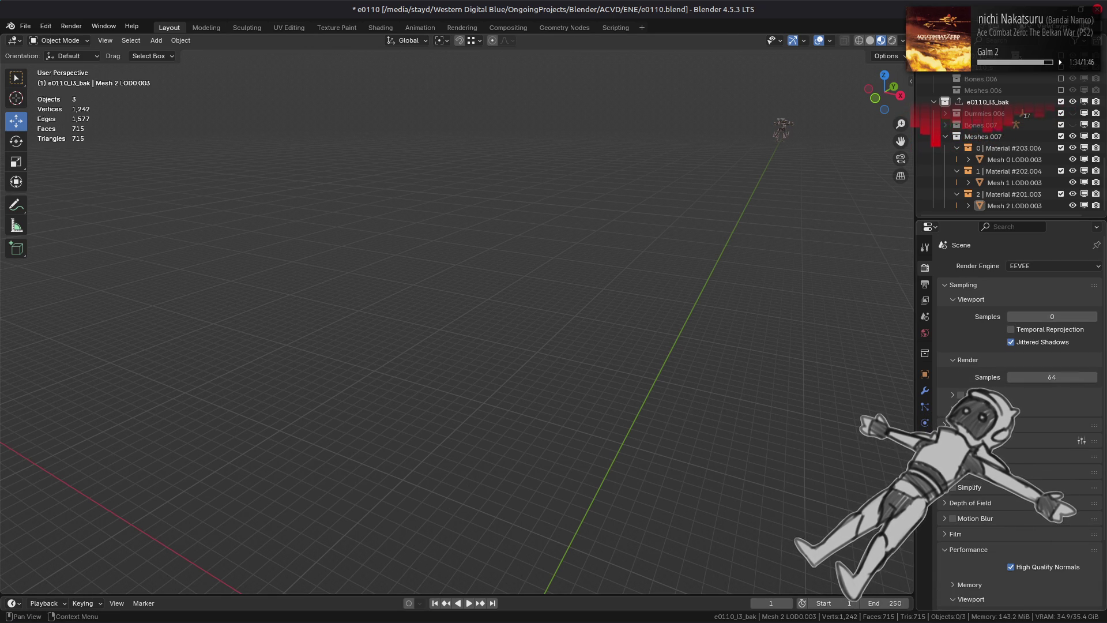
middle_click_drag(781, 366, 782, 362)
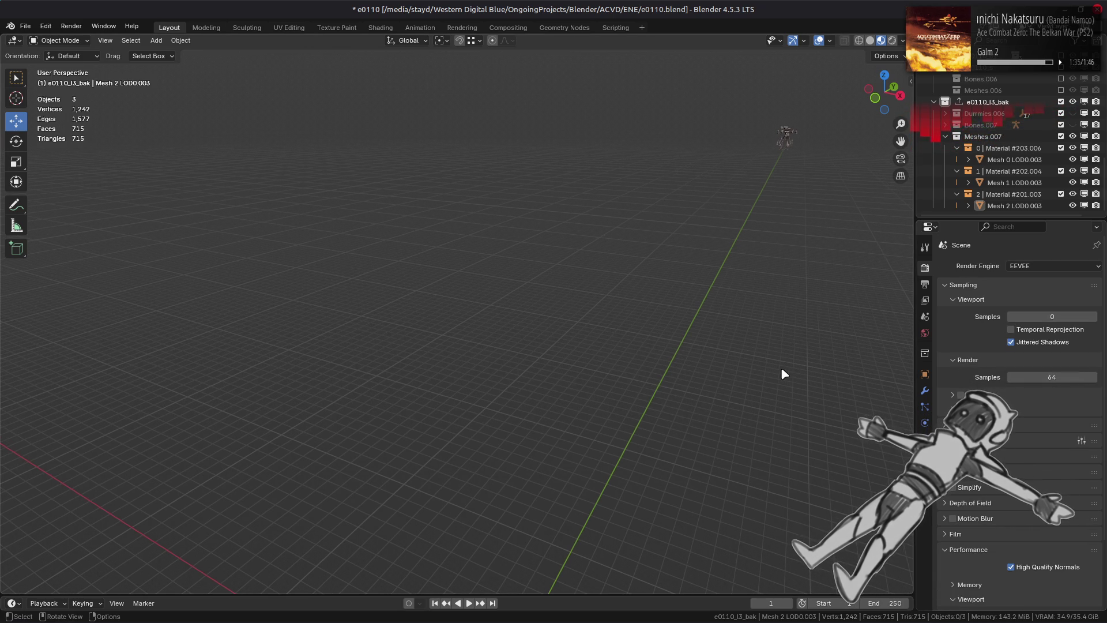
left_click(1095, 317)
Change the viewport Pixel Size to 1× and begin adjusting the sample count again
scroll(1014, 536, "down", 3)
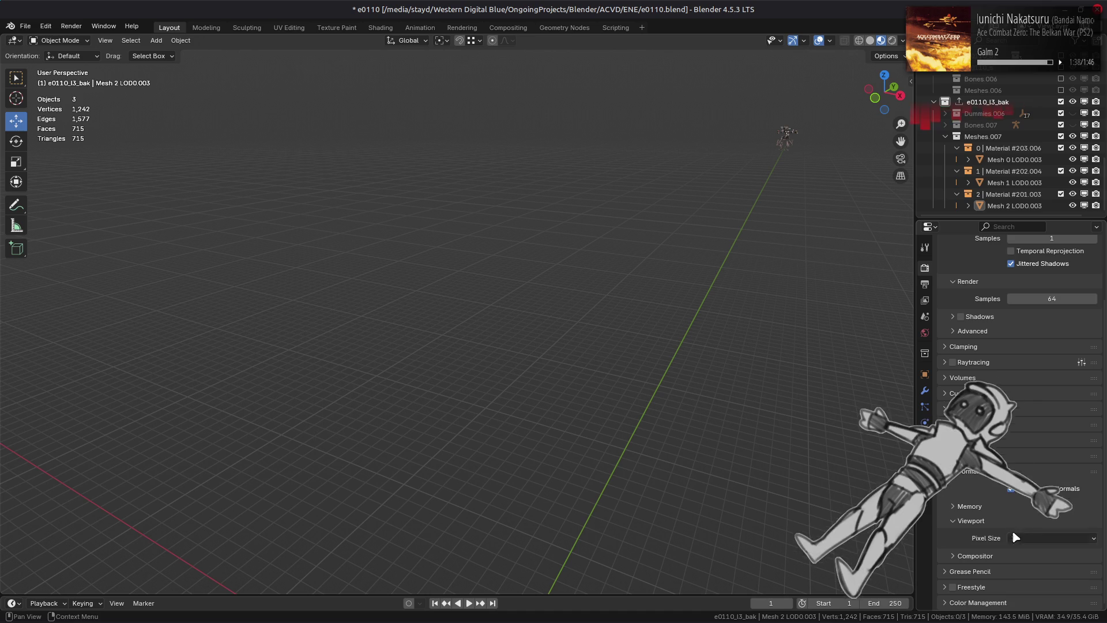
left_click(1015, 536)
left_click(1029, 563)
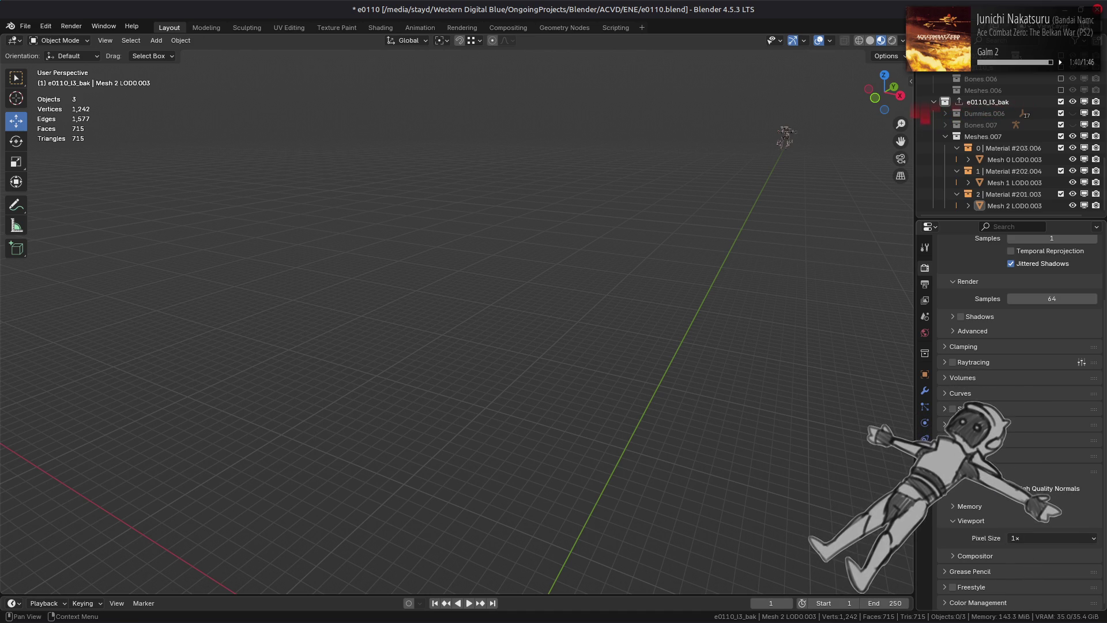
middle_click_drag(864, 302, 862, 303)
scroll(992, 393, "up", 3)
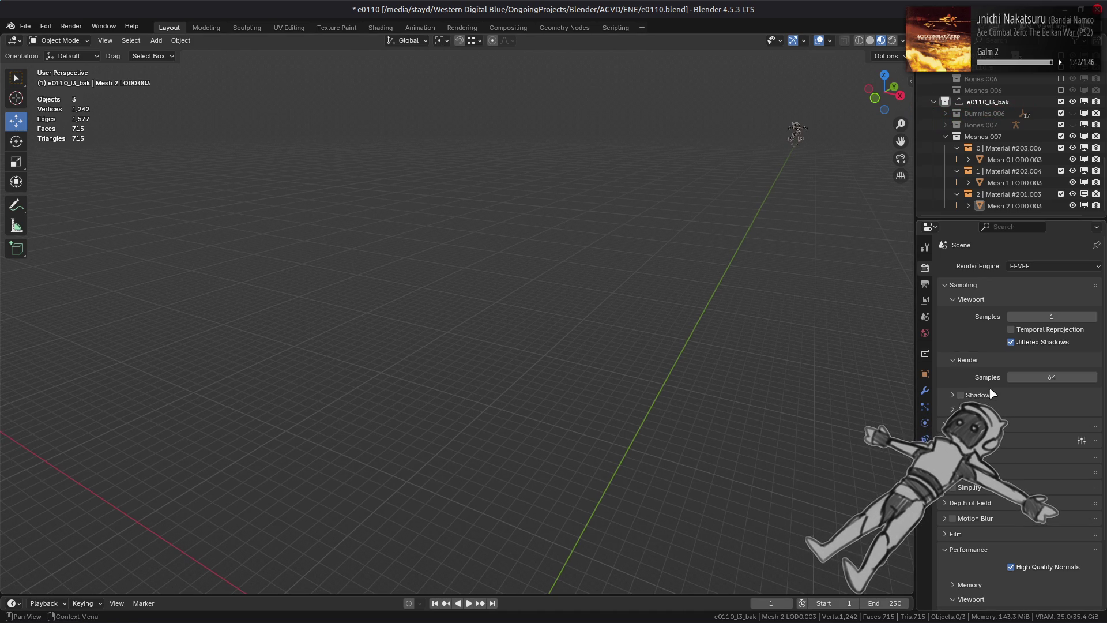
left_click(1038, 331)
mouse_move(1084, 317)
left_mouse_down()
mouse_move(1095, 316)
mouse_move(934, 319)
left_mouse_up()
mouse_move(824, 300)
middle_mouse_down()
mouse_move(793, 305)
mouse_move(791, 294)
middle_mouse_up()
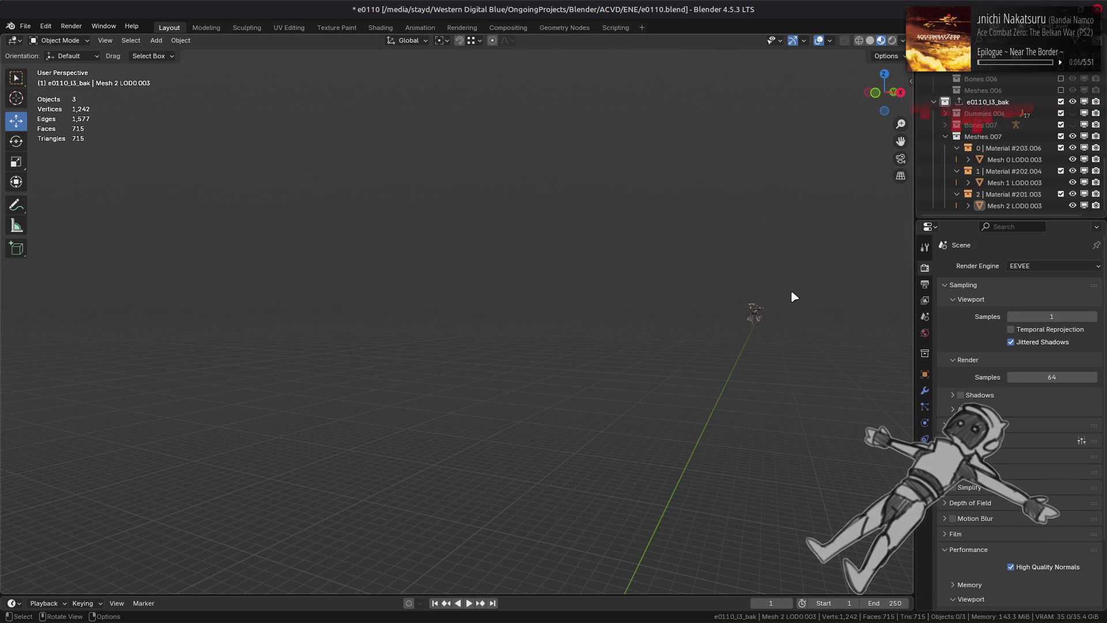
mouse_move(791, 292)
middle_mouse_down()
mouse_move(791, 313)
mouse_move(779, 301)
middle_mouse_up()
scroll(951, 148, "up", 3)
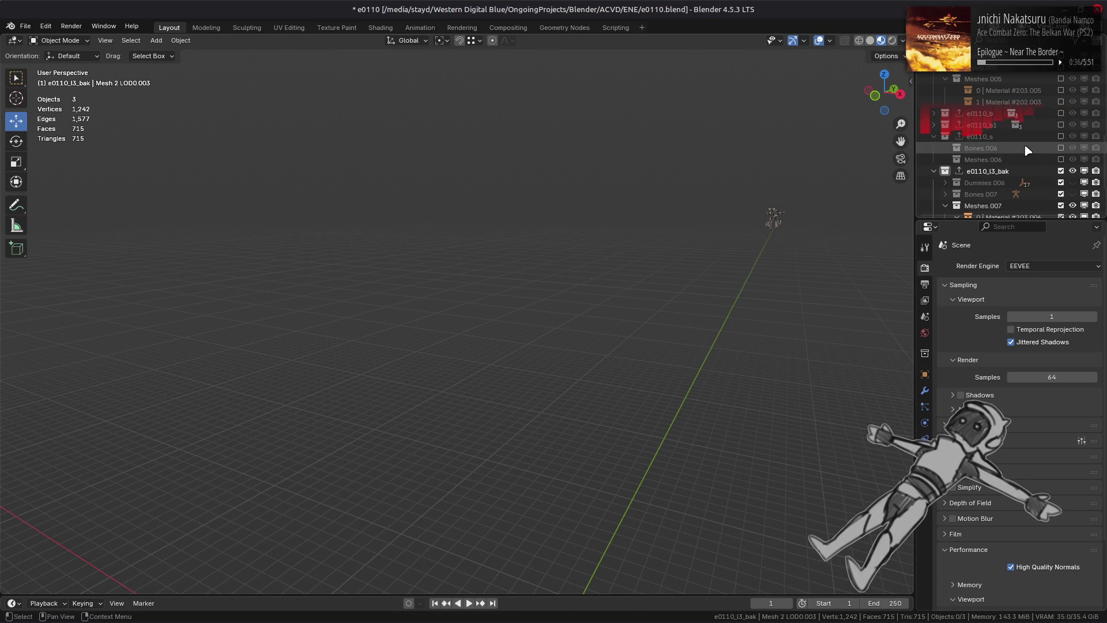
Enable e0110_l3 and set l3 Base.001 and Base.002 Location Y to 350 m
left_click(1060, 171)
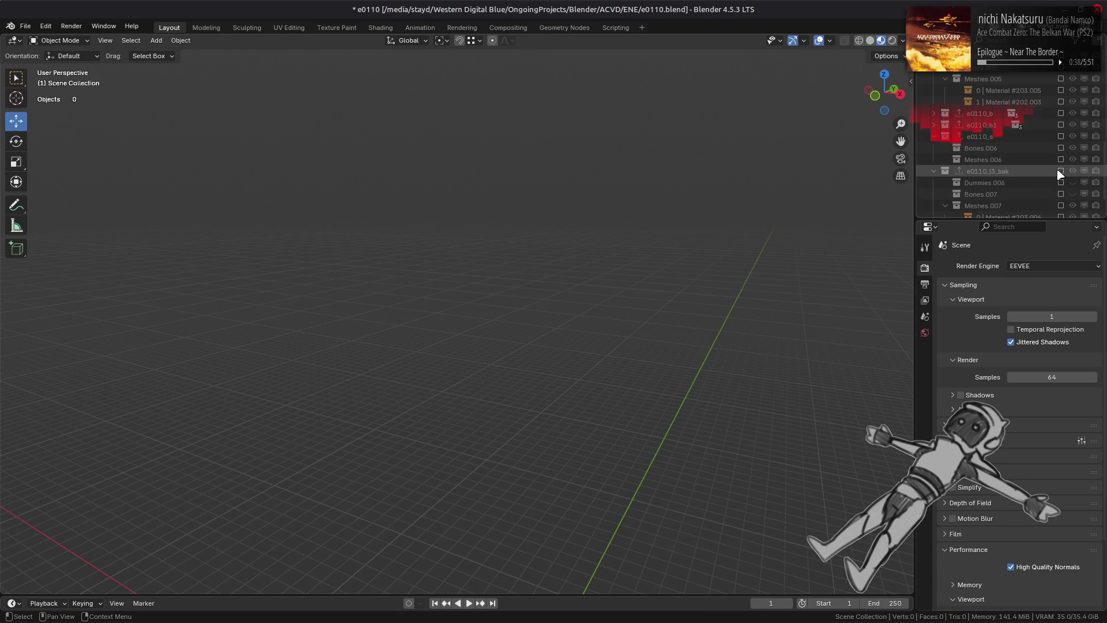
scroll(1038, 162, "up", 4)
left_click(1061, 136)
left_click(1018, 194)
scroll(1019, 194, "down", 2)
left_click(1018, 194, "ctrl")
left_click(925, 355)
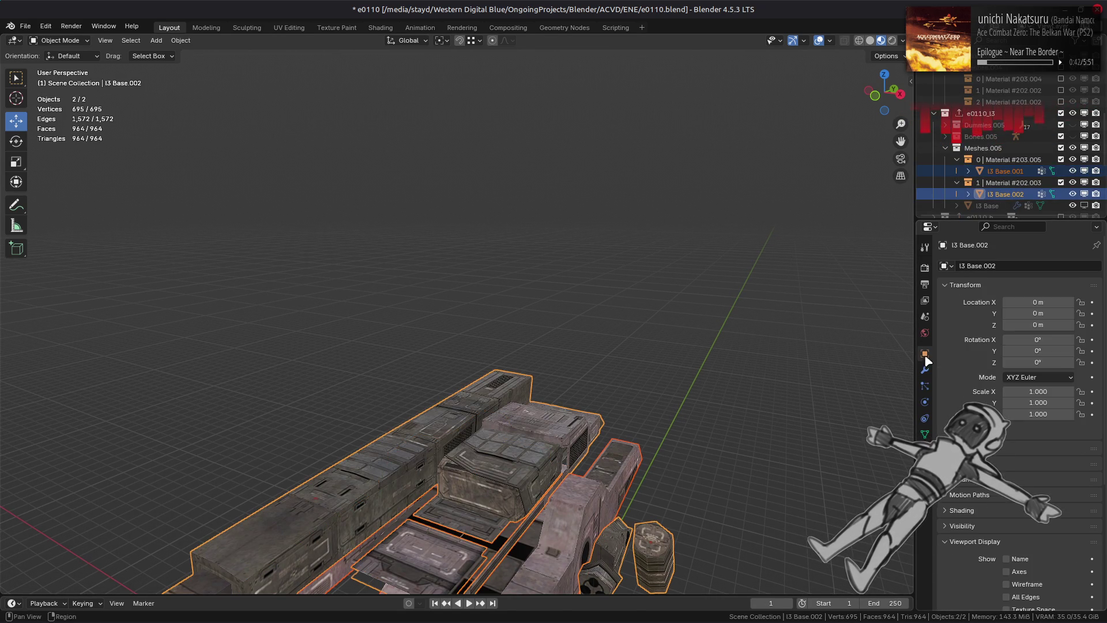
left_click(1040, 312)
type("350")
key("alt+Return")
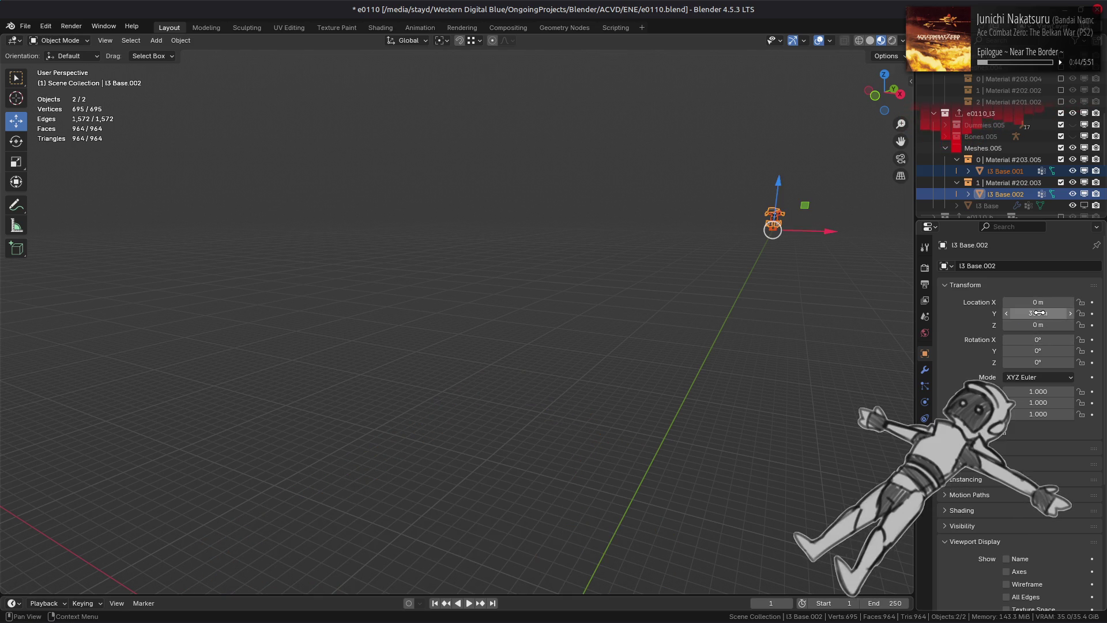
Clear the selection, look over the moved meshes, and exclude e0110_l3 again
left_click(770, 264)
middle_click_drag(632, 276, 631, 275)
scroll(1067, 187, "down", 3)
scroll(1067, 187, "down", 3)
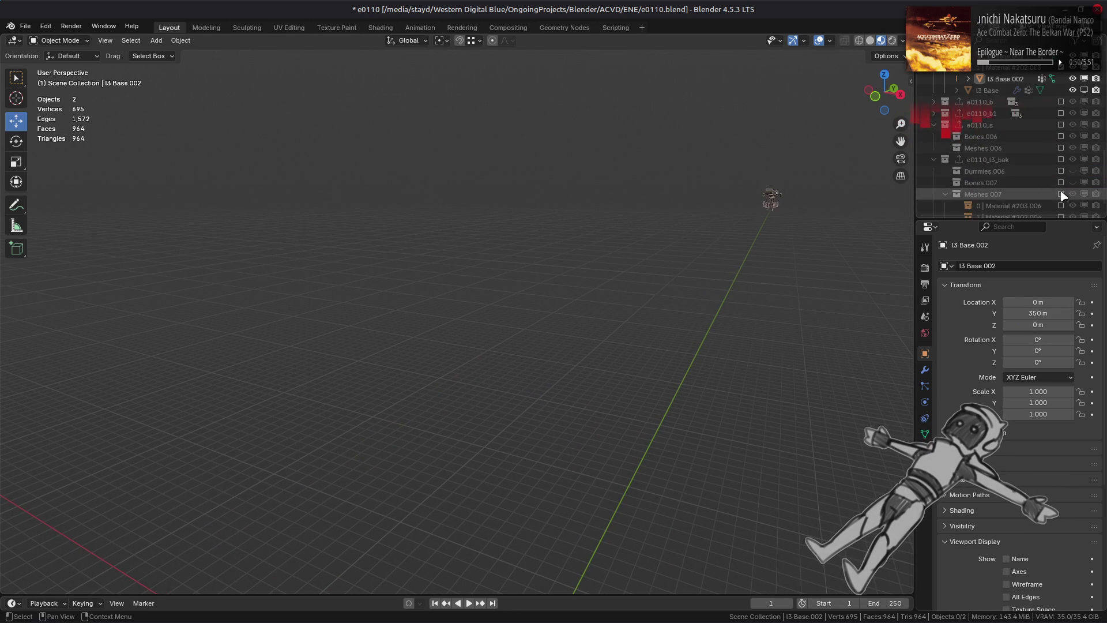
scroll(1061, 156, "up", 5)
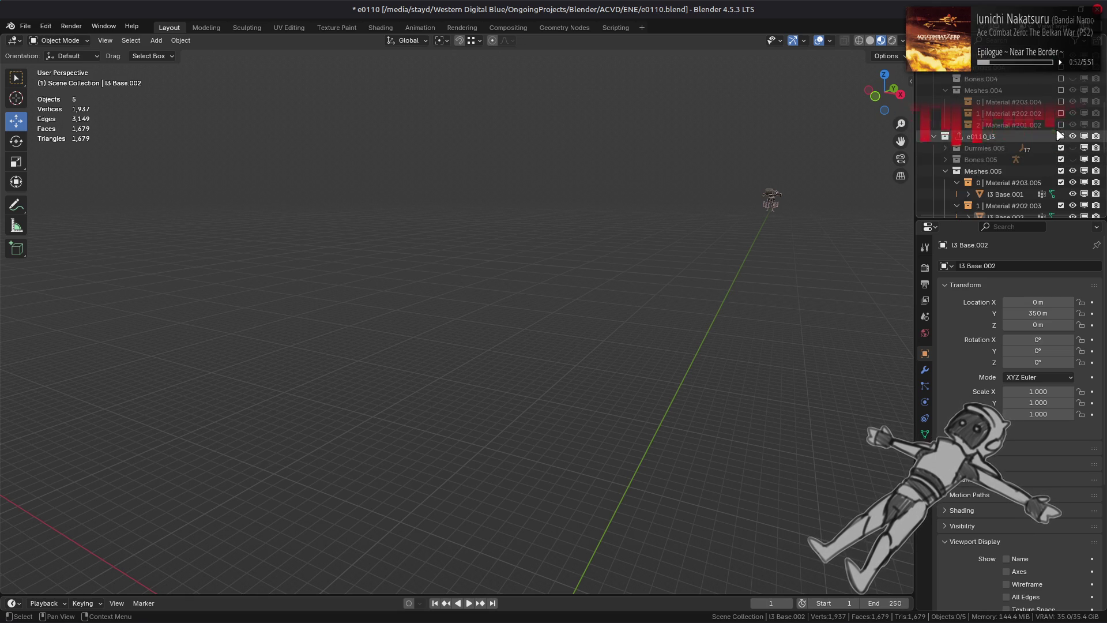
left_click(1061, 137)
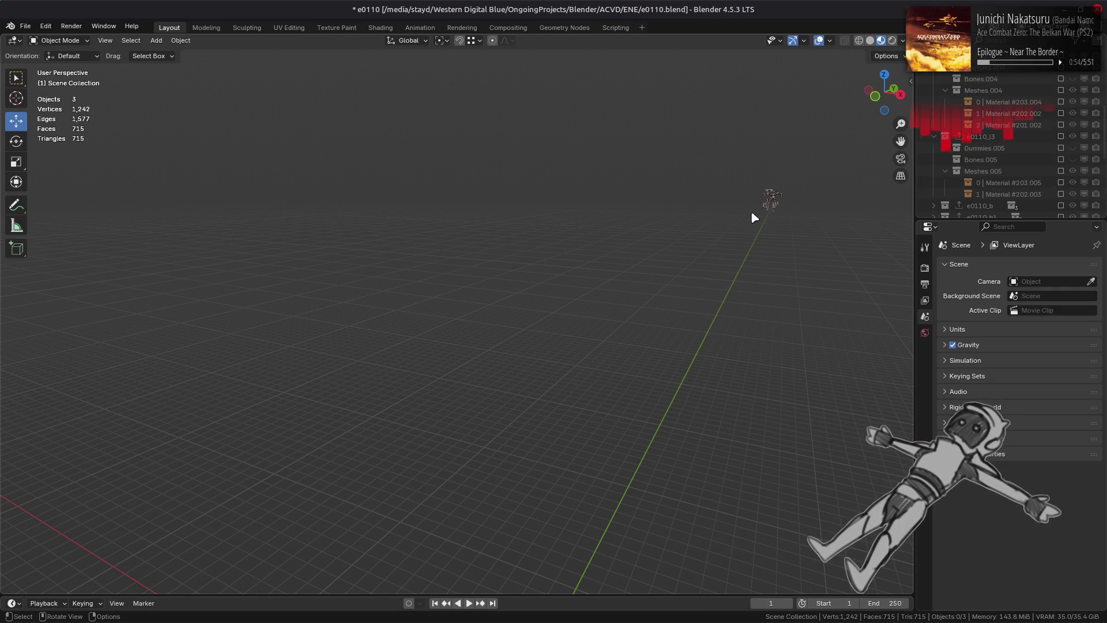
Select the distant model, show World properties, and toggle Scene World lighting on and off
left_click(771, 200)
key("alt+a")
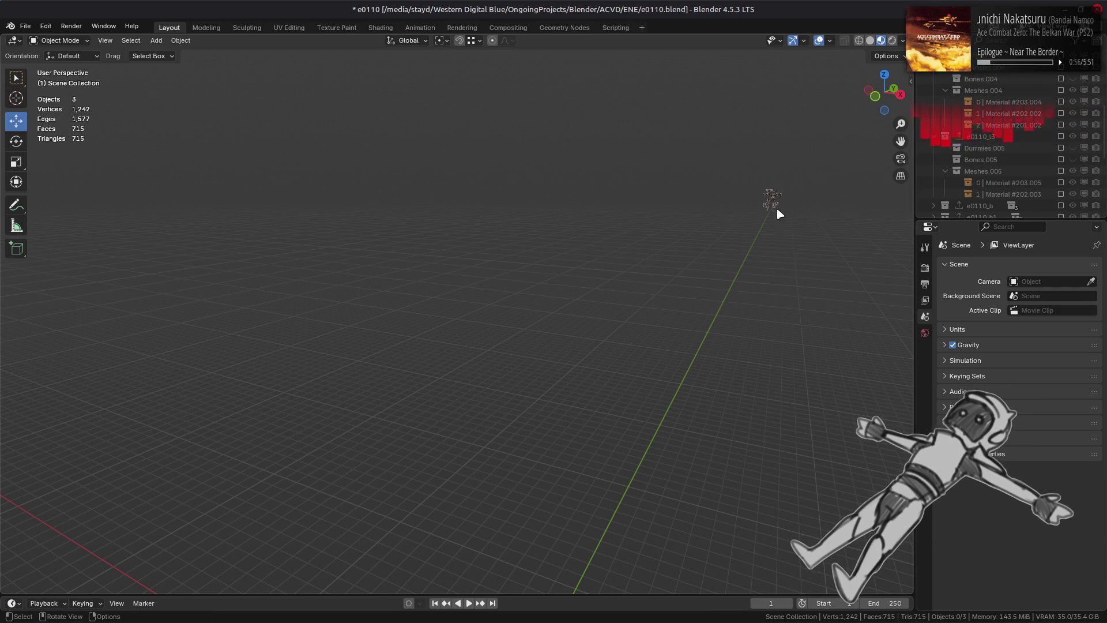
left_click(925, 333)
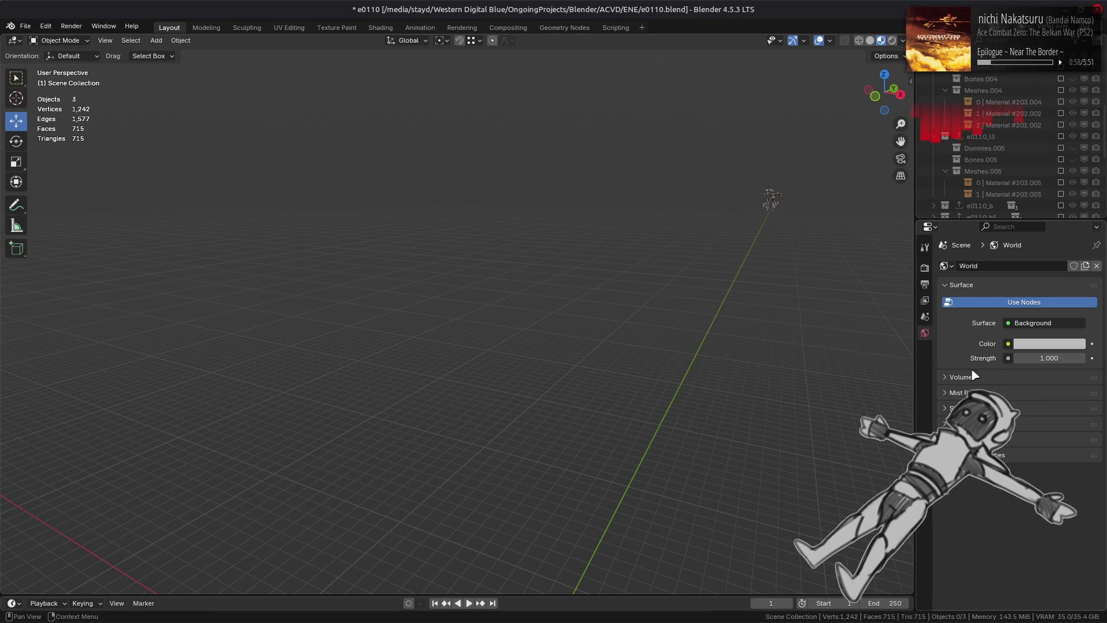
left_click(903, 40)
left_click(863, 110)
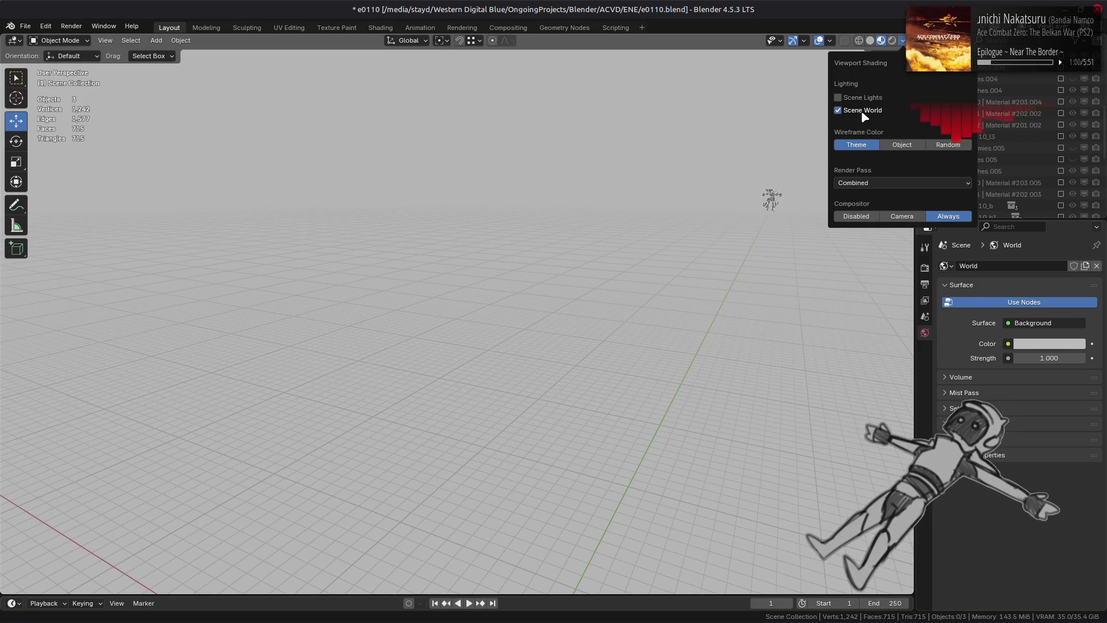
left_click(863, 111)
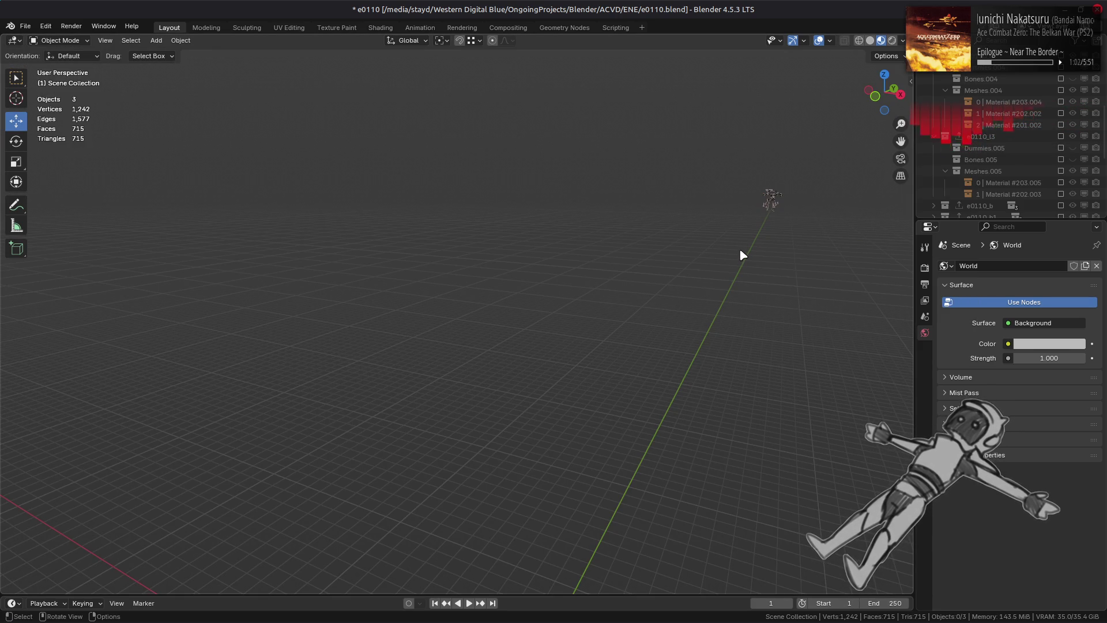
scroll(1047, 172, "down", 2)
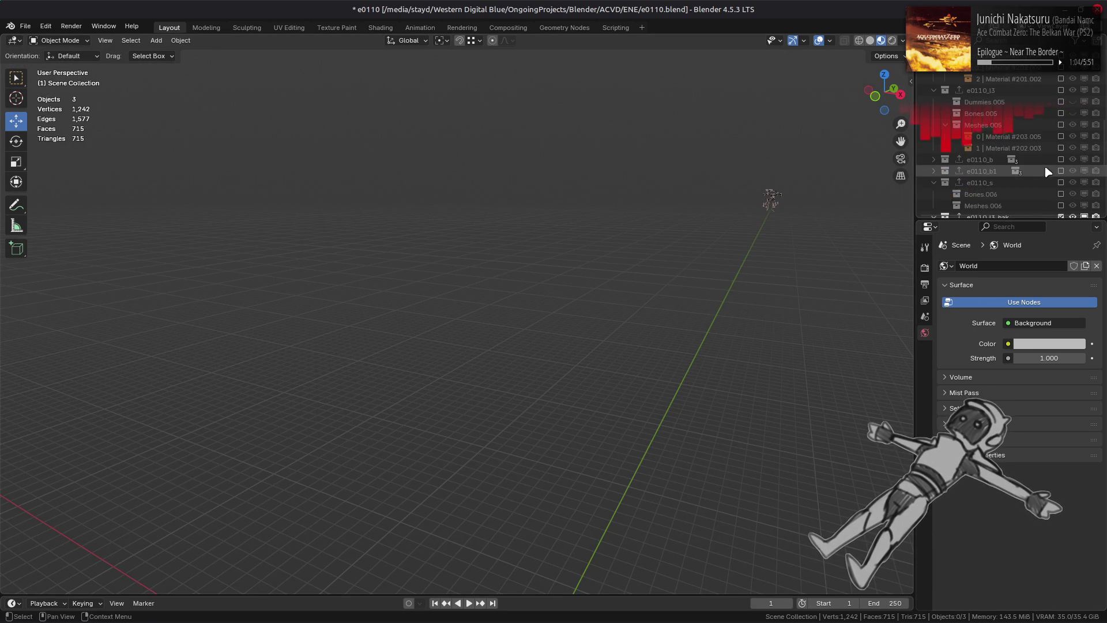
scroll(1055, 185, "down", 1)
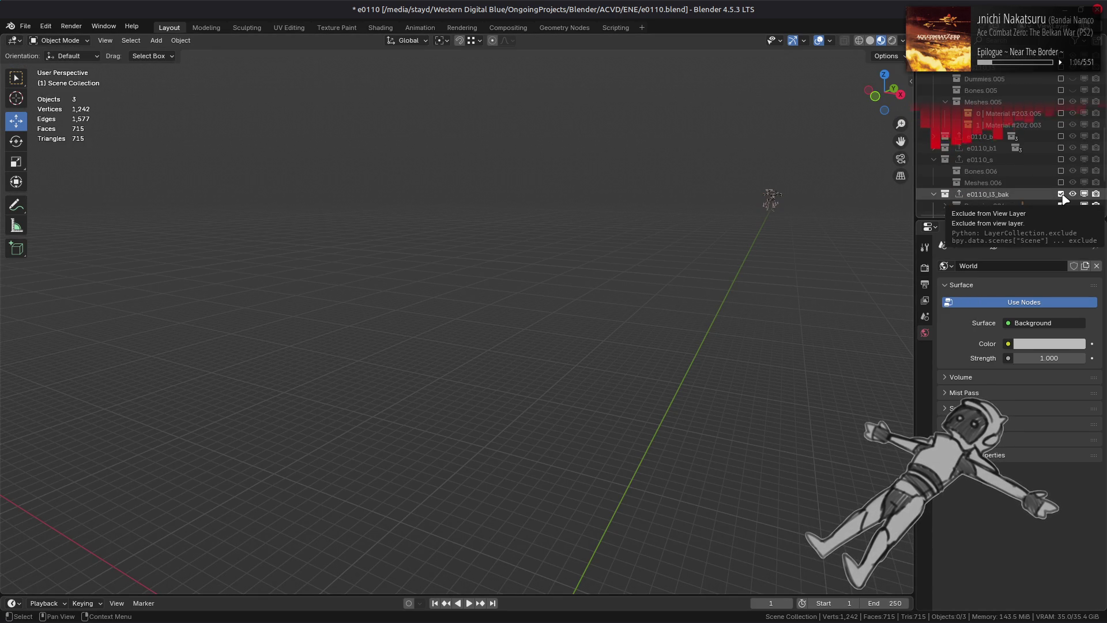
Try world lighting strengths of 0 and 2, then set the viewport Strength to 0
left_click(903, 40)
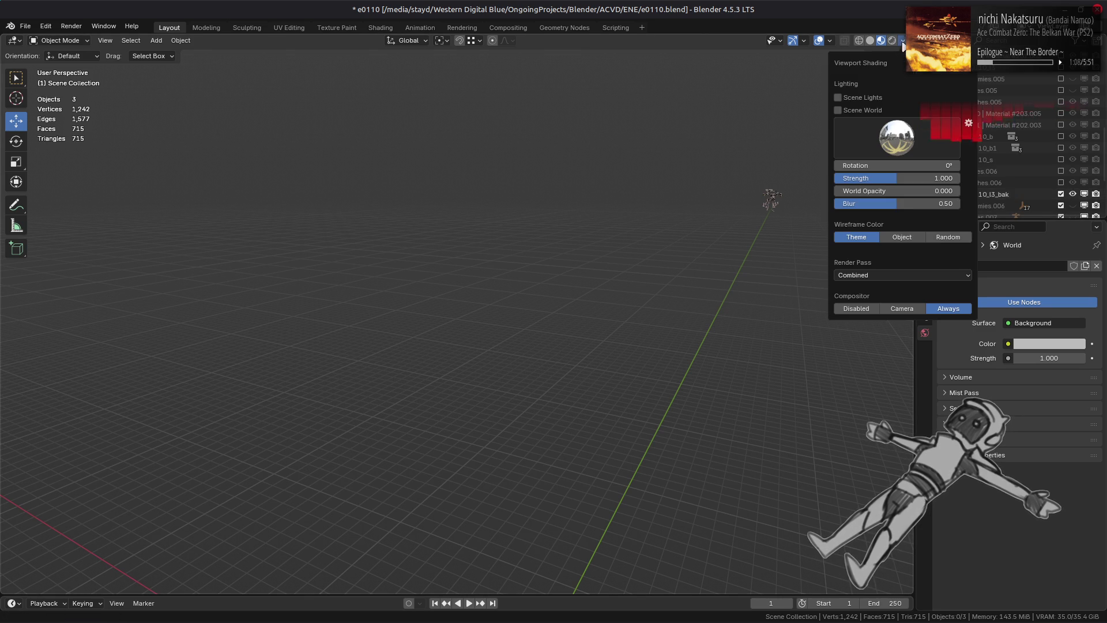
left_click_drag(897, 179, 835, 178)
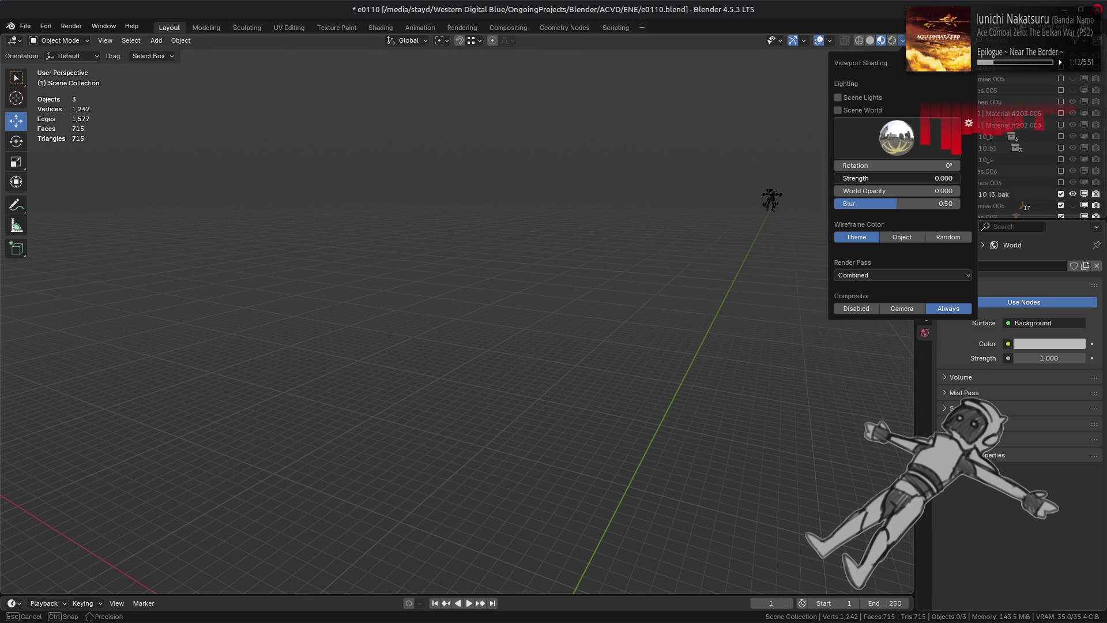
mouse_move(834, 178)
left_mouse_down()
mouse_move(958, 178)
mouse_move(899, 178)
mouse_move(936, 182)
left_mouse_up()
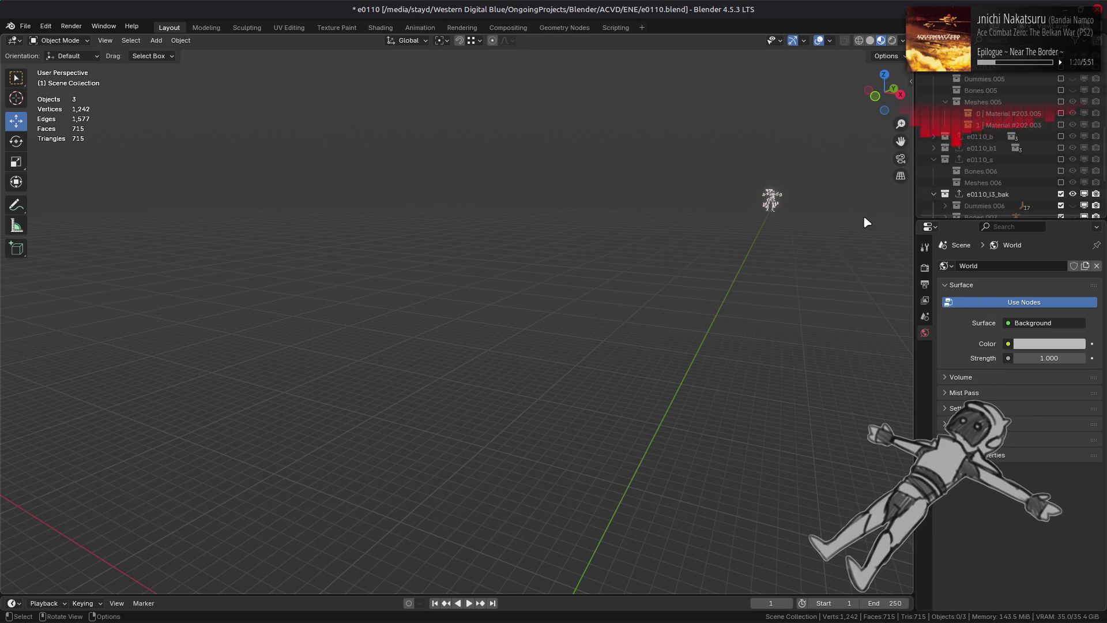
left_click(902, 40)
left_click(927, 179)
type("0")
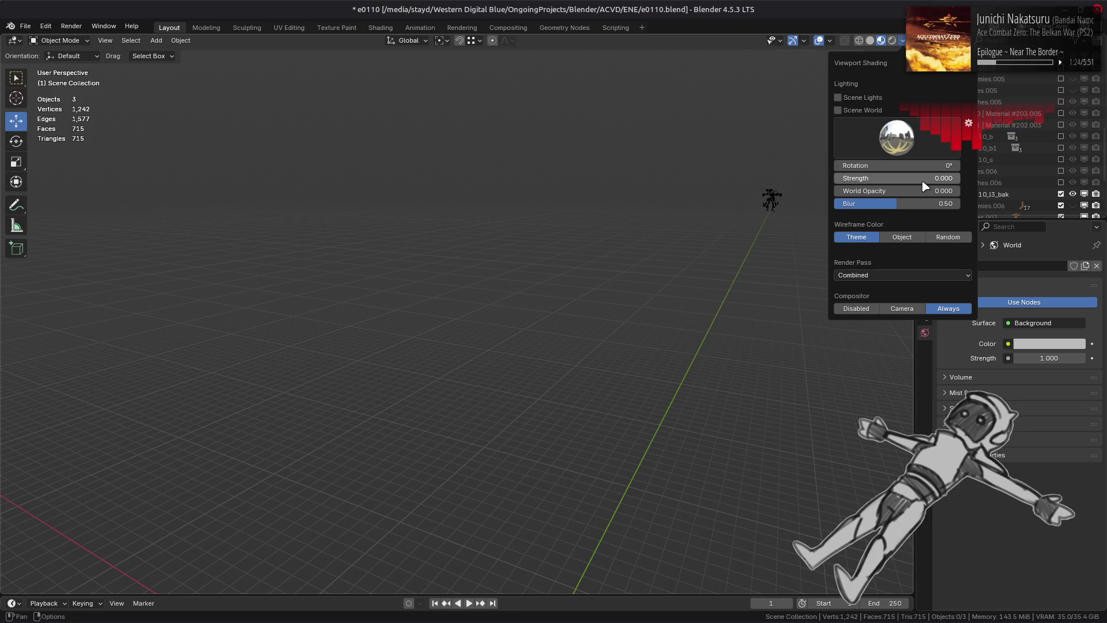
key("Return")
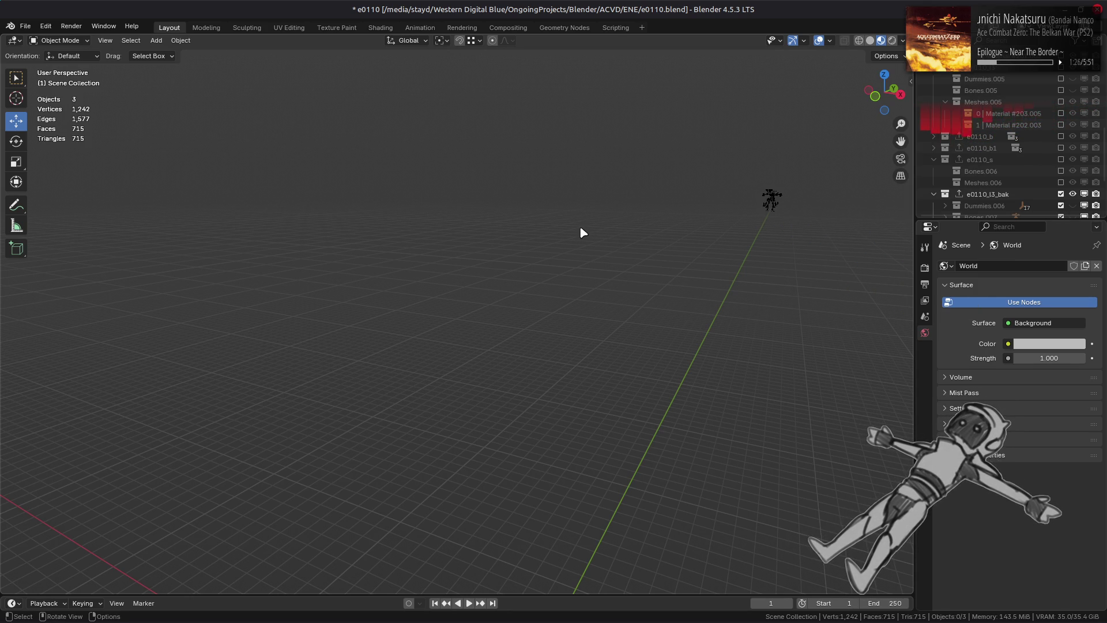
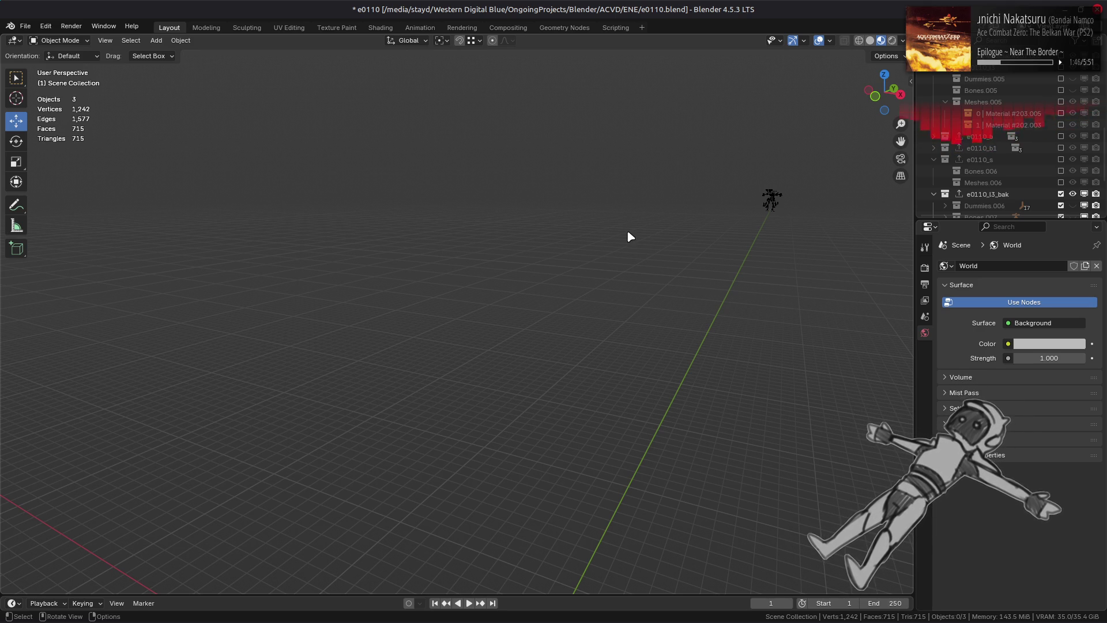
Toggle exclusion of the e0110_l3_bak and e0110_l3 collections, leaving e0110_l3_bak included
left_click(1064, 198)
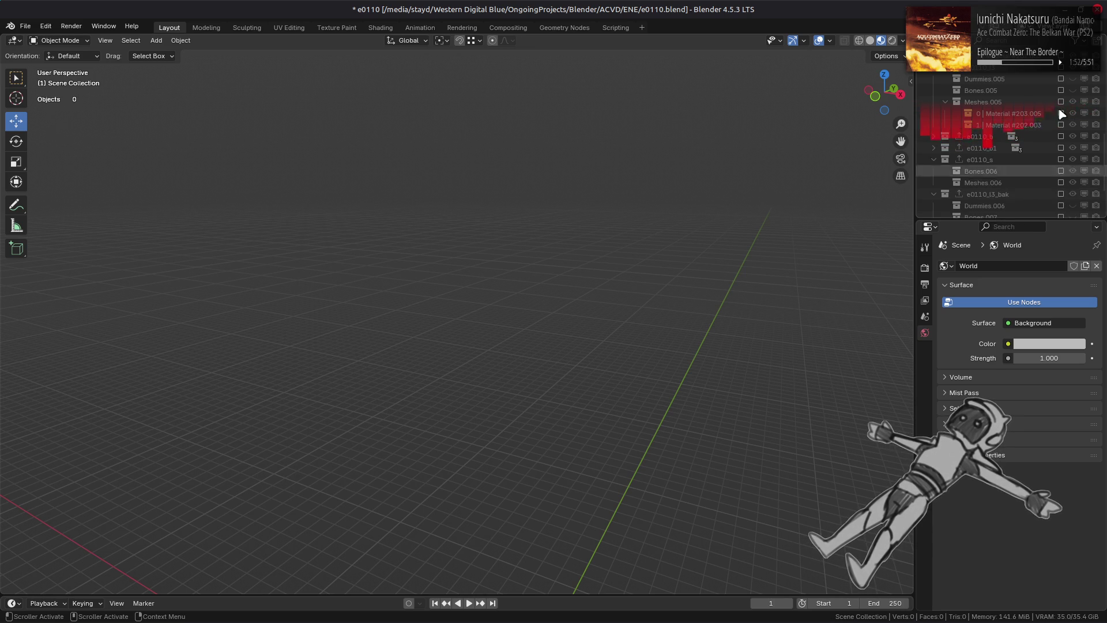
left_click(1062, 72)
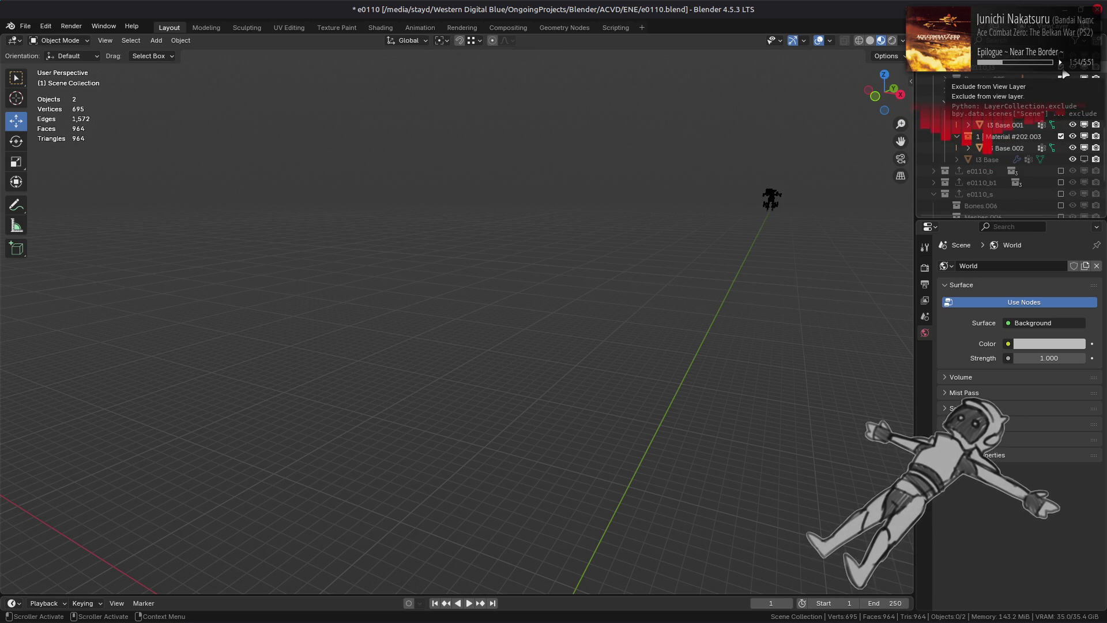
left_click(1063, 72)
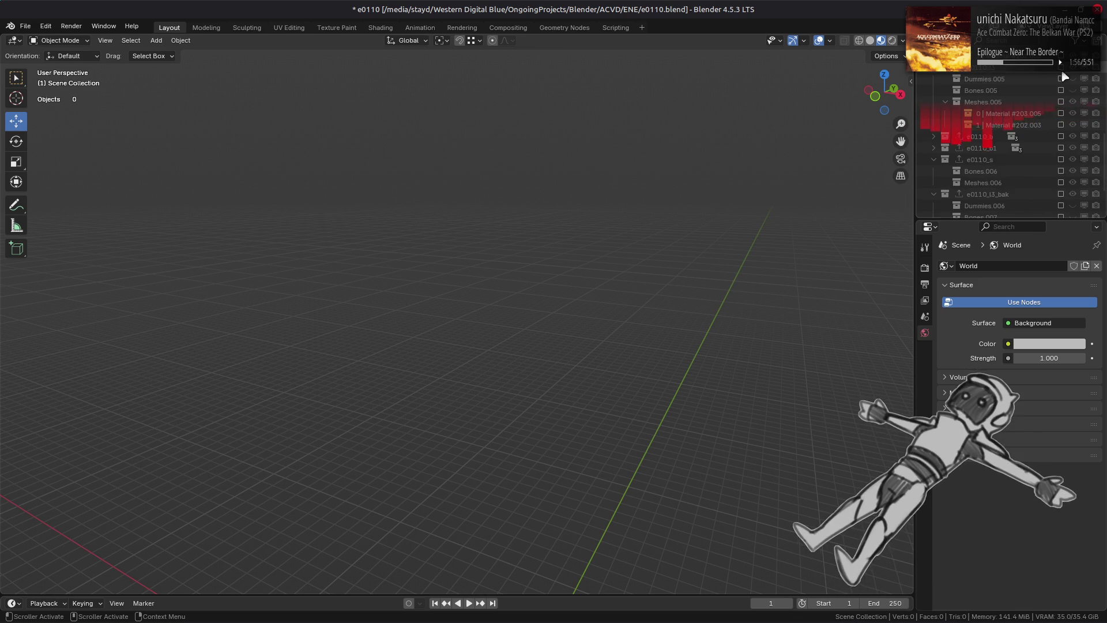
left_click(1061, 195)
Box-select the figure three times to inspect it, clearing the selection after each
left_click_drag(734, 185, 822, 265)
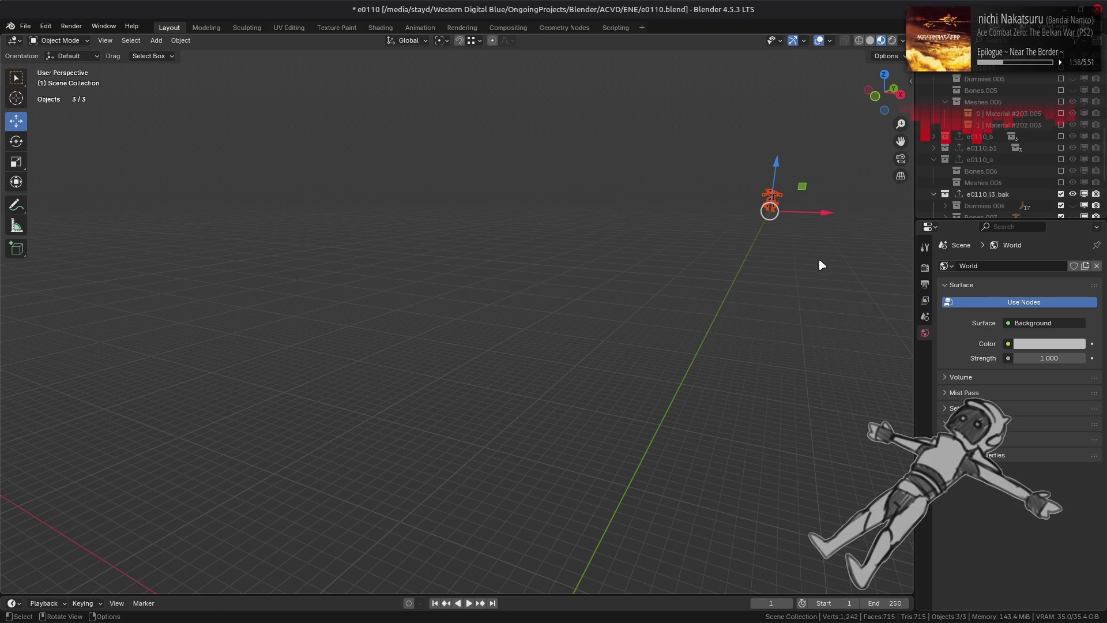
left_click(809, 259)
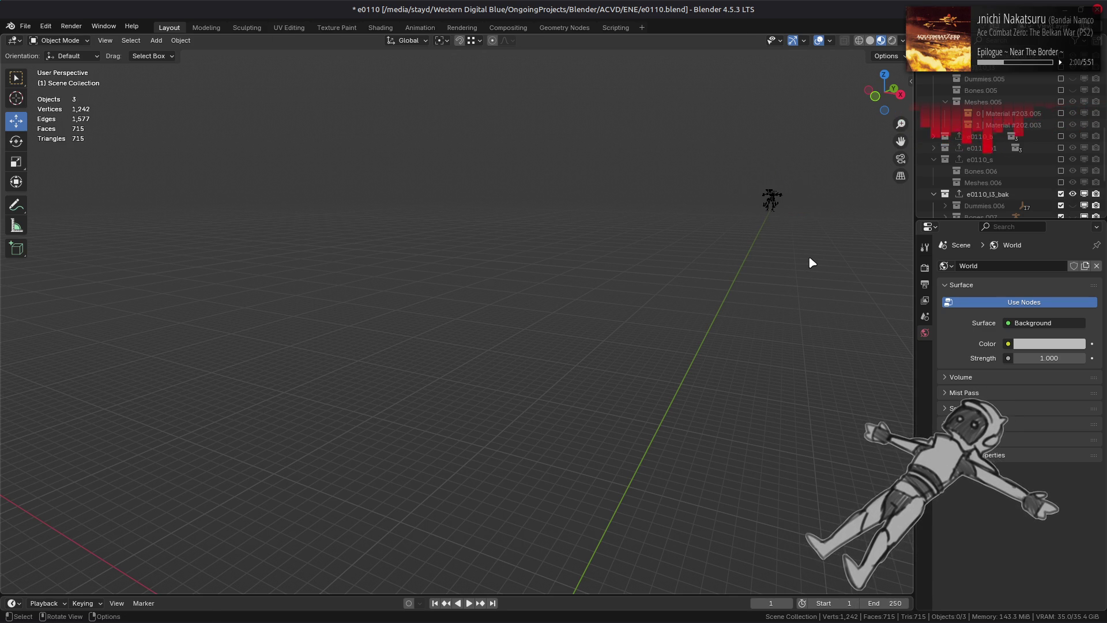
left_click_drag(712, 151, 813, 242)
left_click(611, 274)
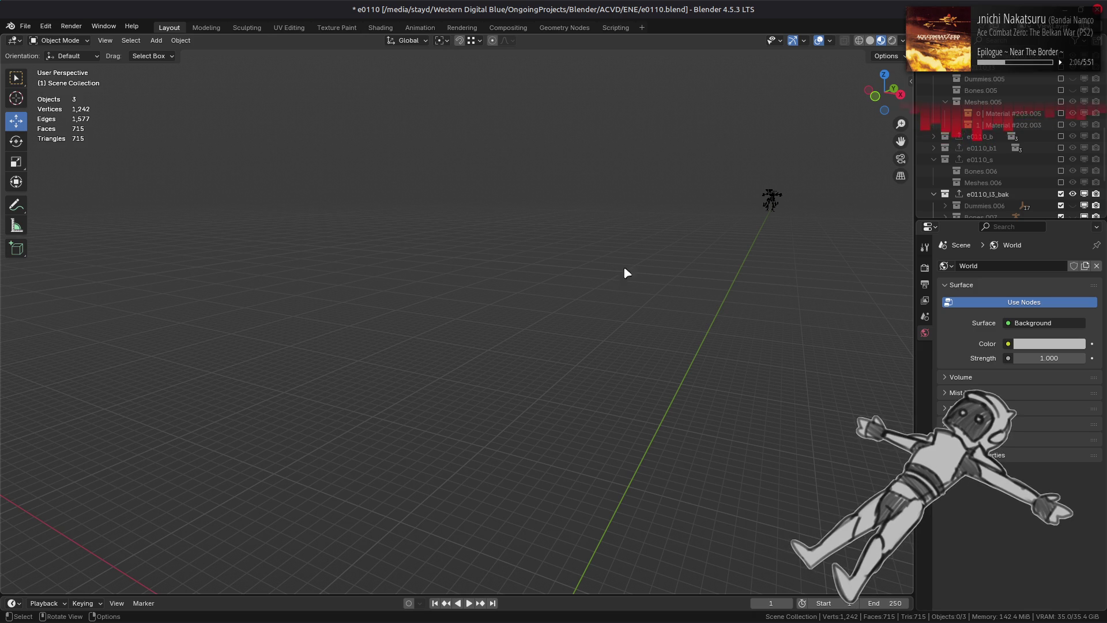
left_click_drag(722, 188, 835, 279)
left_click(829, 280)
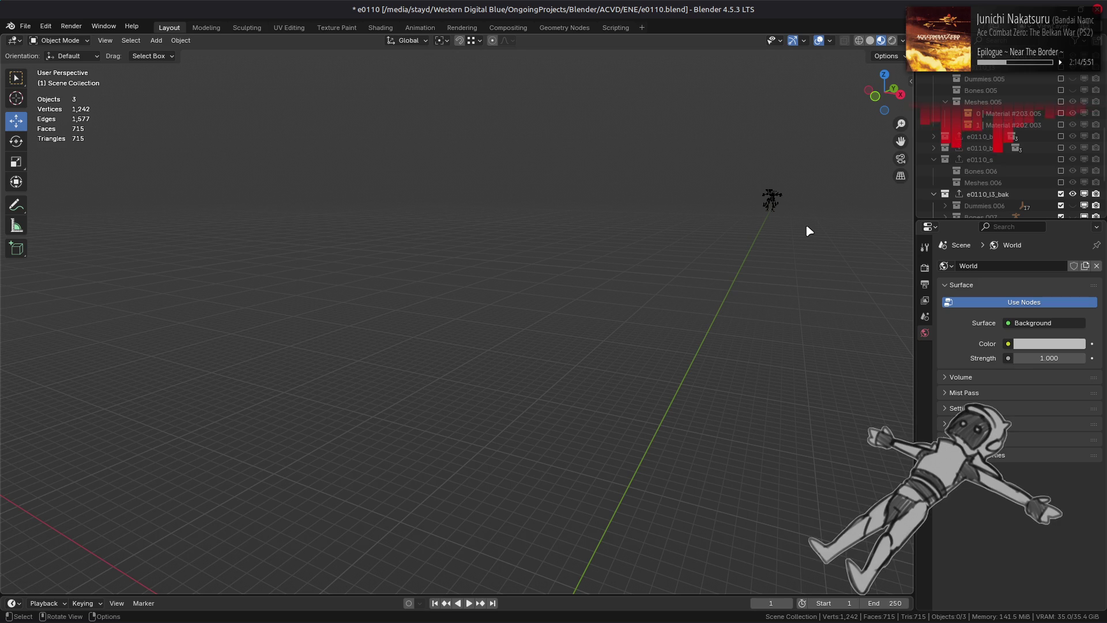
Include e0110_l3 instead of e0110_l3_bak in the view layer and switch to the browser
left_click(1062, 195)
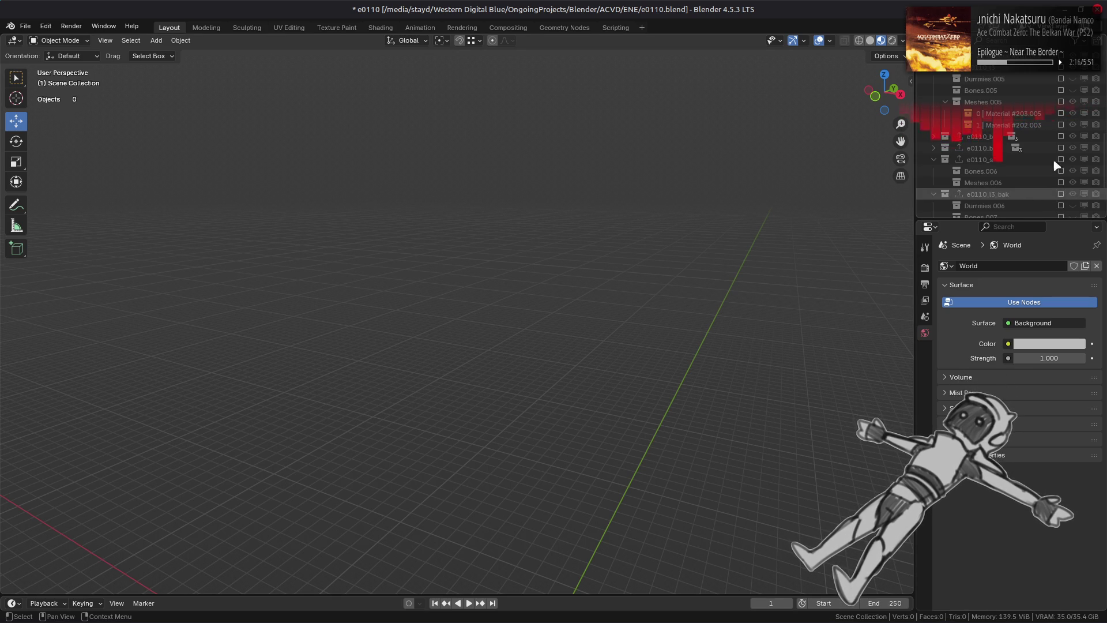
left_click(1061, 67)
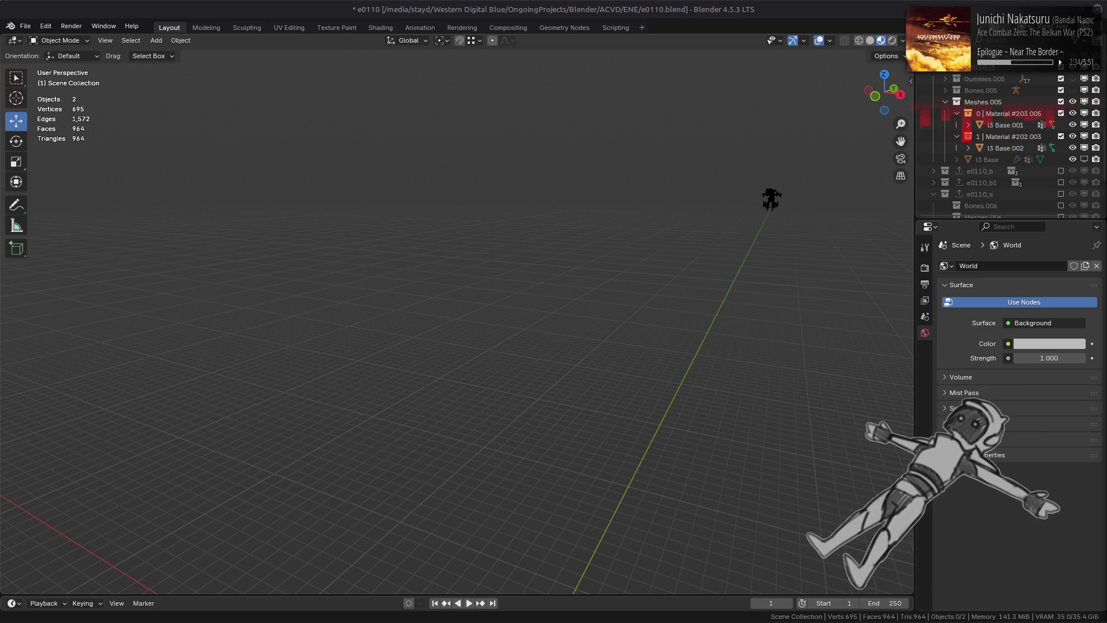
key("alt+Tab")
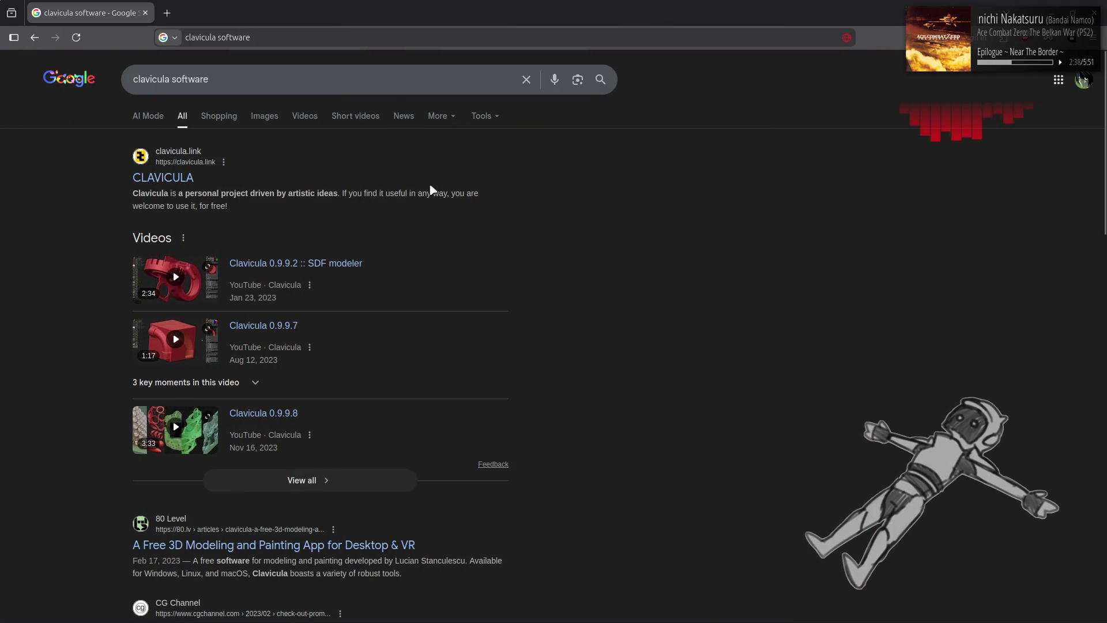
Open the CLAVICULA search result at clavicula.link and scroll through its homepage
left_click(157, 180)
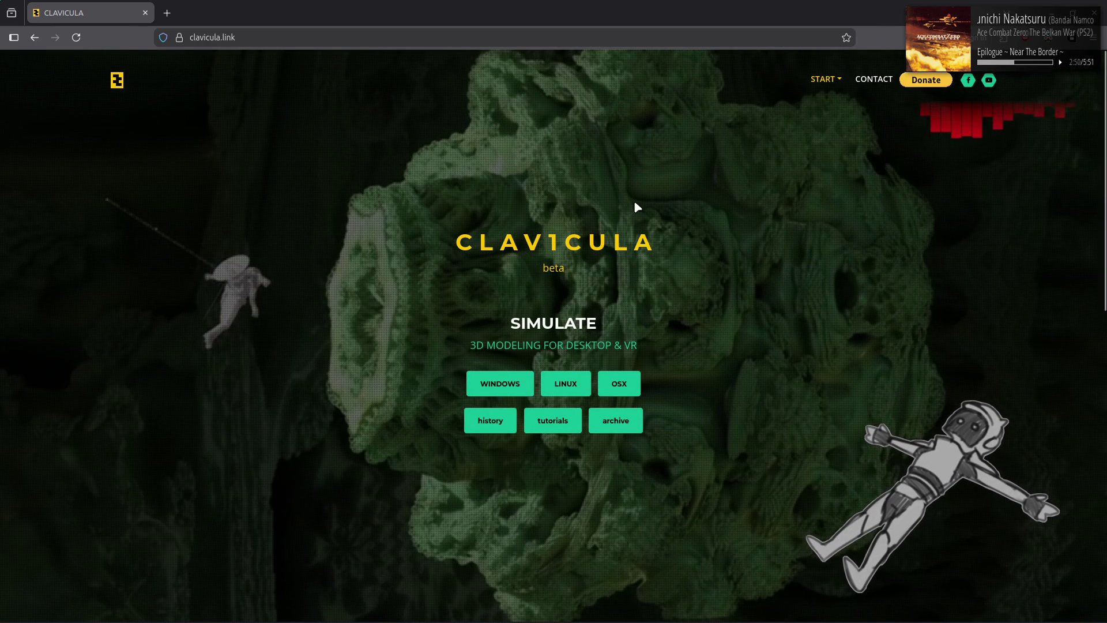
scroll(634, 207, "down", 10)
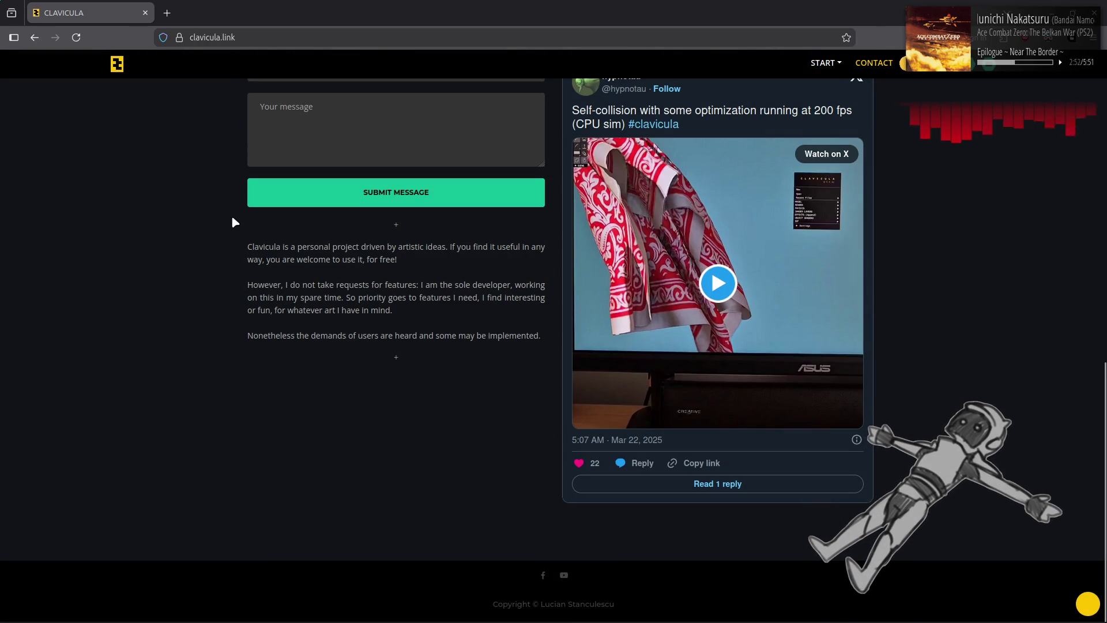
scroll(140, 318, "up", 10)
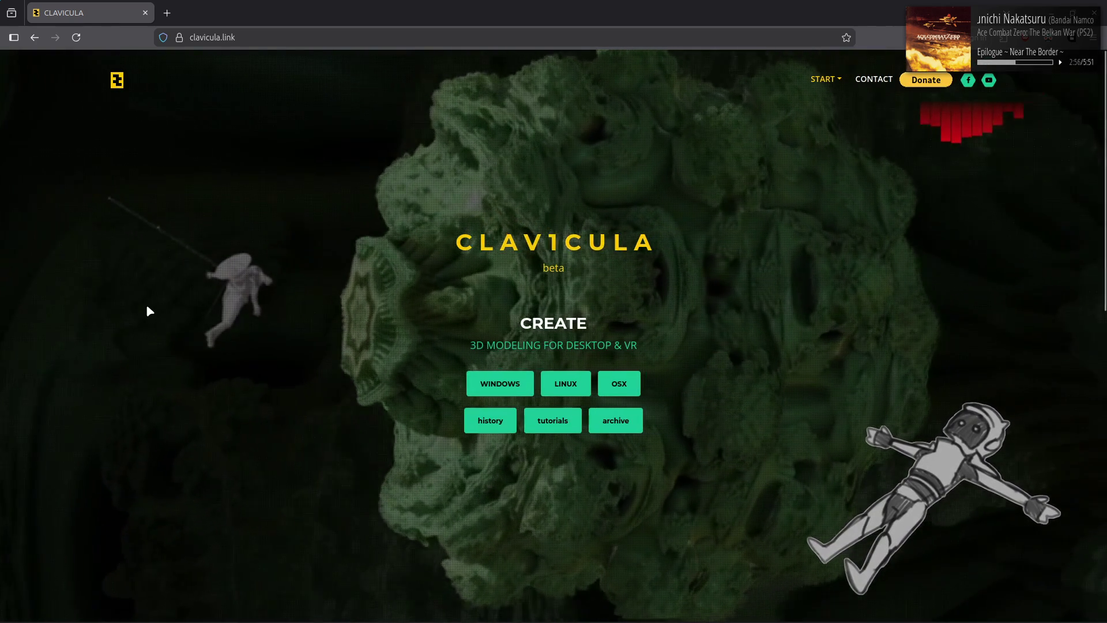
scroll(147, 310, "down", 10)
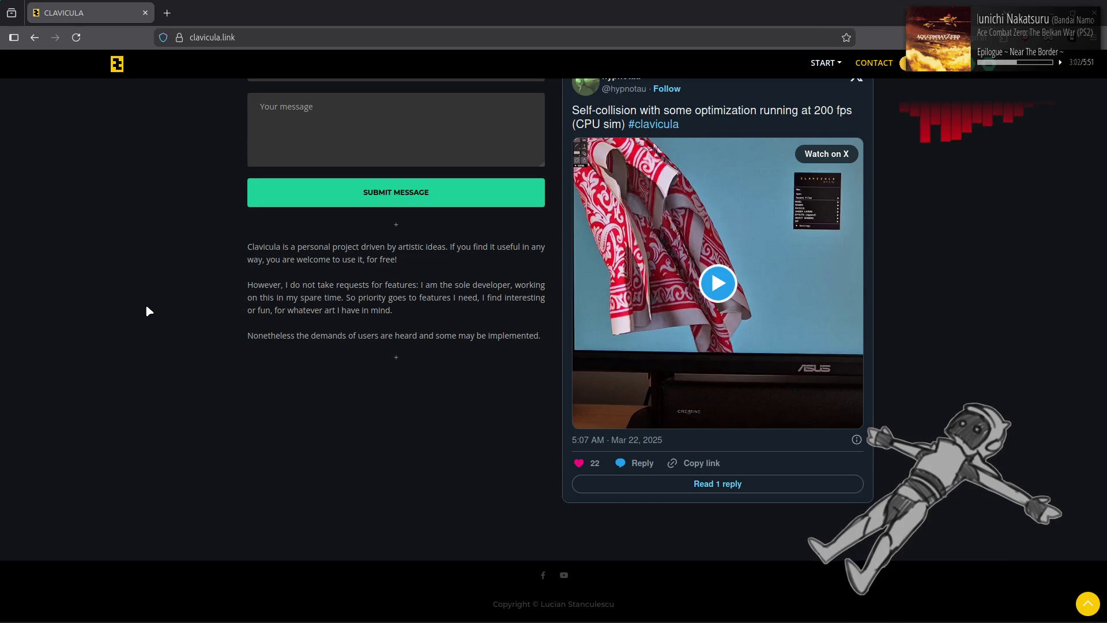
scroll(148, 311, "up", 10)
scroll(148, 311, "down", 10)
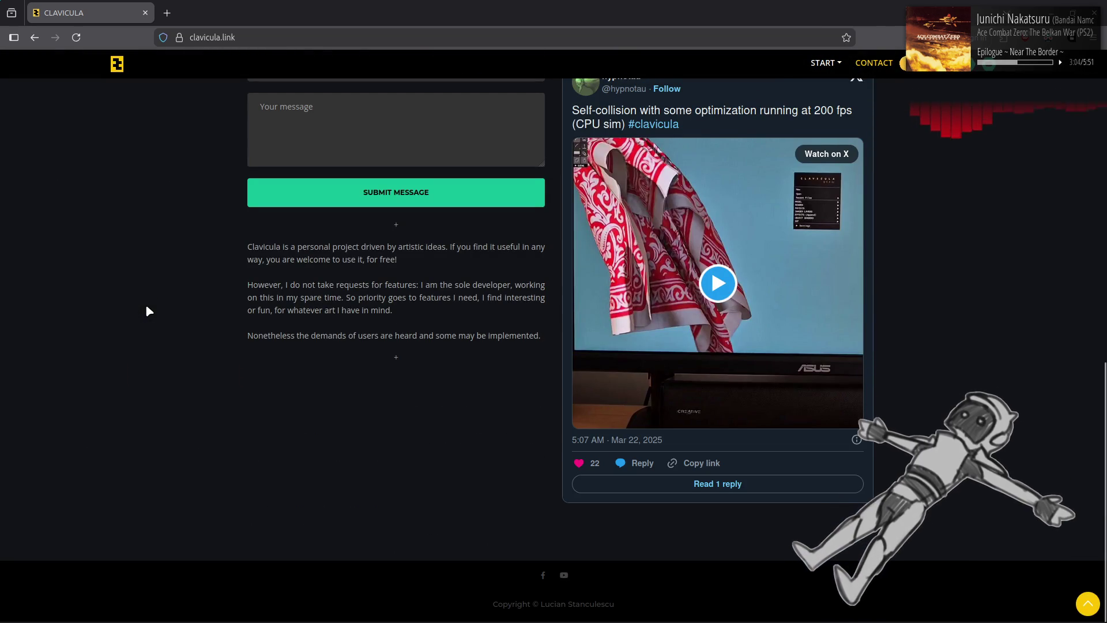
scroll(148, 311, "up", 10)
mouse_move(840, 88)
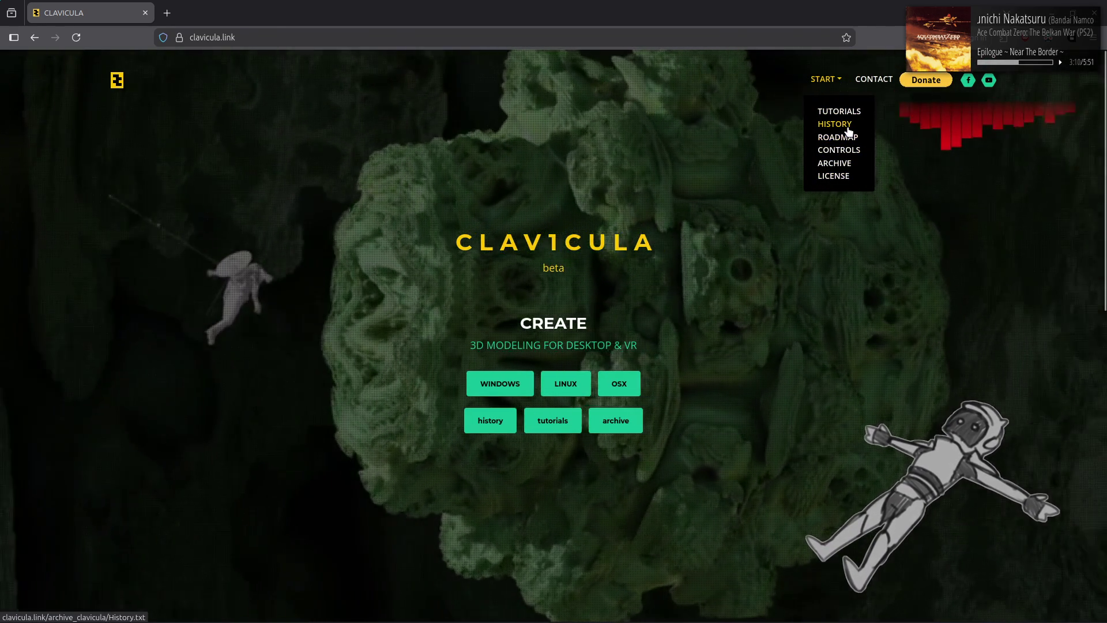
Open Clavicula's version history and search it for 'insta', 'sid', 'dec', then 'sdf'
left_click(846, 126)
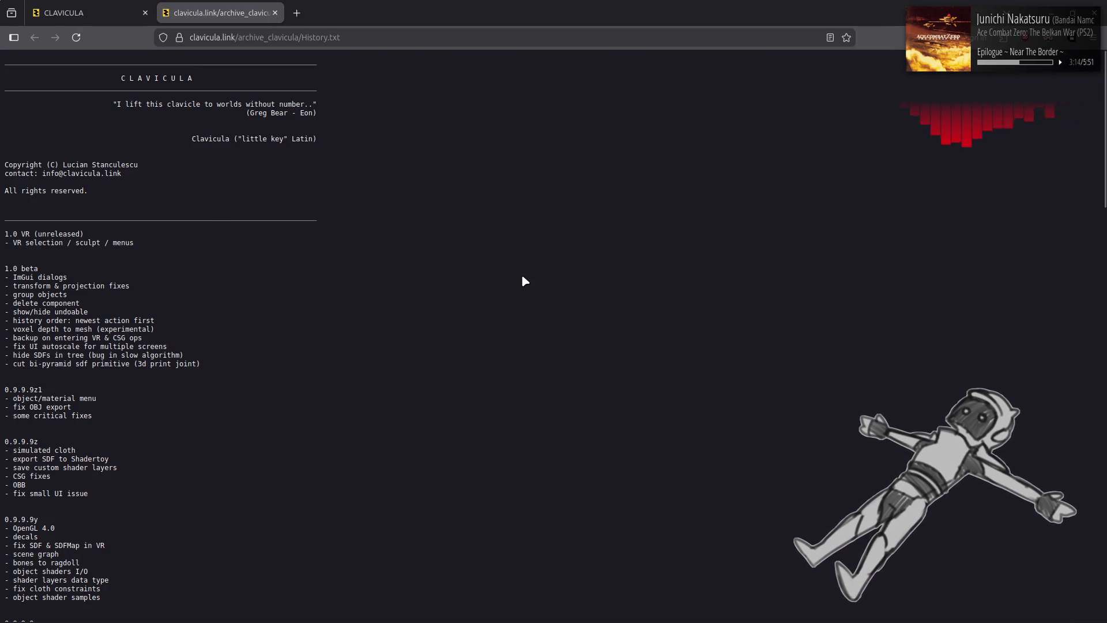
scroll(519, 274, "down", 20)
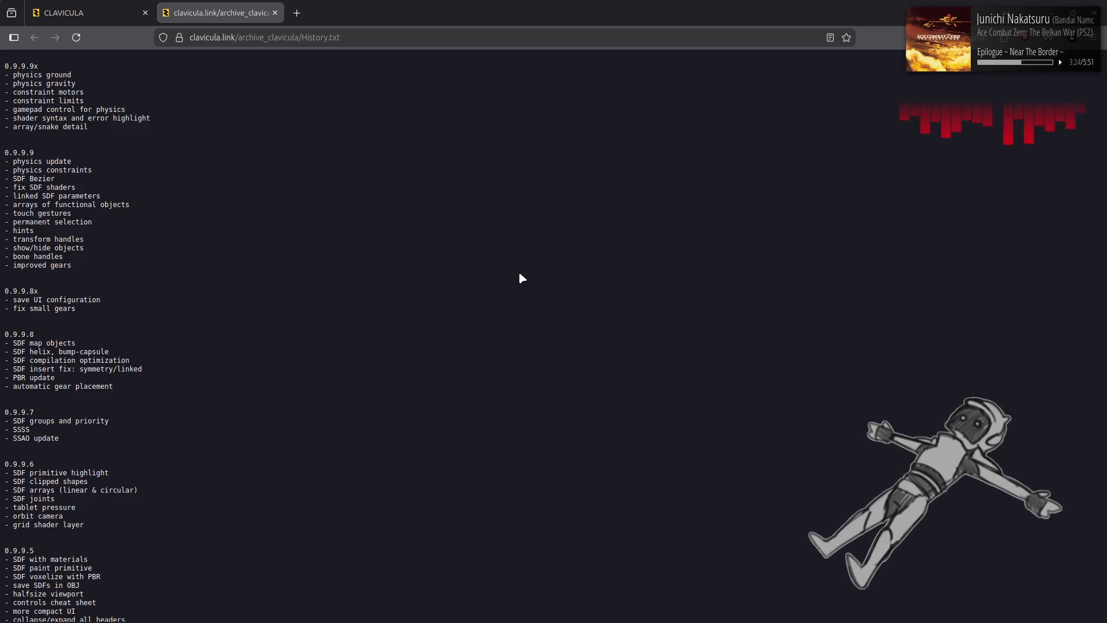
key("ctrl+f")
type("insta")
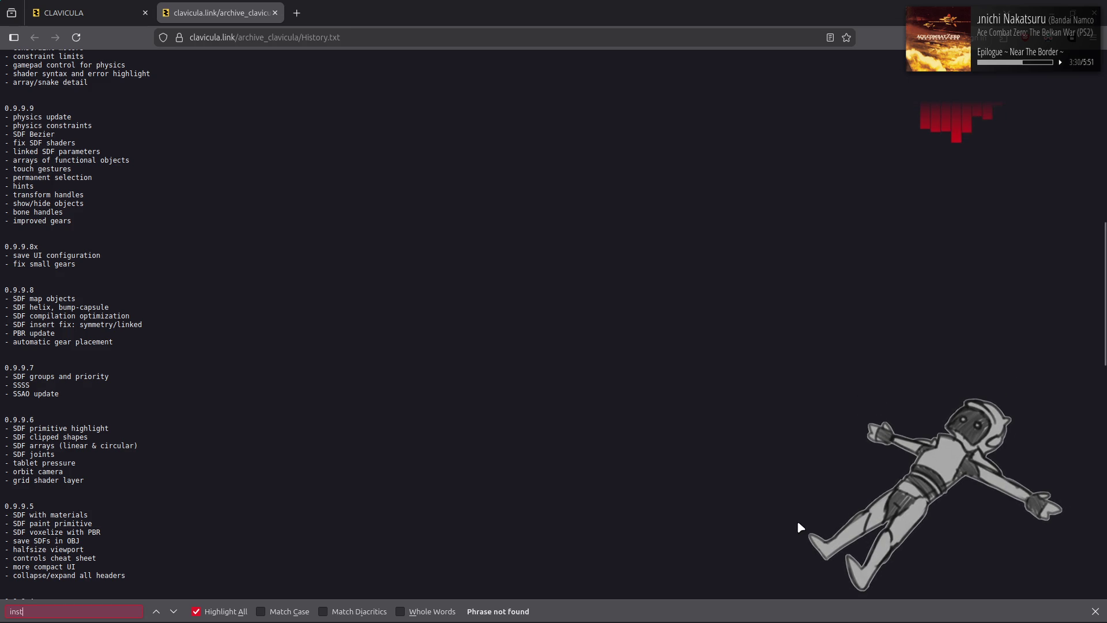
key("BackSpace")
key("BackSpace")
key("BackSpace")
key("BackSpace")
key("BackSpace")
type("si")
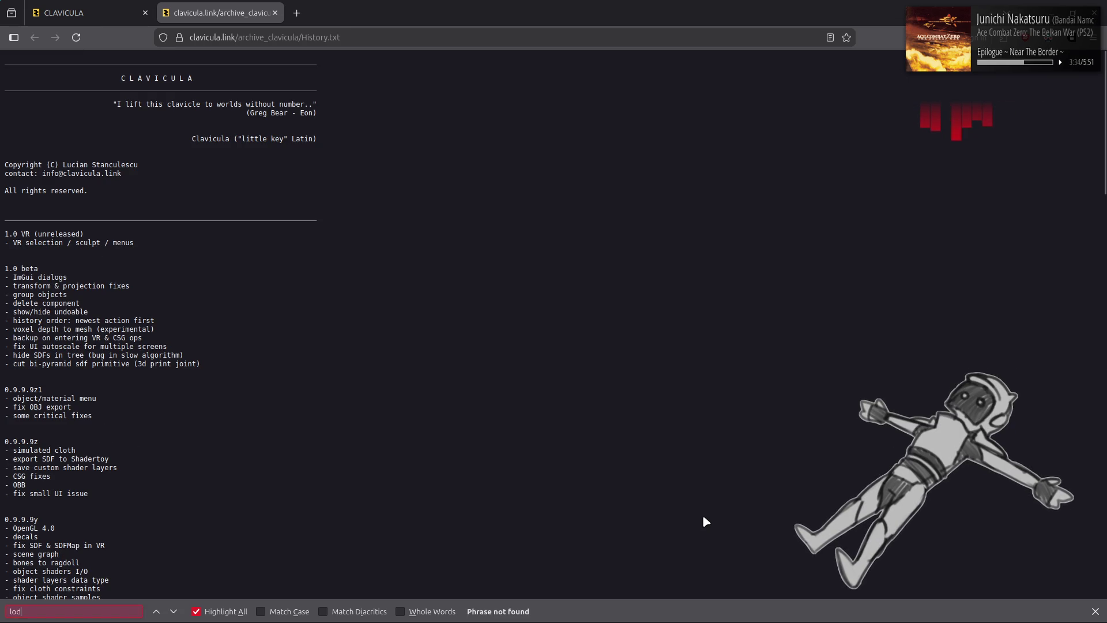
type("d")
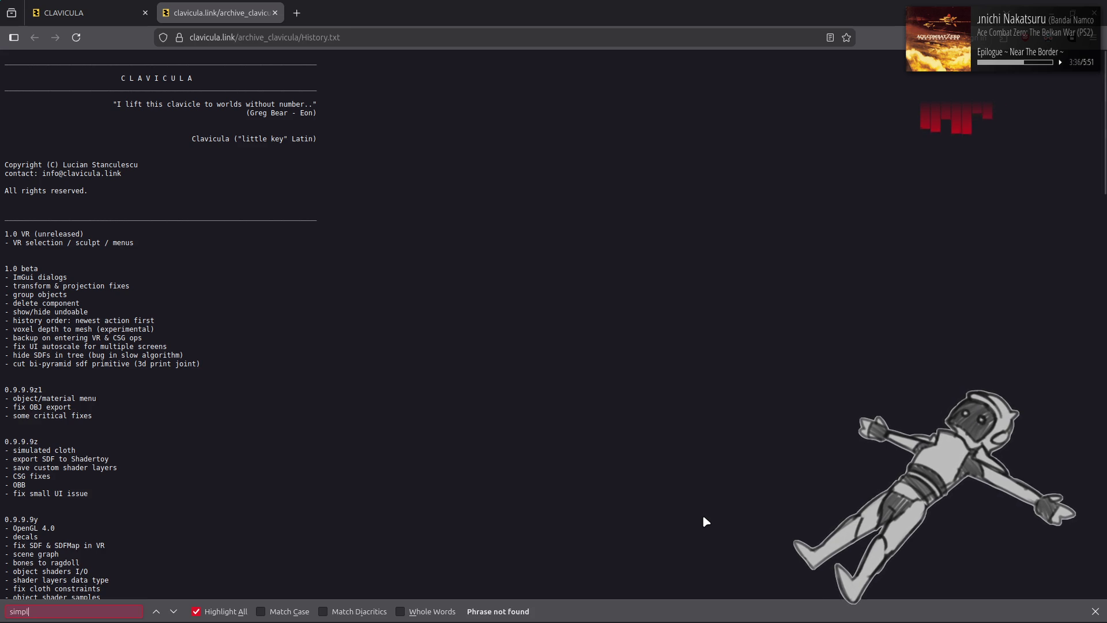
key("BackSpace")
key("BackSpace")
key("BackSpace")
type("dec")
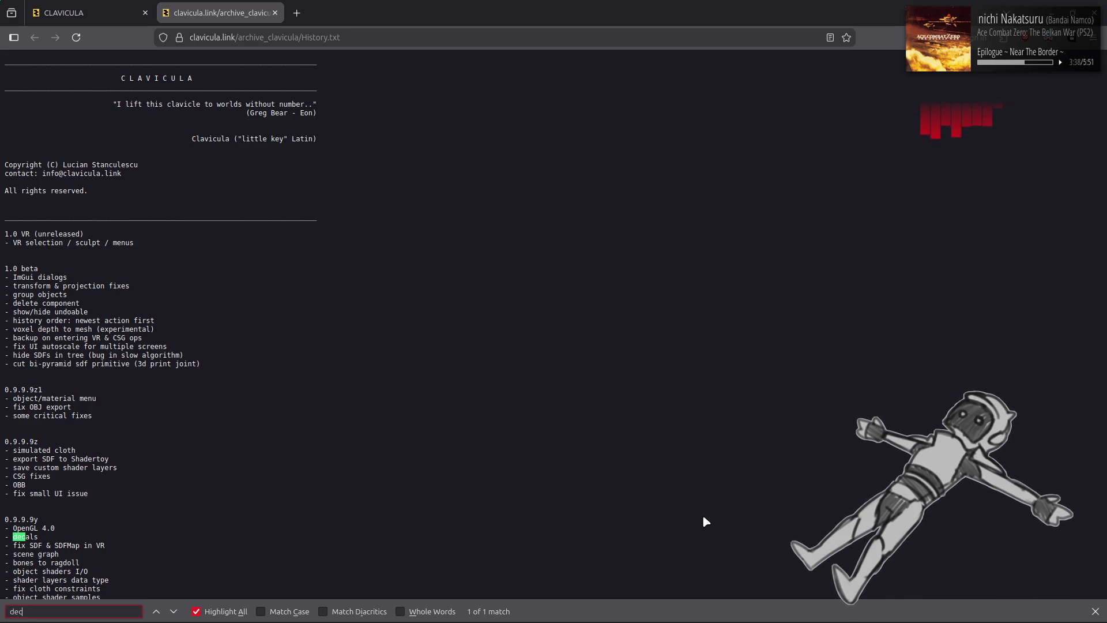
key("BackSpace")
key("BackSpace")
key("BackSpace")
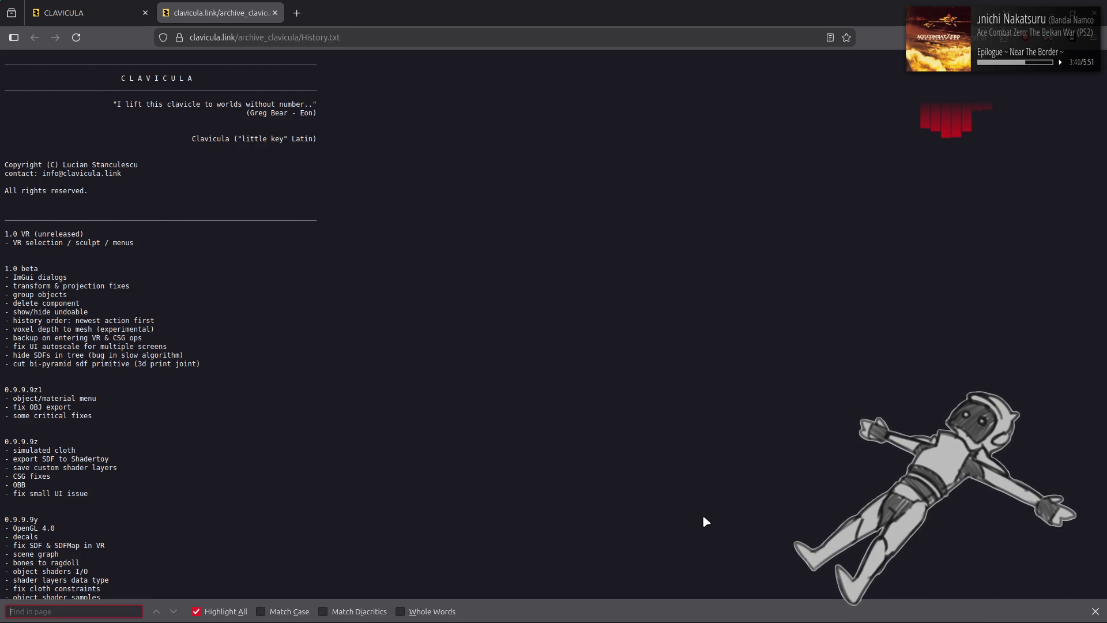
type("sdf")
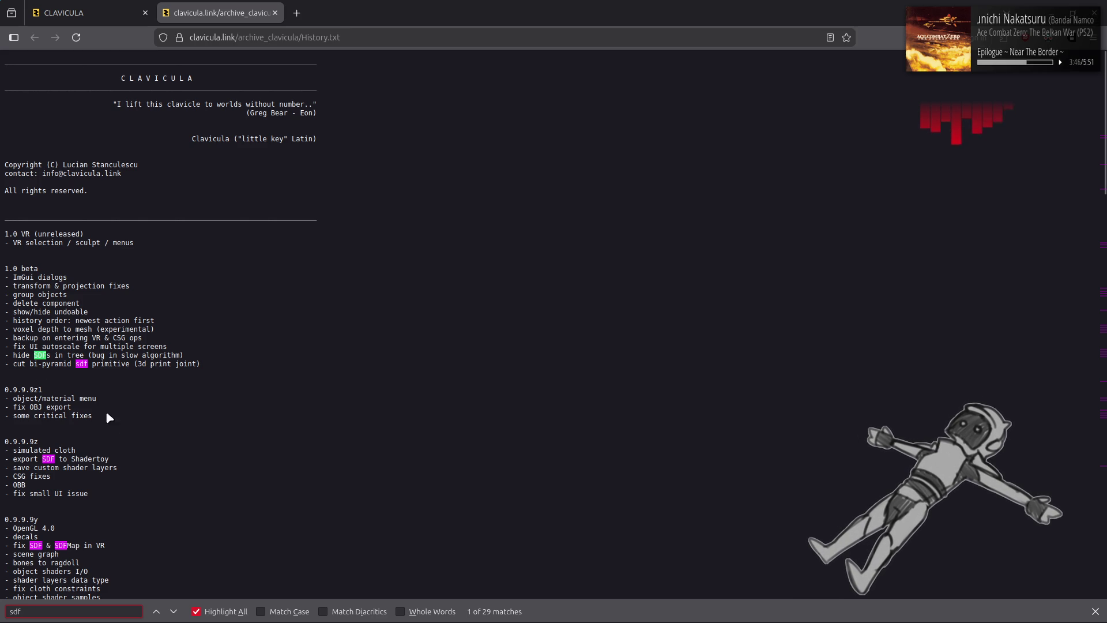
Scroll through the 29 'sdf' matches, then dismiss the find bar and close History.txt
scroll(125, 439, "down", 3)
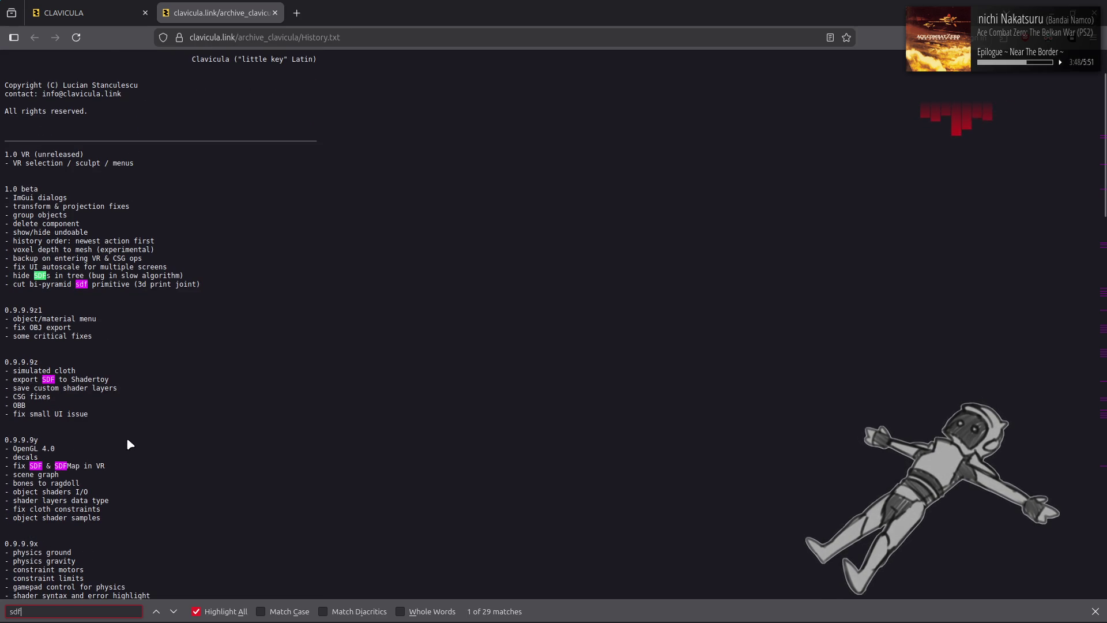
scroll(127, 439, "down", 4)
scroll(132, 443, "down", 5)
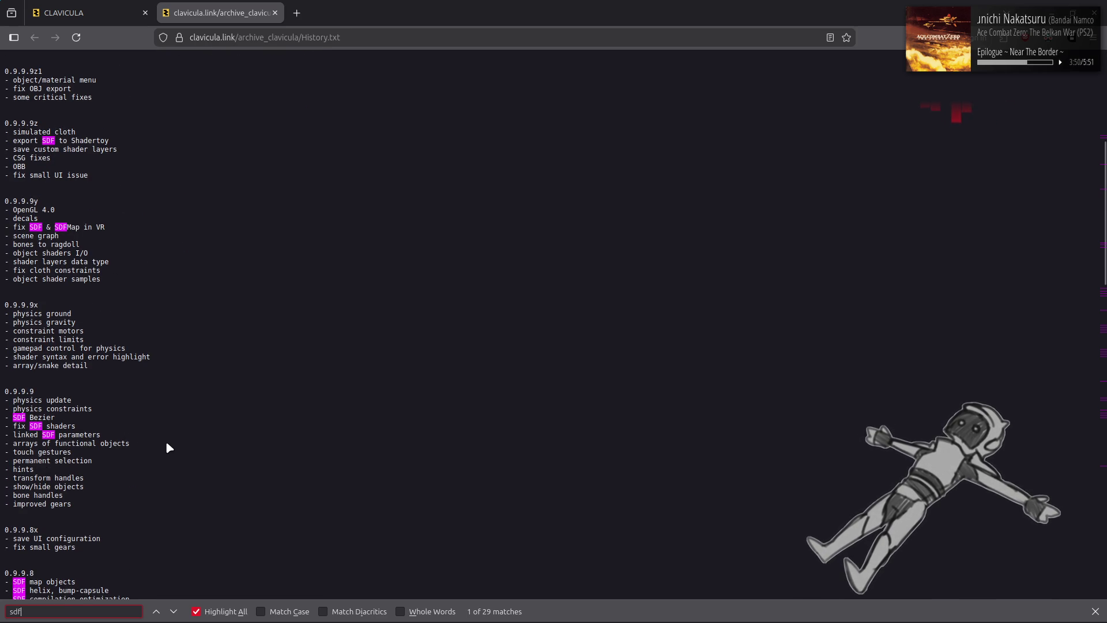
scroll(169, 441, "down", 4)
scroll(172, 444, "down", 2)
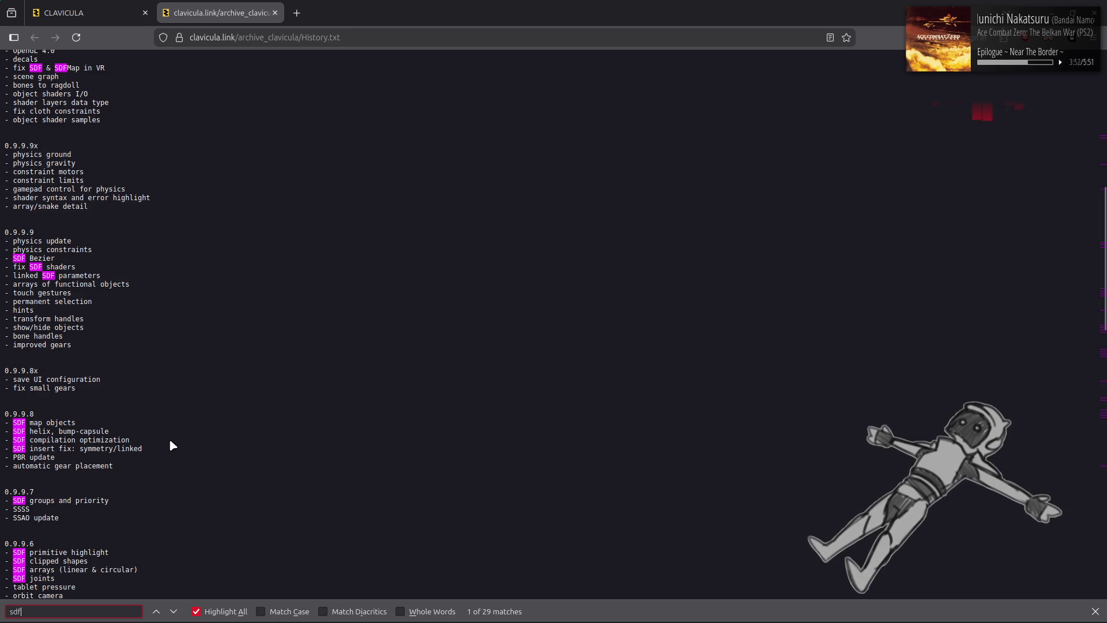
scroll(172, 445, "down", 6)
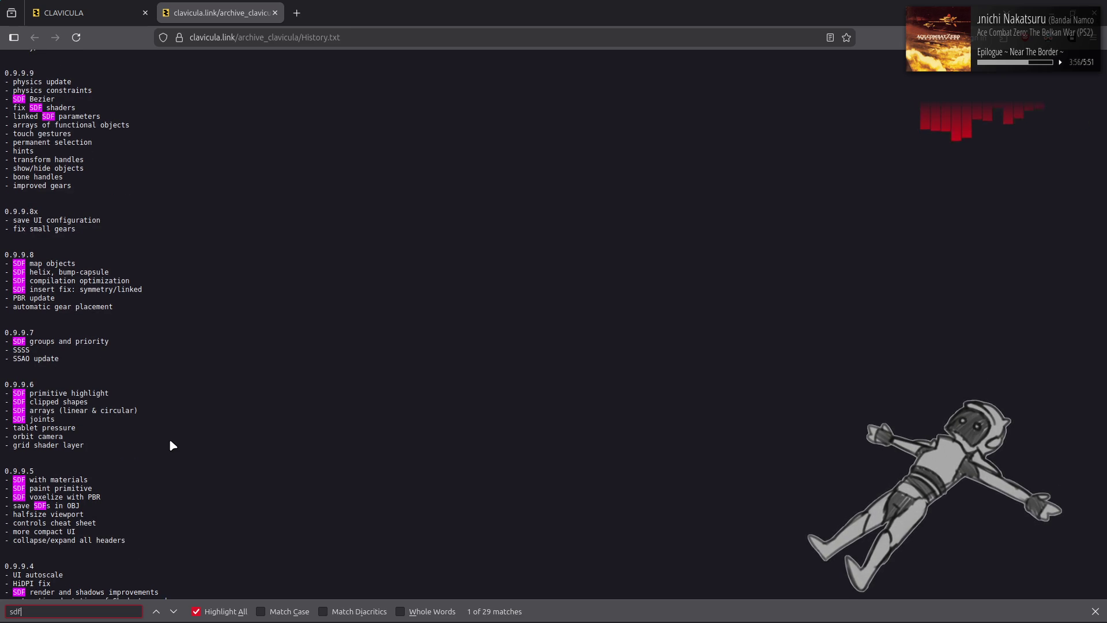
scroll(170, 442, "down", 6)
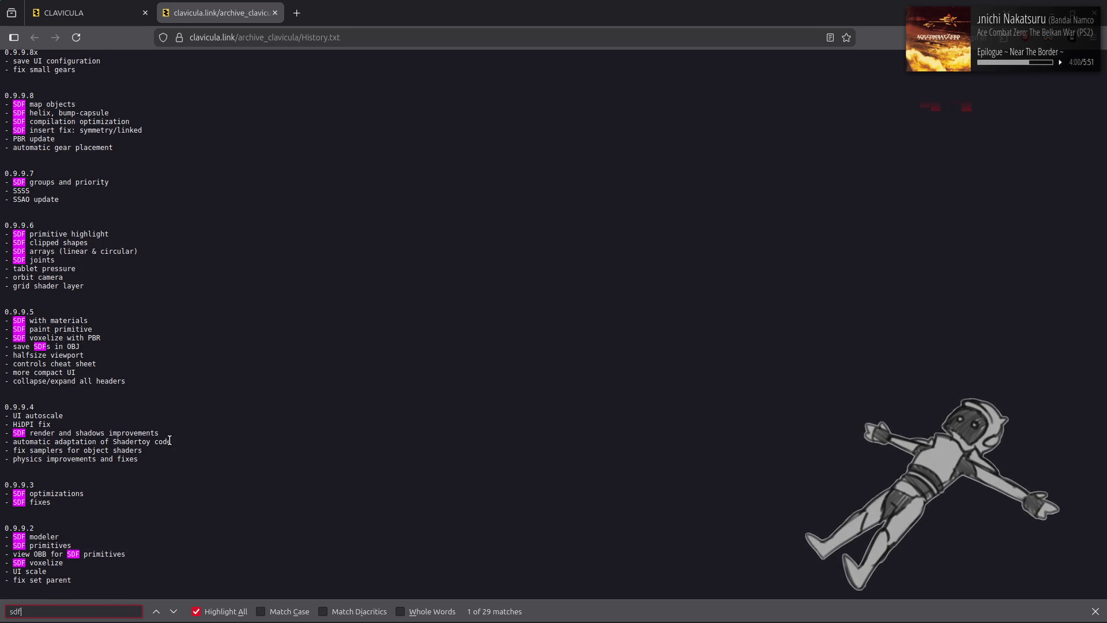
scroll(169, 440, "down", 6)
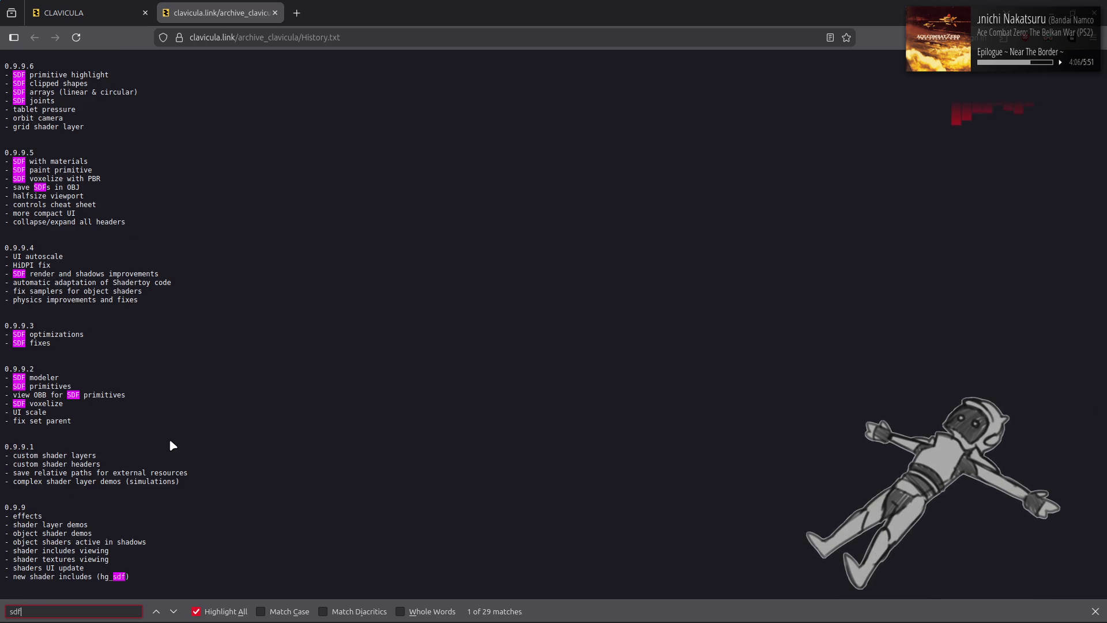
scroll(172, 444, "down", 9)
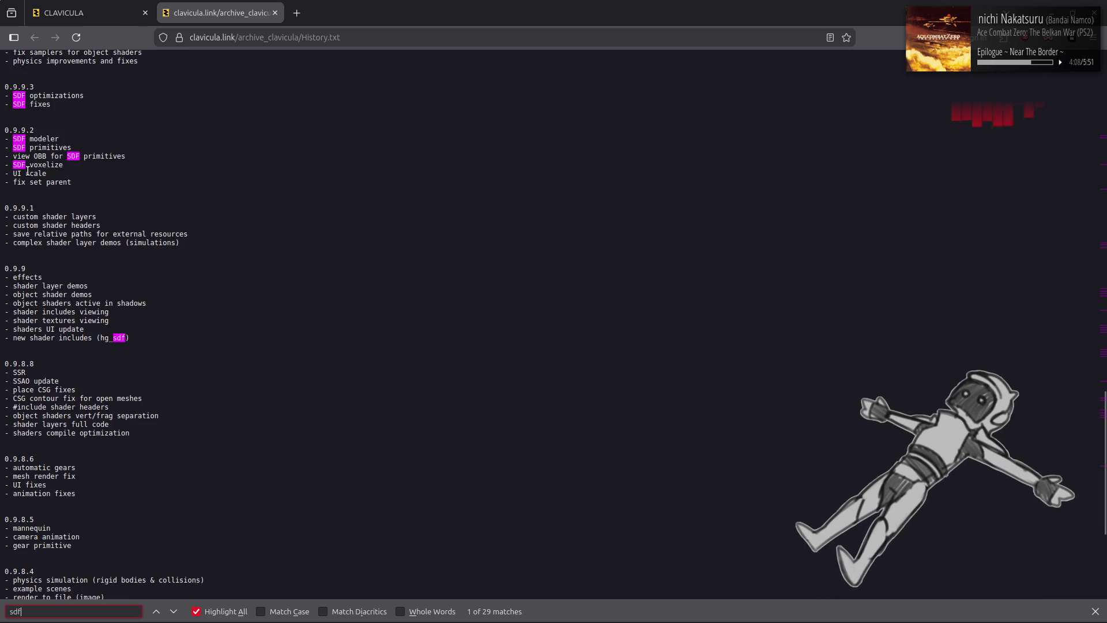
scroll(212, 301, "down", 8)
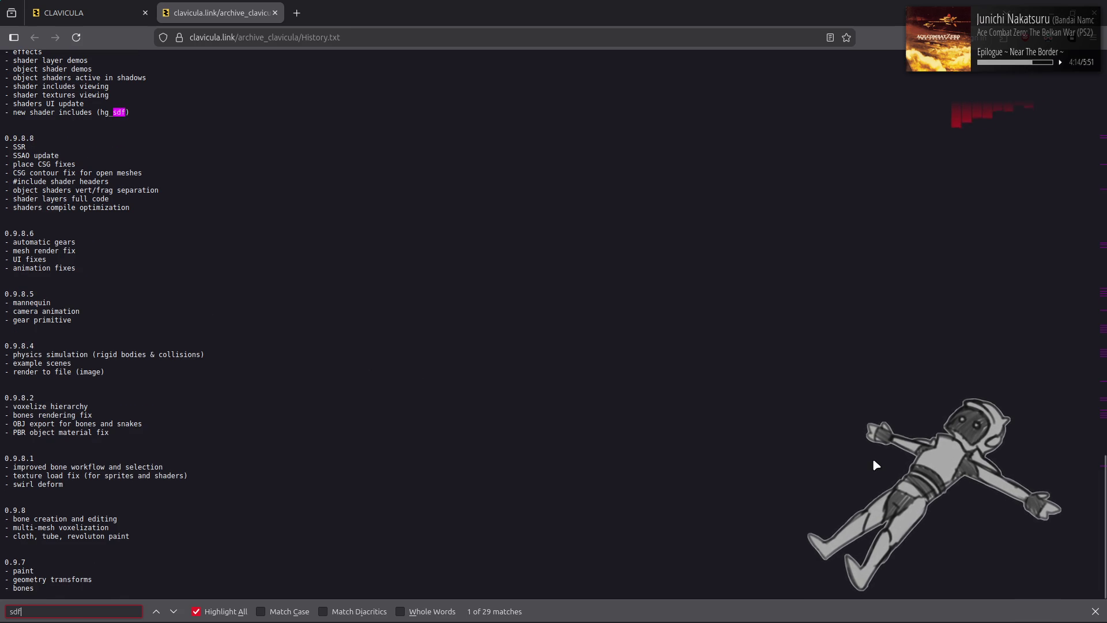
key("Escape")
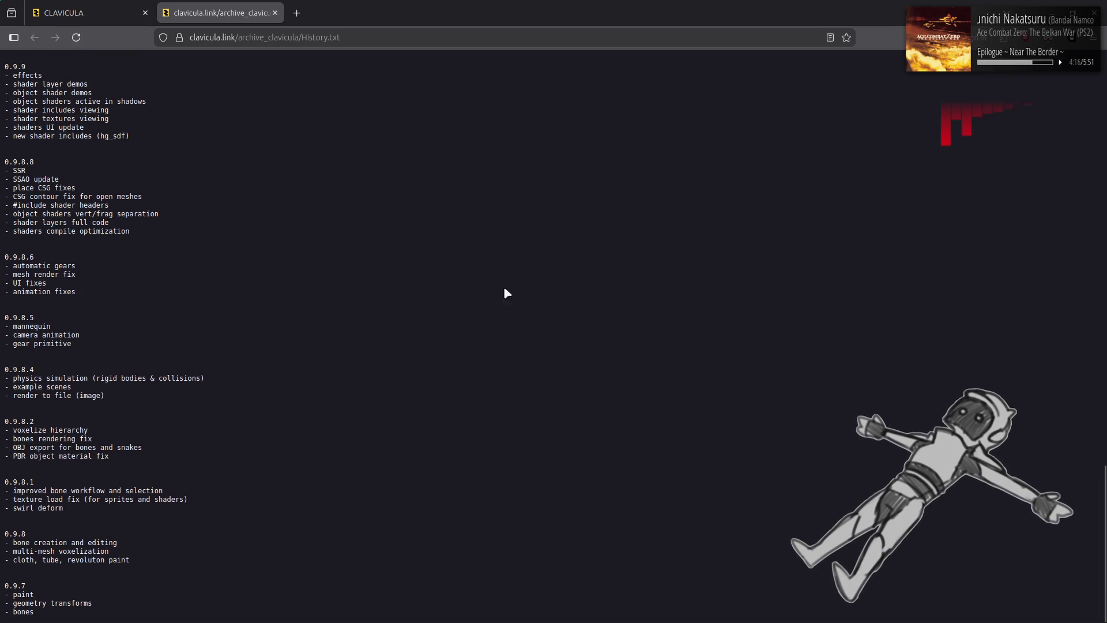
left_click(274, 13)
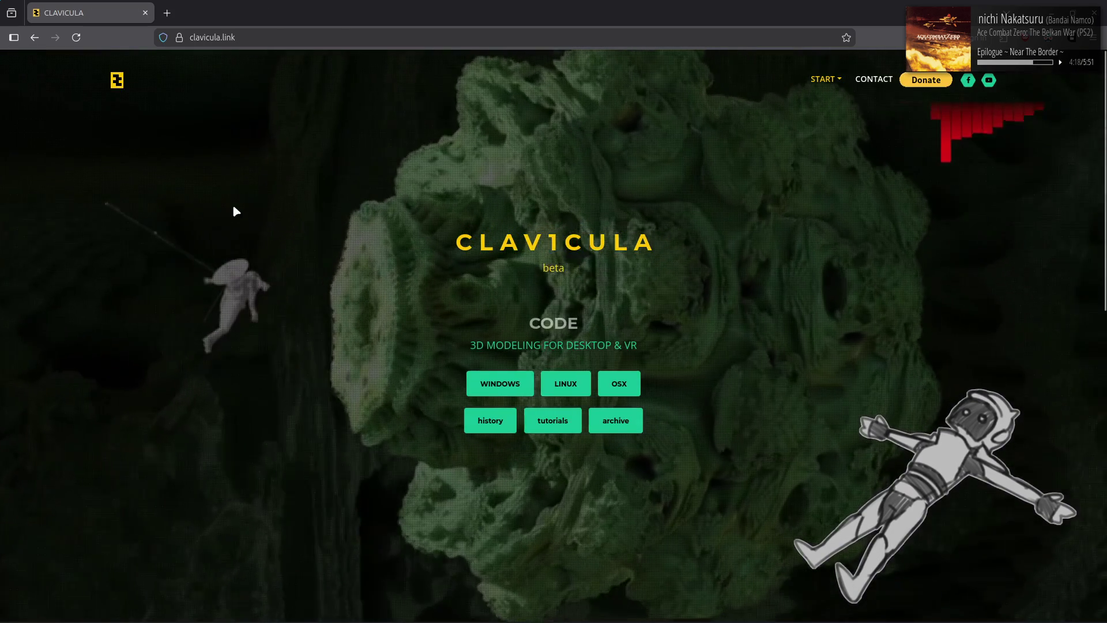
Open the Clavicula Roadmap from the START menu and close it again
mouse_move(828, 83)
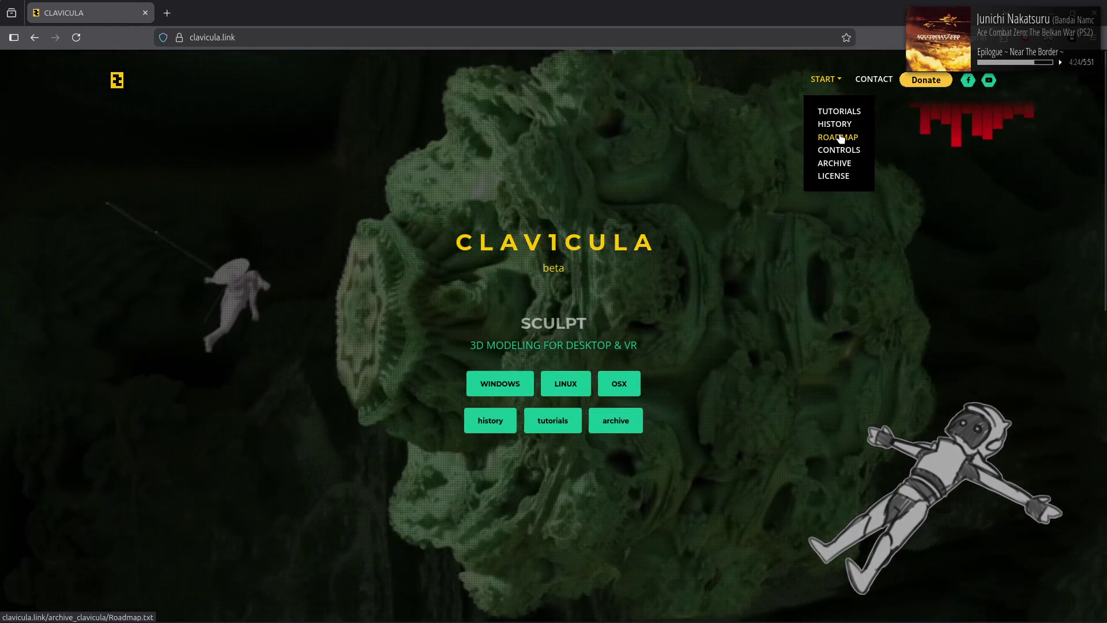
left_click(839, 137)
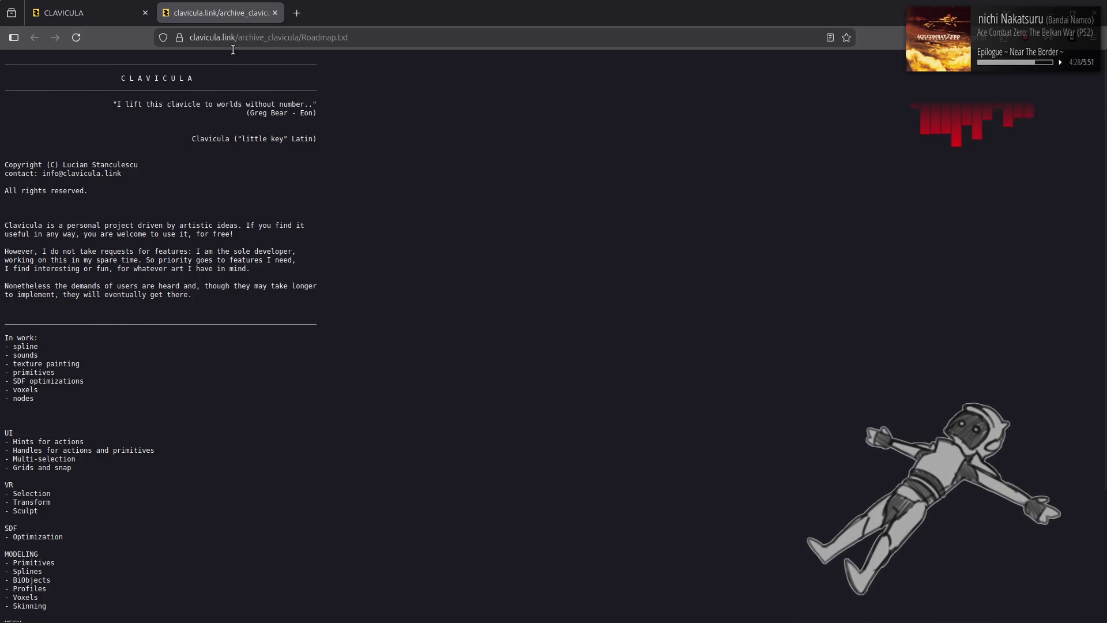
middle_click(219, 4)
Open License.txt from the Clavicula archive and scroll down to the Instant Meshes entry
left_click(836, 79)
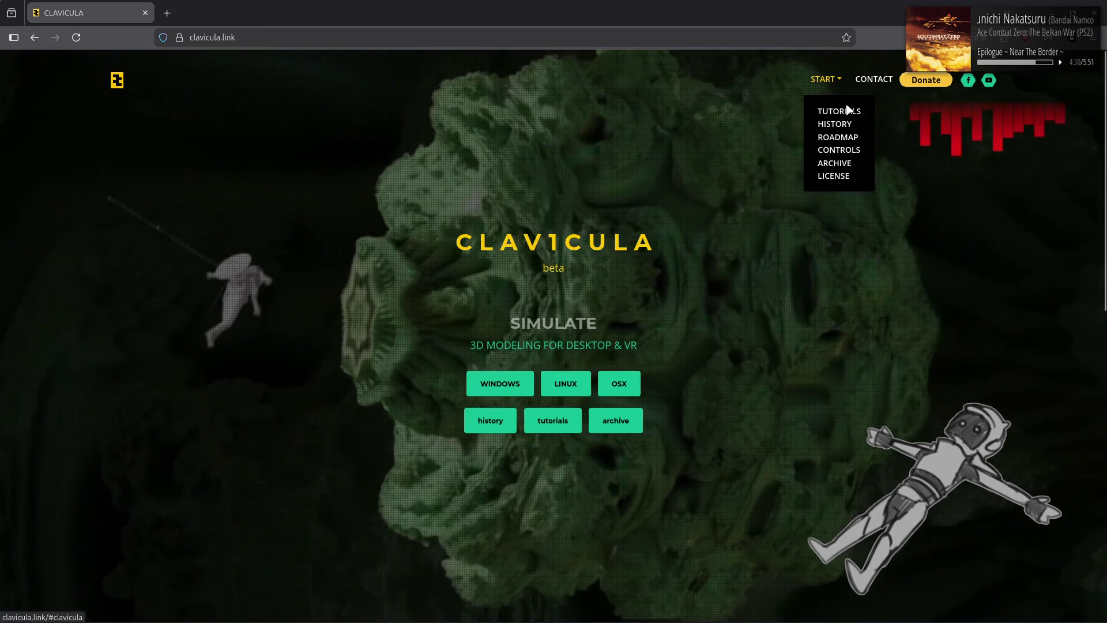
left_click(836, 164)
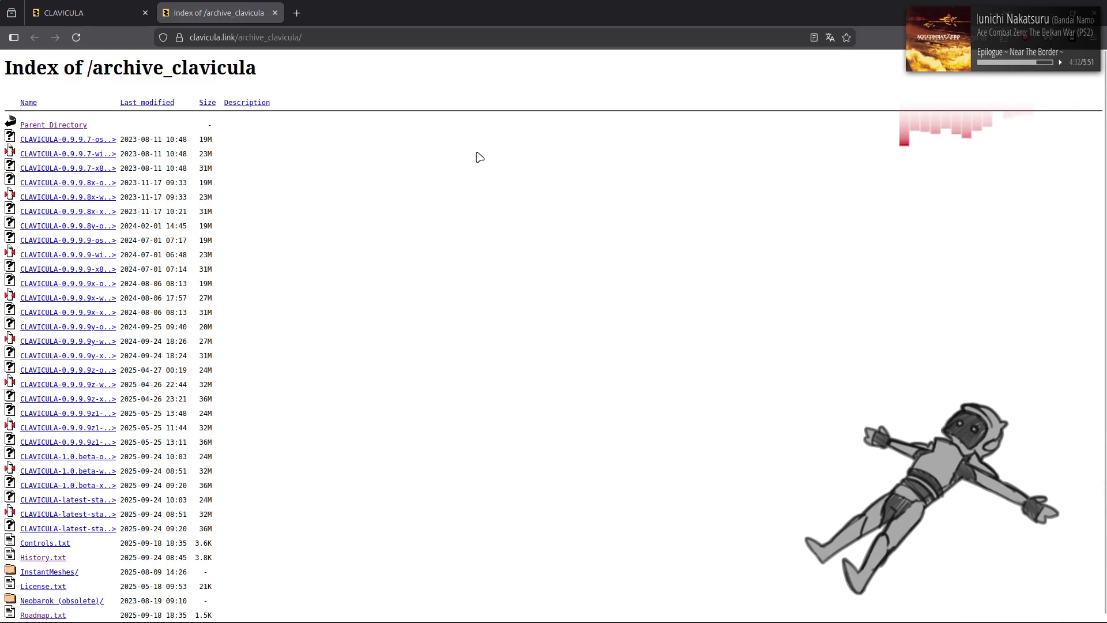
scroll(317, 328, "down", 1)
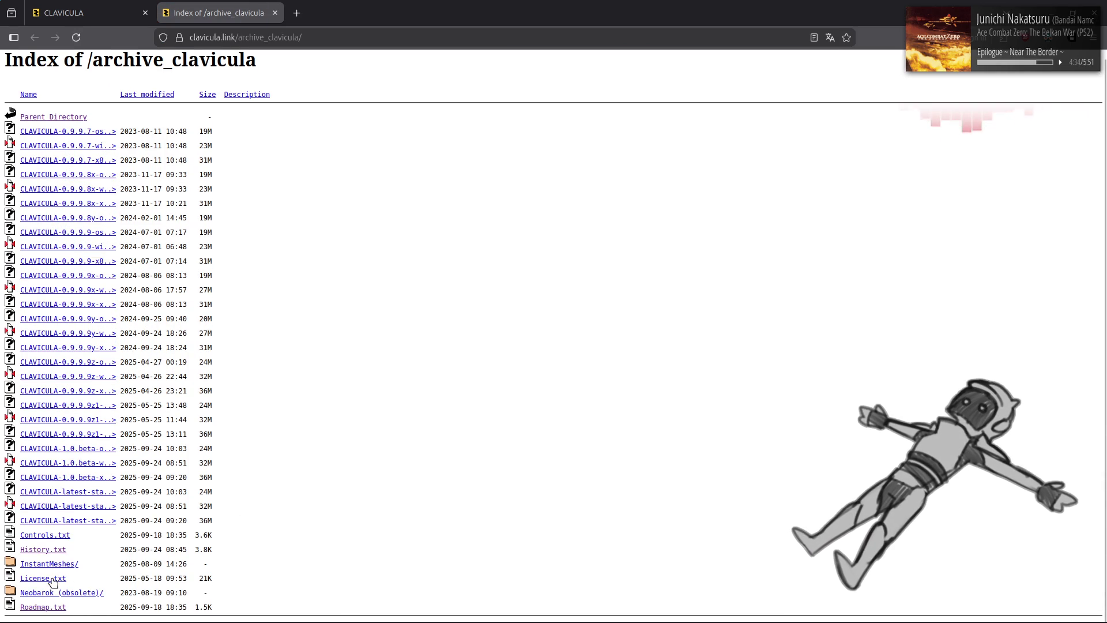
left_click(52, 577)
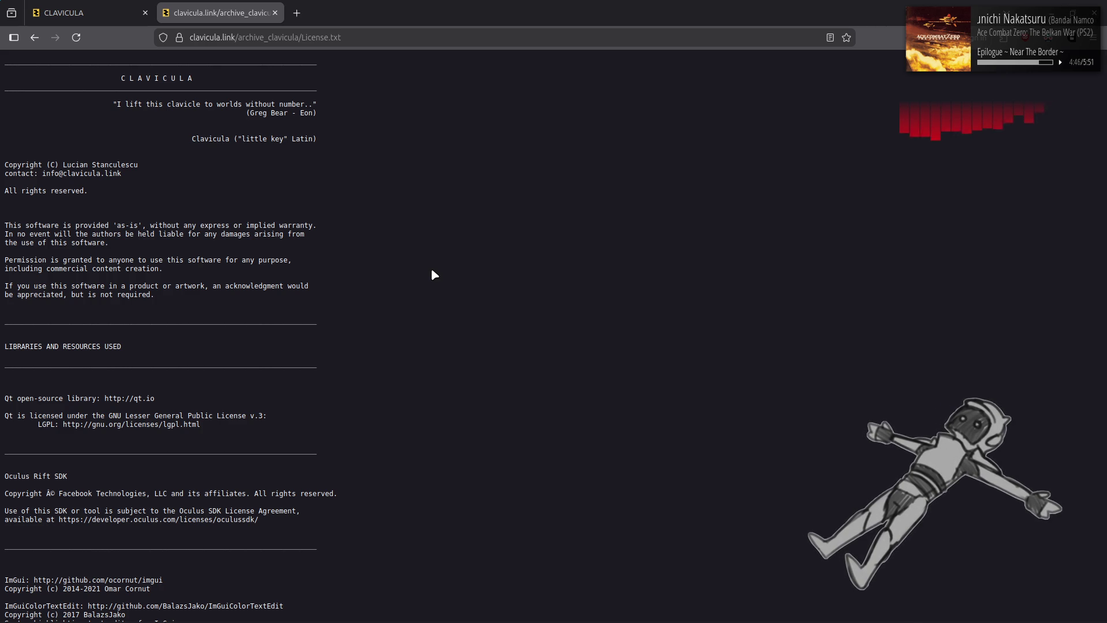
scroll(433, 271, "down", 5)
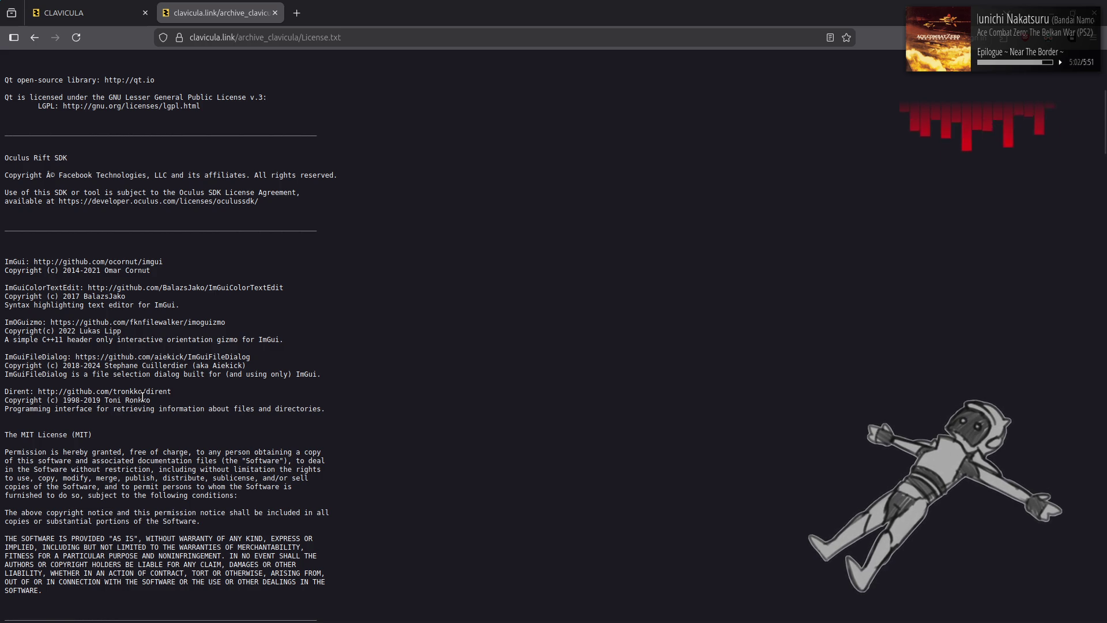
scroll(143, 397, "up", 5)
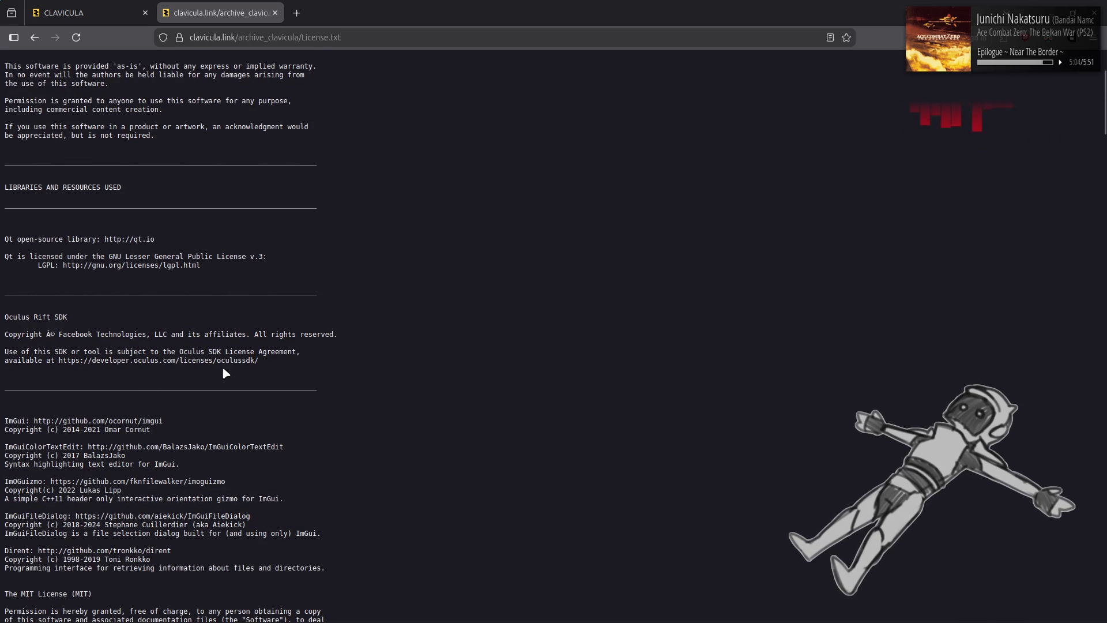
scroll(288, 382, "up", 5)
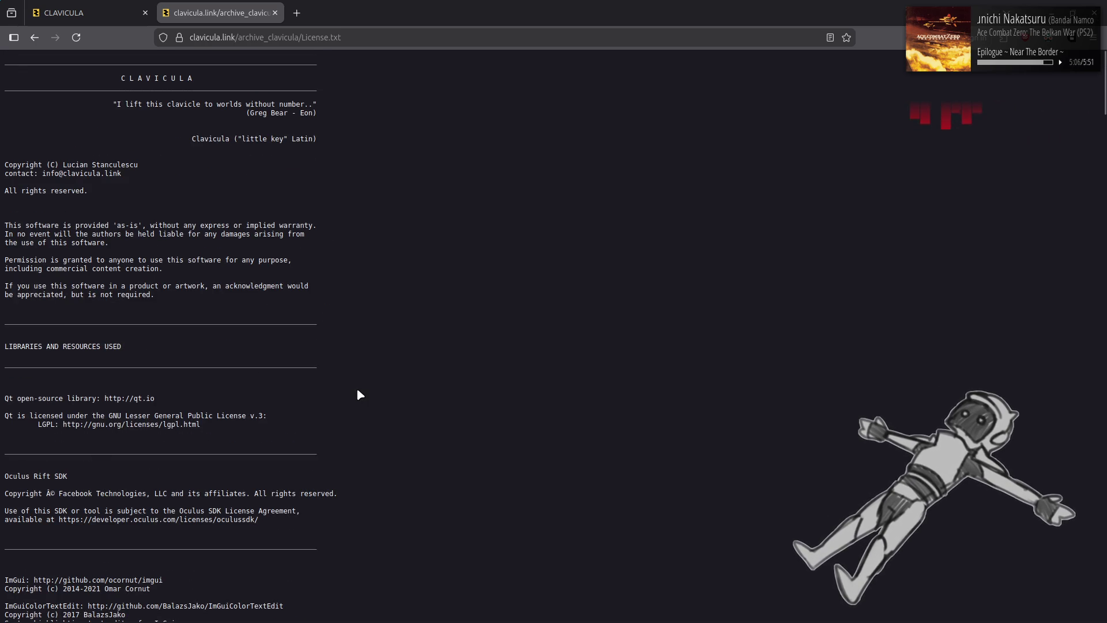
scroll(358, 392, "down", 15)
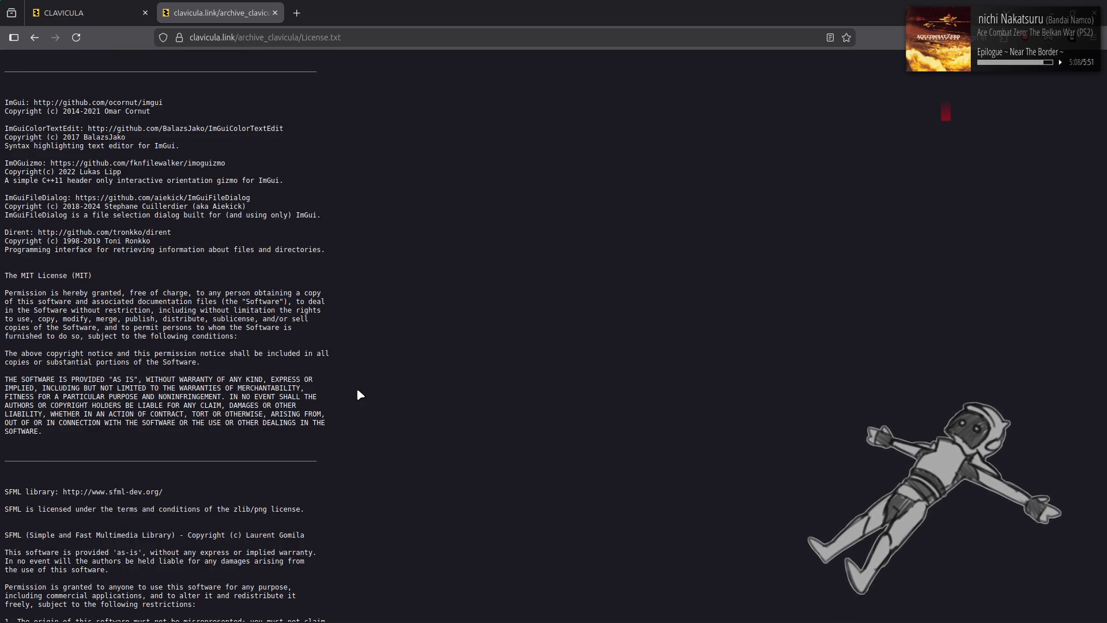
scroll(357, 390, "down", 10)
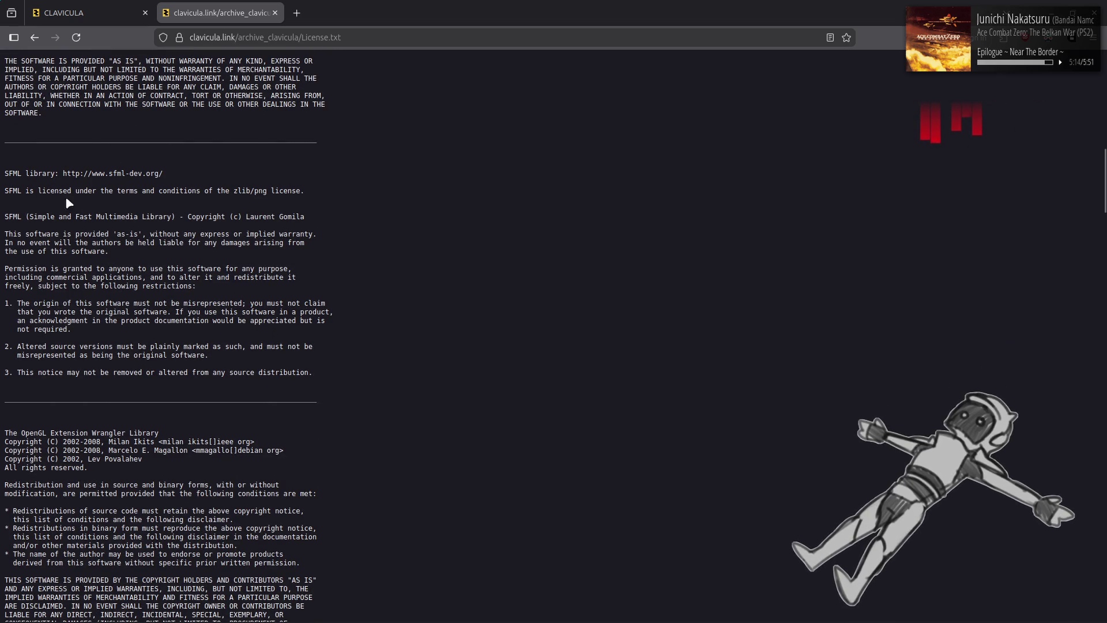
scroll(460, 242, "down", 5)
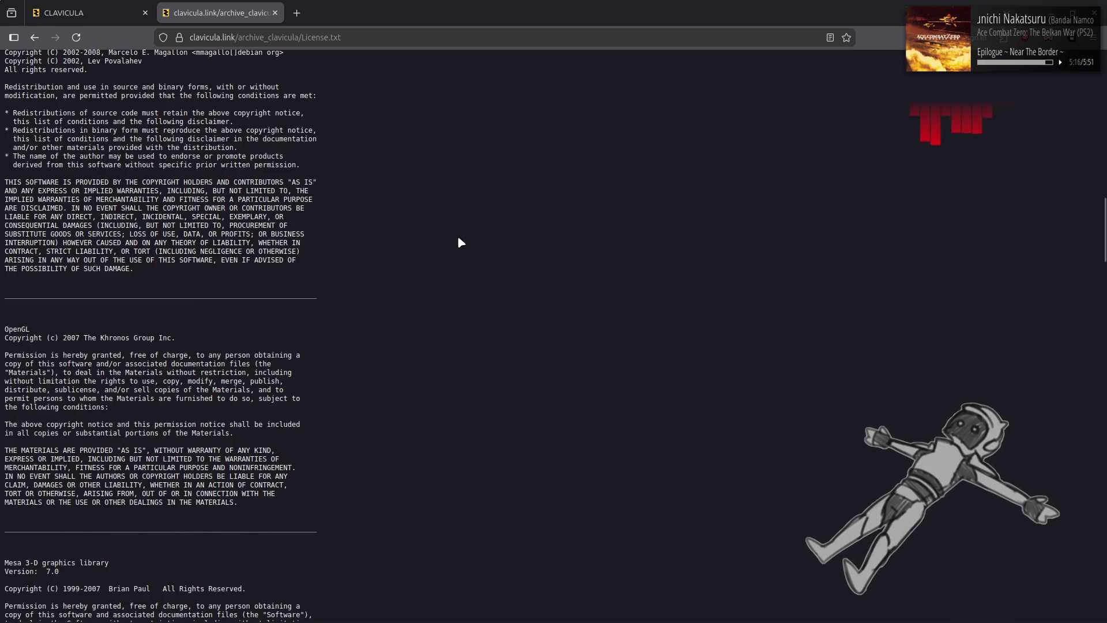
scroll(461, 242, "down", 4)
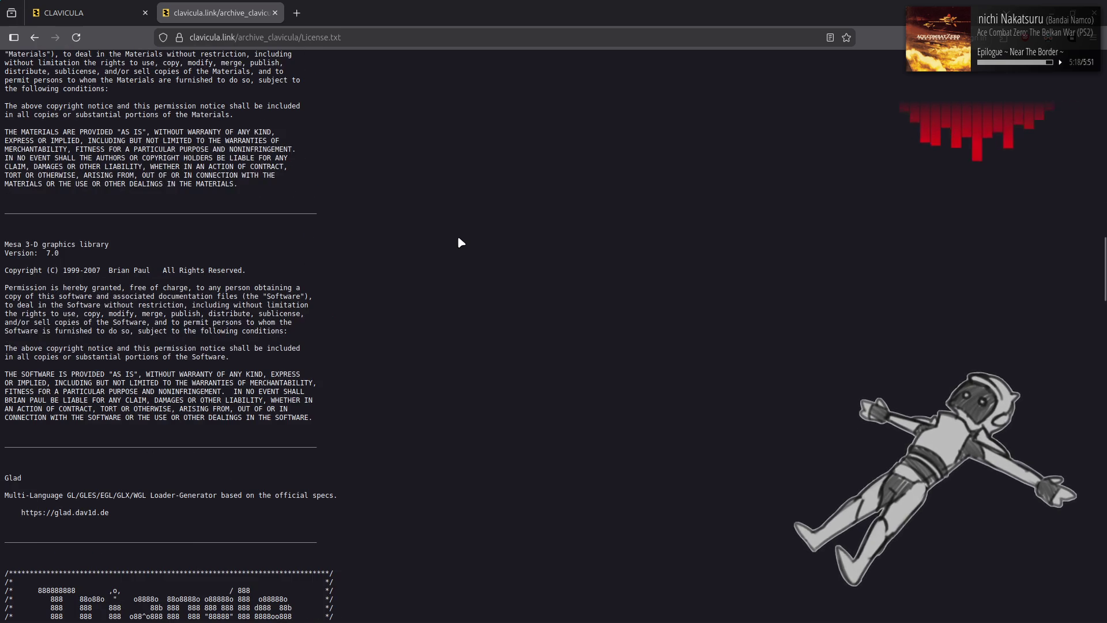
scroll(461, 242, "down", 2)
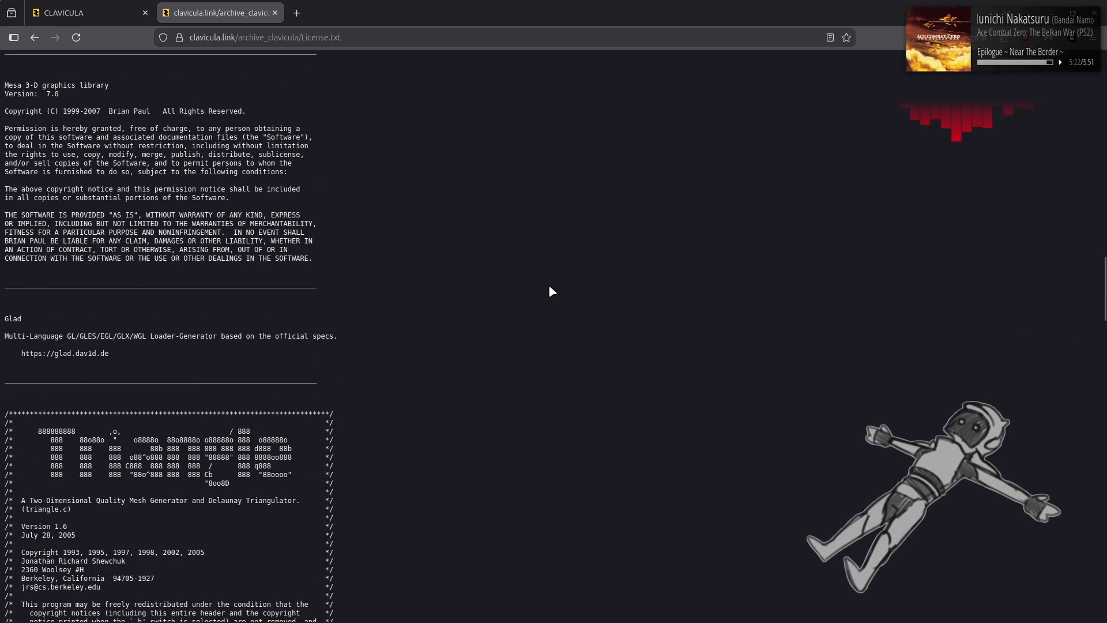
scroll(551, 292, "down", 4)
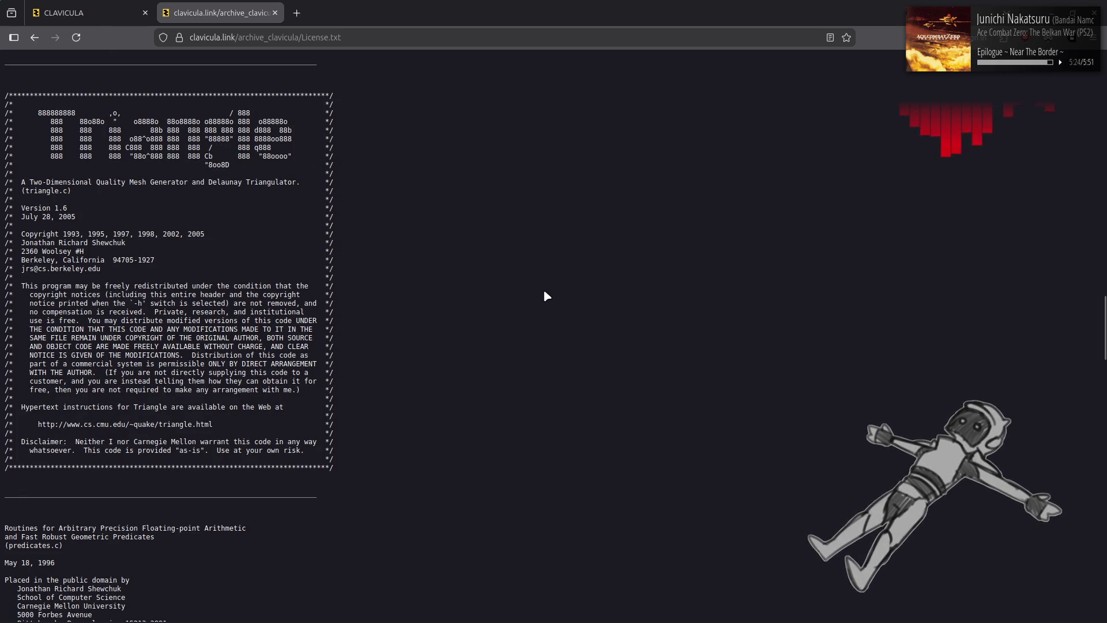
scroll(547, 296, "up", 1)
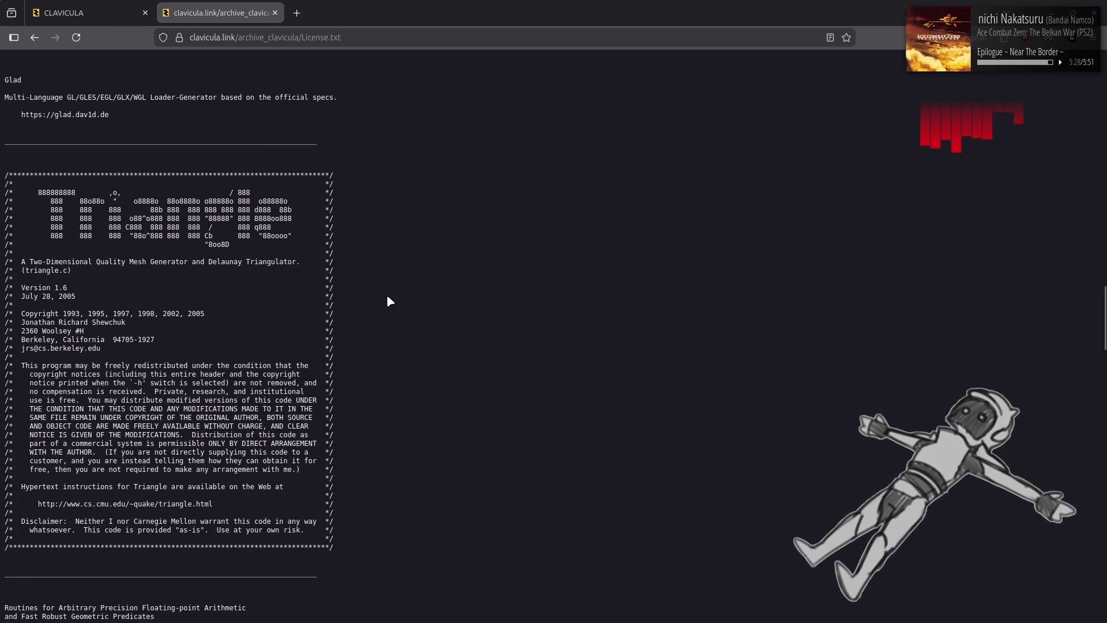
scroll(388, 299, "down", 3)
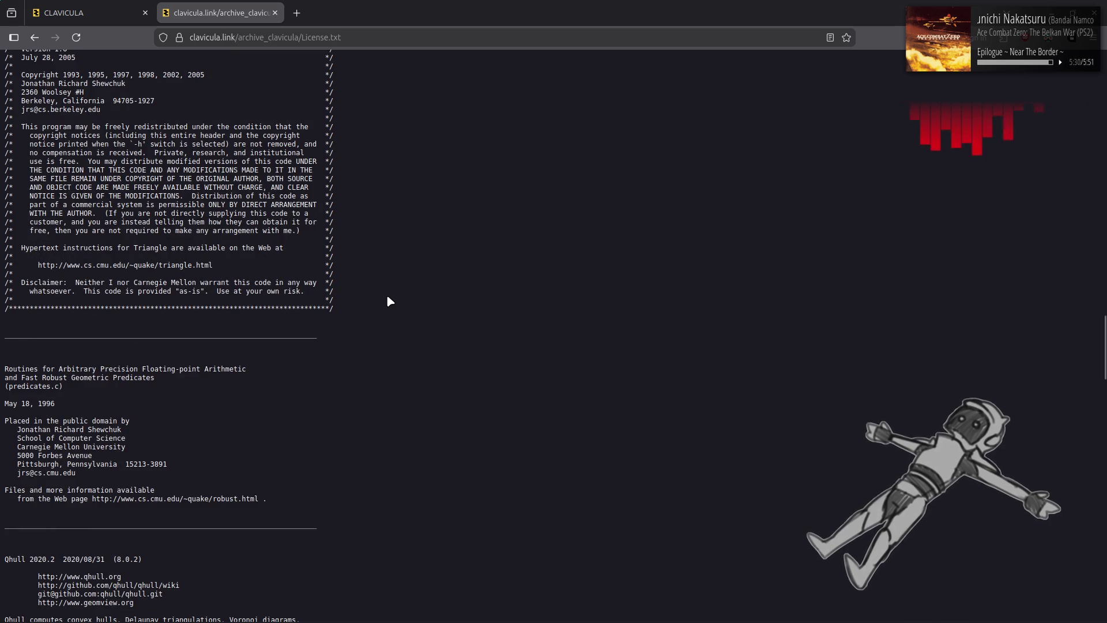
scroll(385, 300, "down", 4)
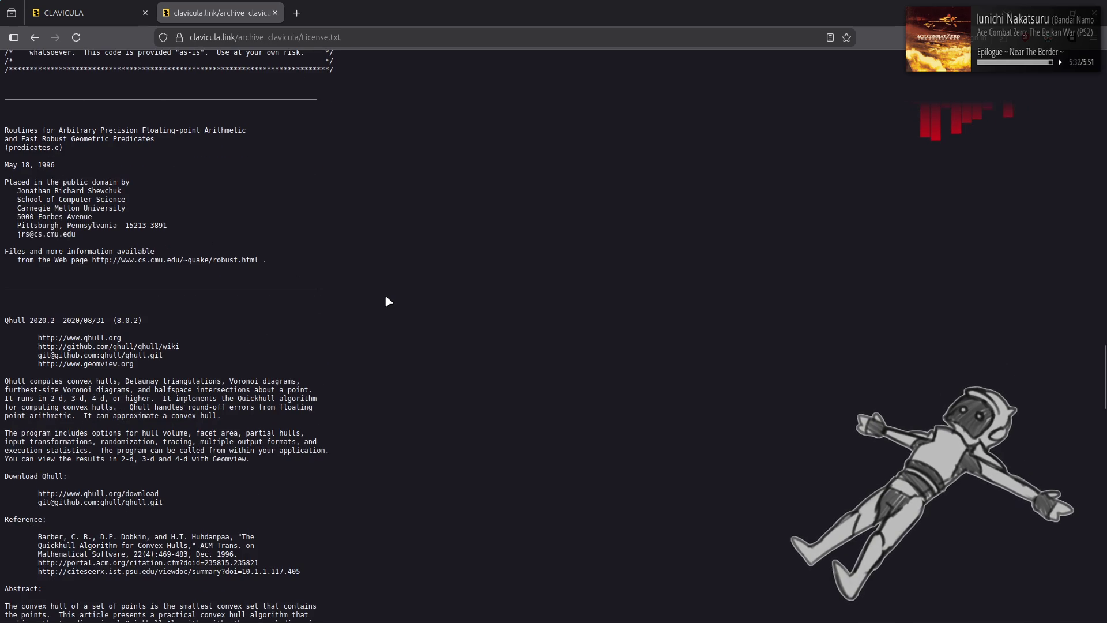
scroll(459, 311, "down", 4)
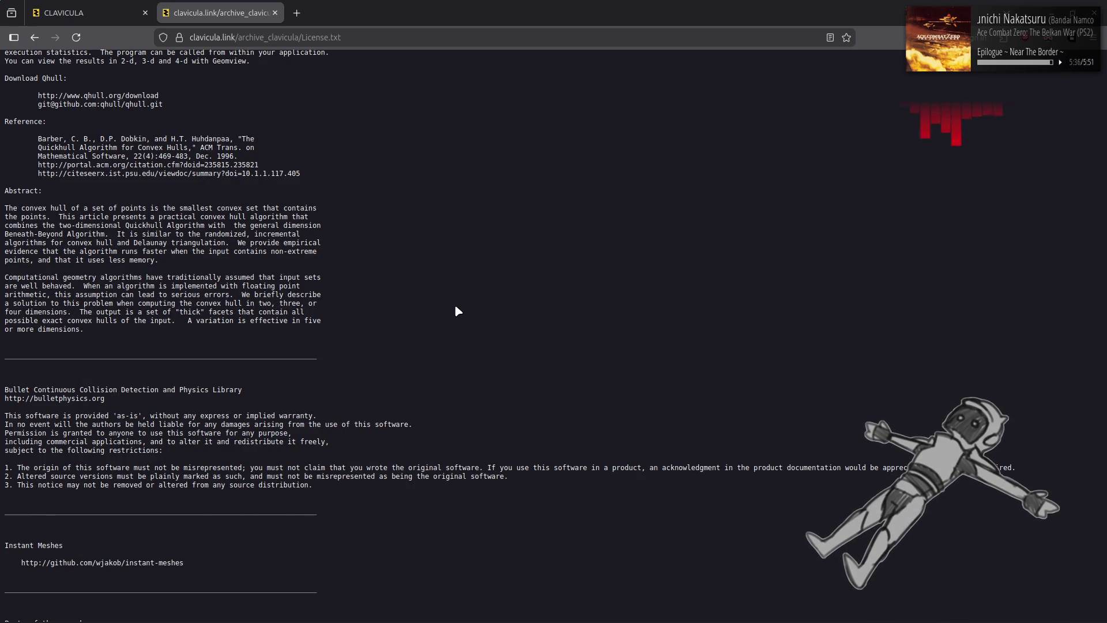
scroll(68, 395, "down", 2)
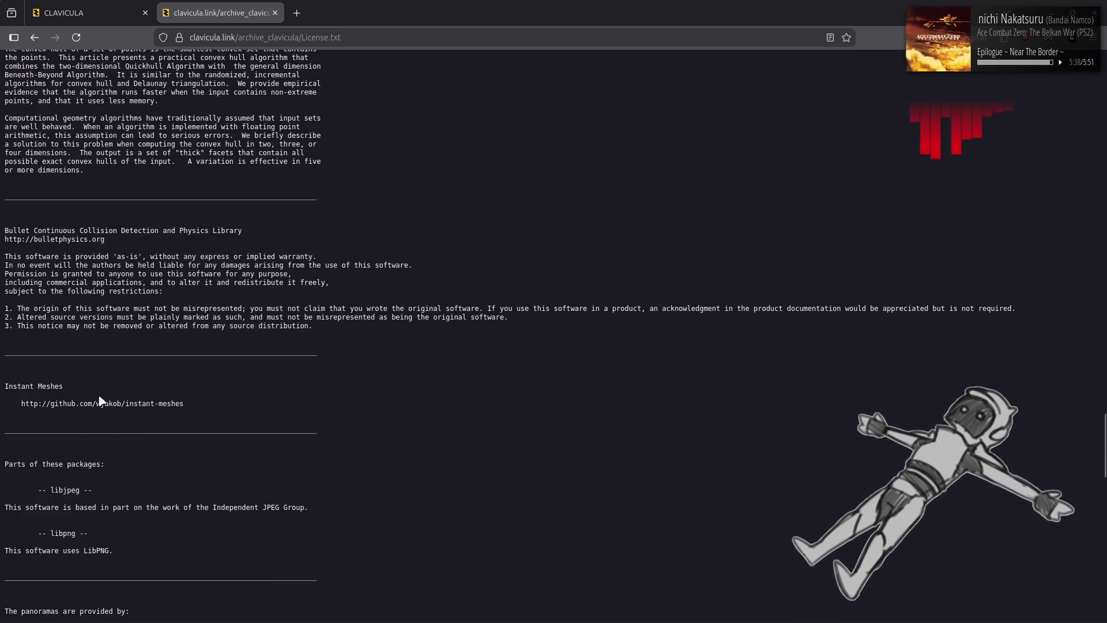
Copy the Instant Meshes GitHub address and paste it into a new tab
left_click_drag(21, 403, 255, 405)
left_click(100, 438)
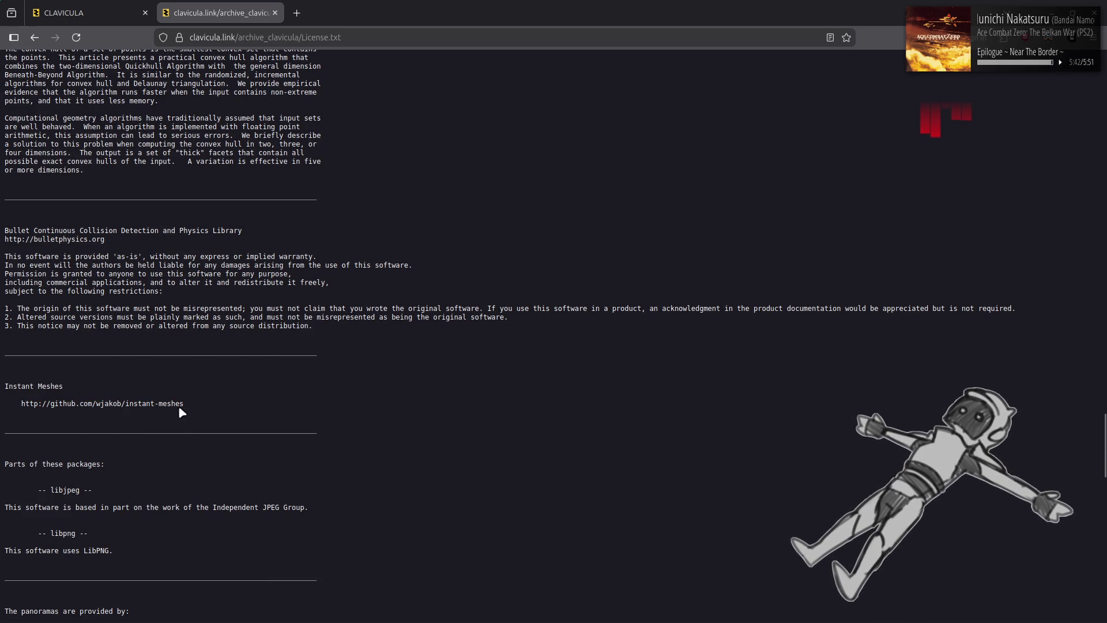
left_click_drag(185, 403, 20, 403)
key("ctrl+c")
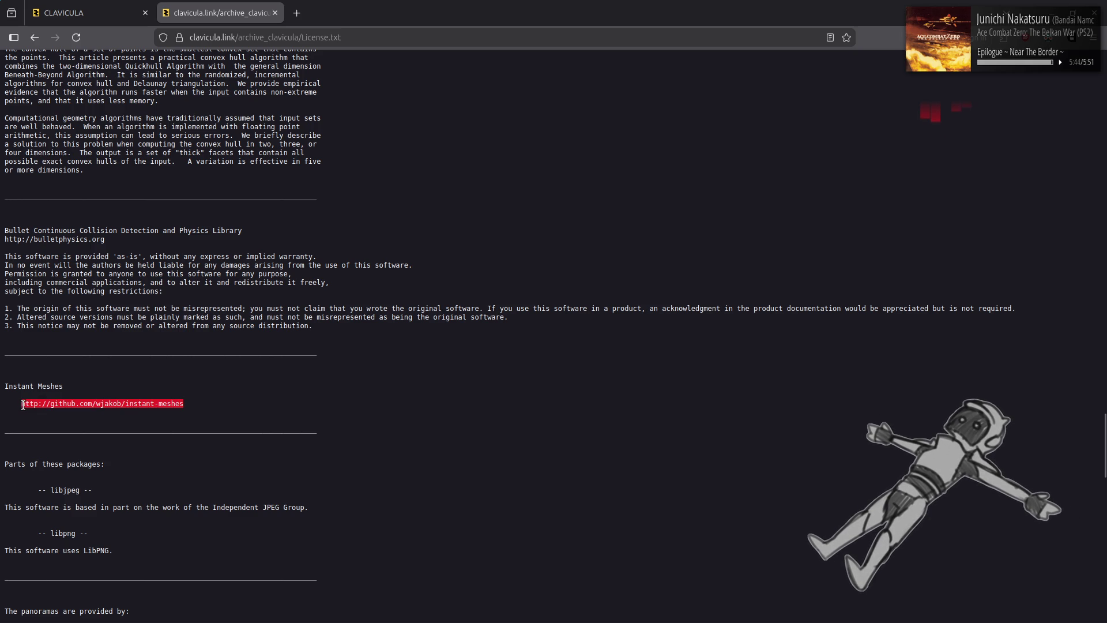
left_click(296, 12)
key("ctrl+v")
key("Return")
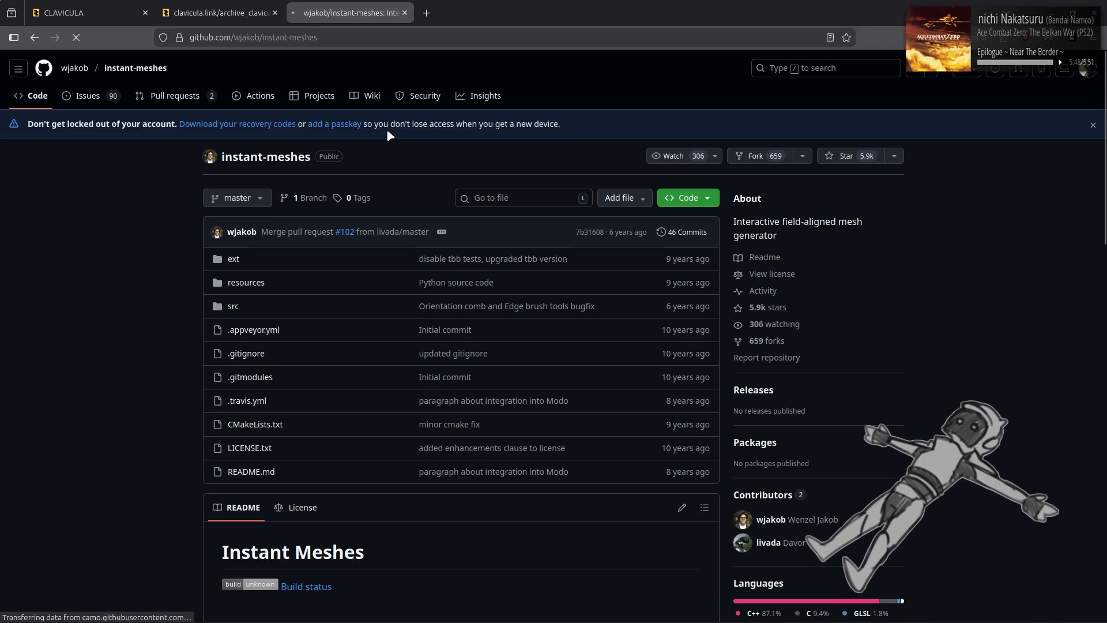
scroll(172, 234, "down", 5)
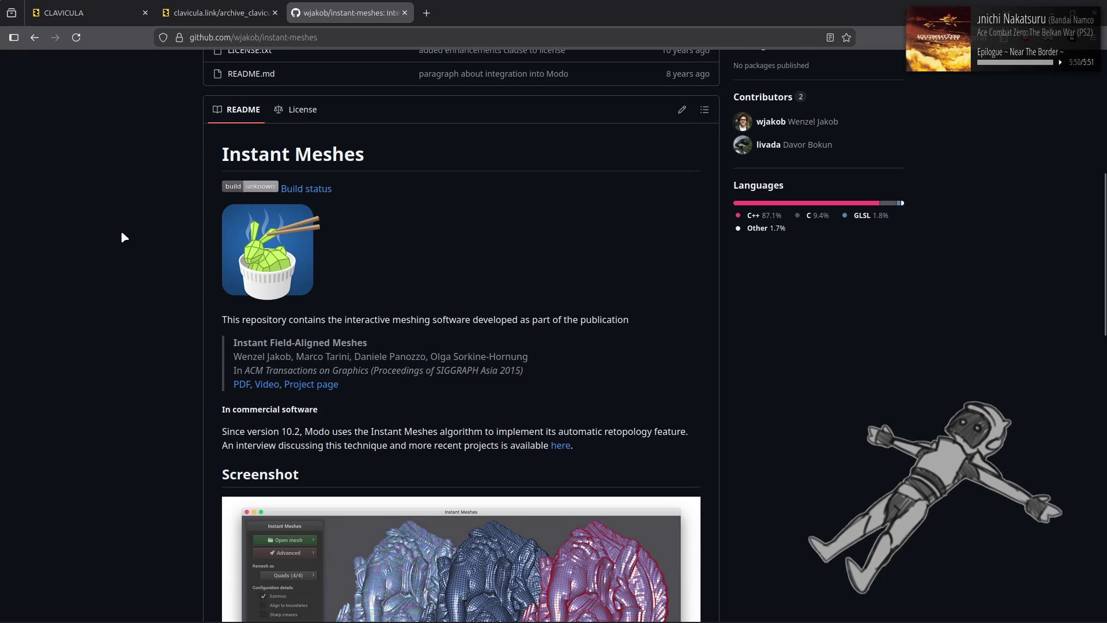
scroll(121, 236, "down", 4)
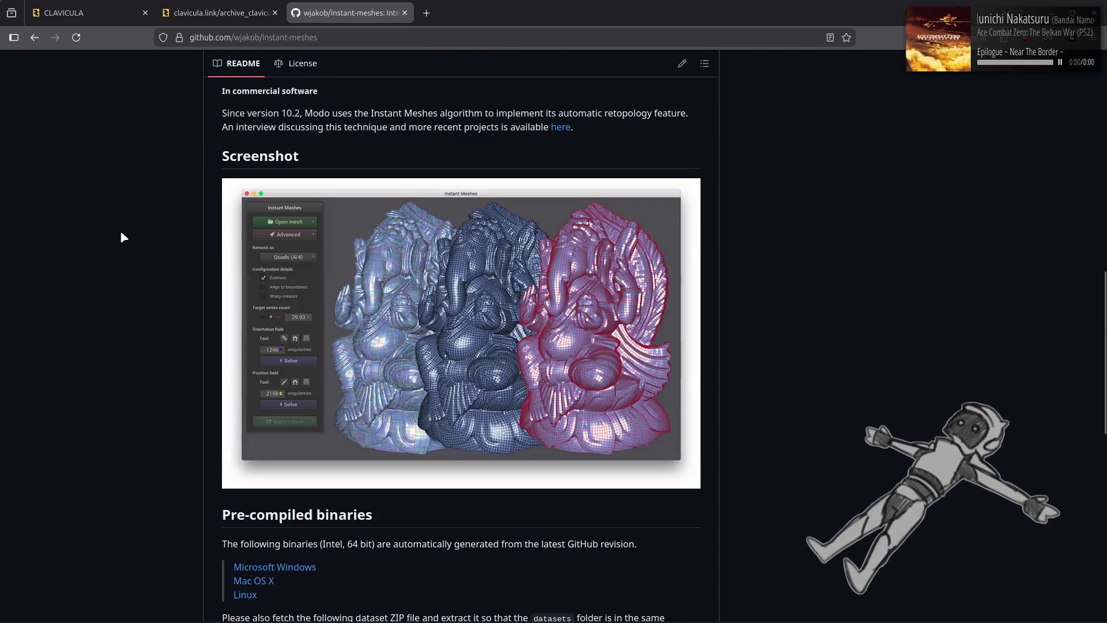
scroll(121, 234, "down", 4)
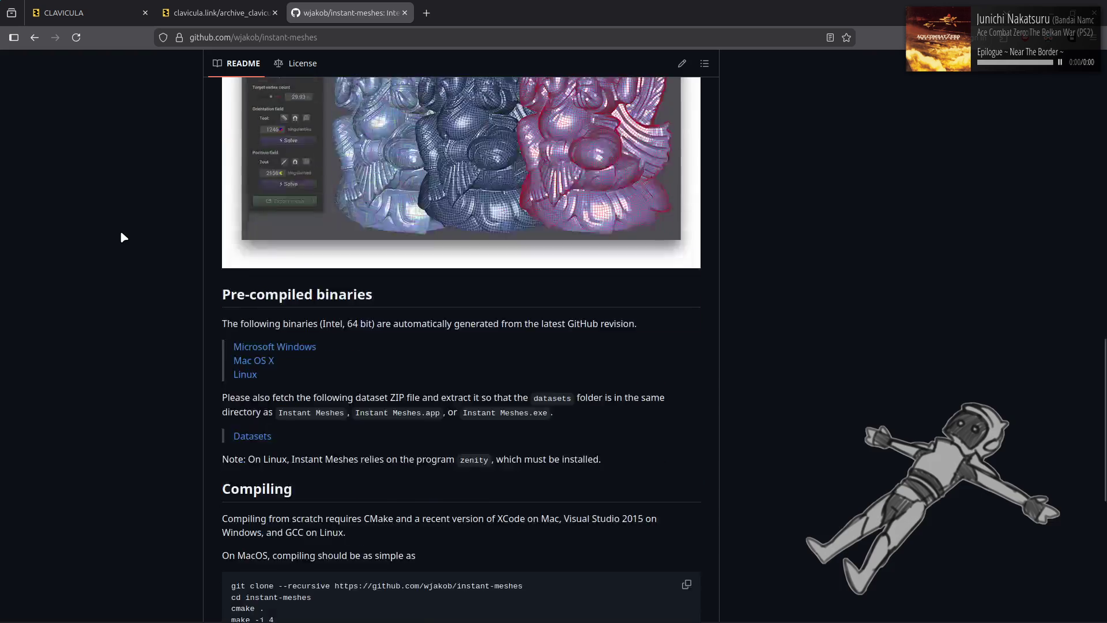
scroll(121, 237, "down", 4)
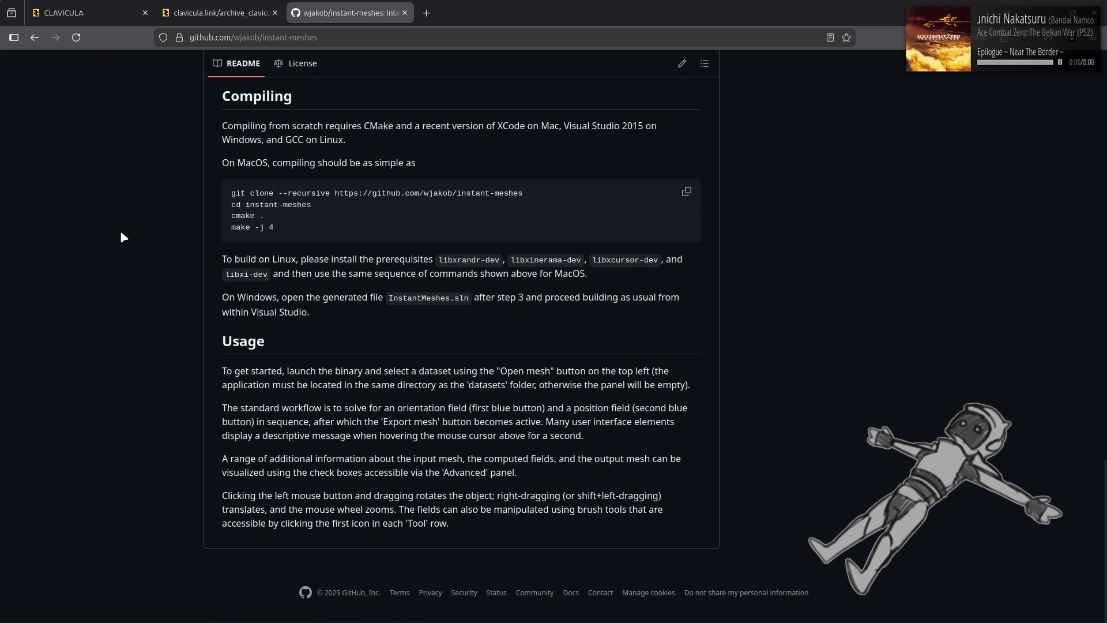
scroll(121, 237, "up", 14)
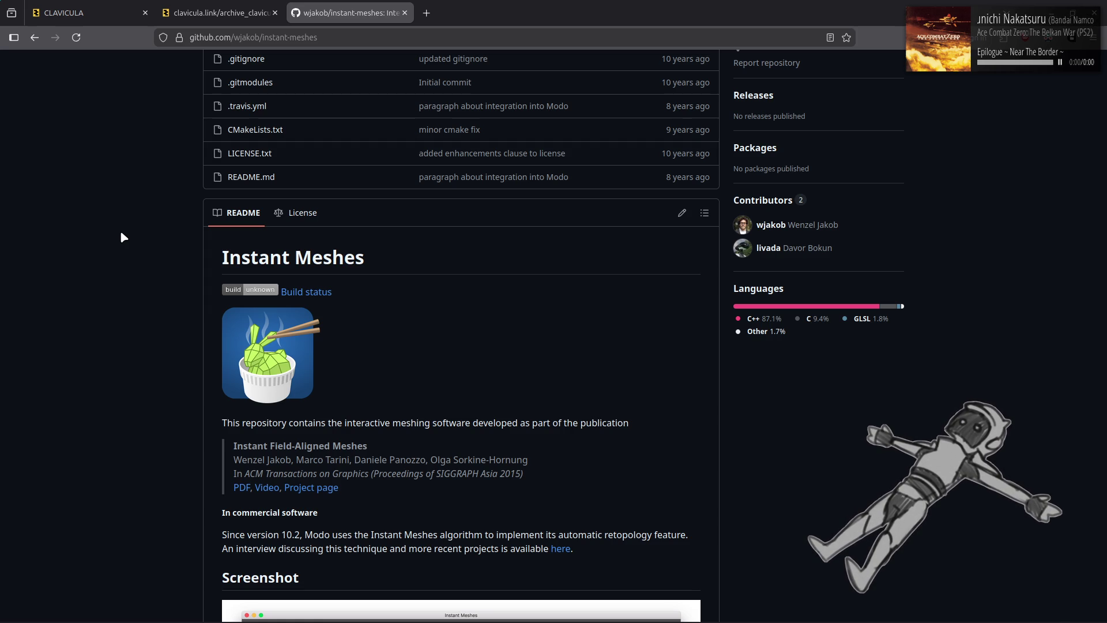
scroll(122, 236, "down", 5)
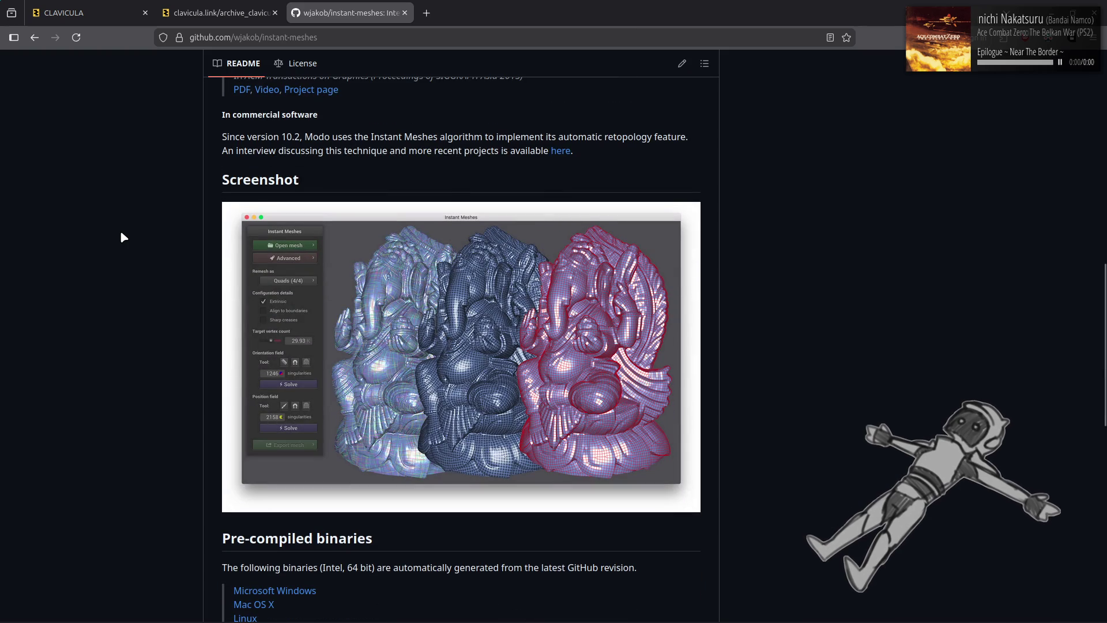
scroll(121, 236, "down", 5)
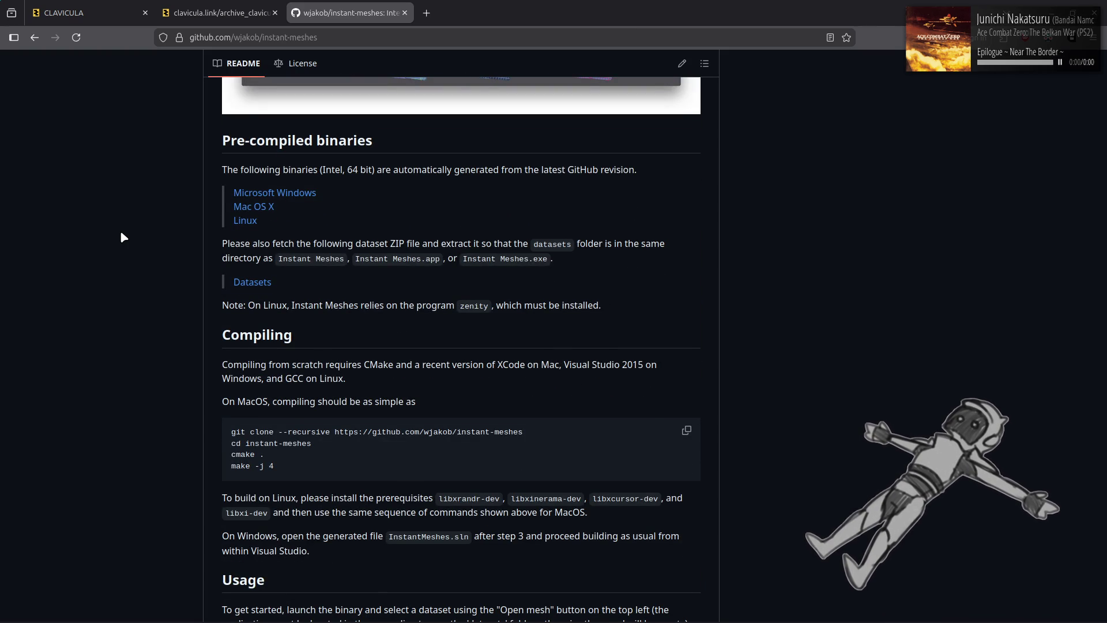
scroll(121, 236, "down", 3)
scroll(121, 236, "up", 4)
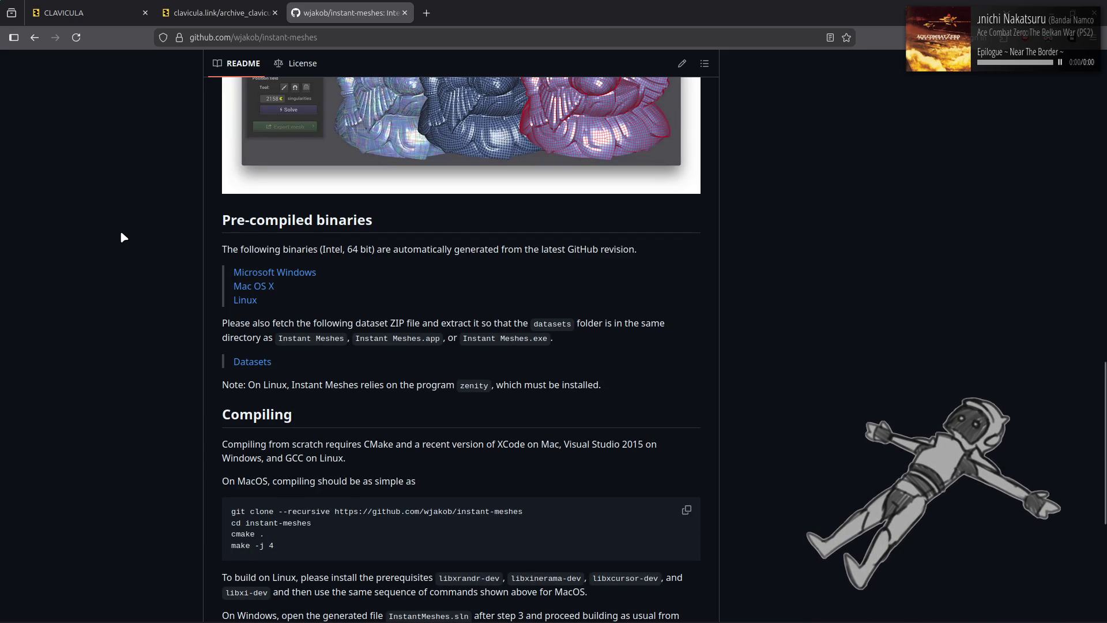
scroll(121, 237, "down", 4)
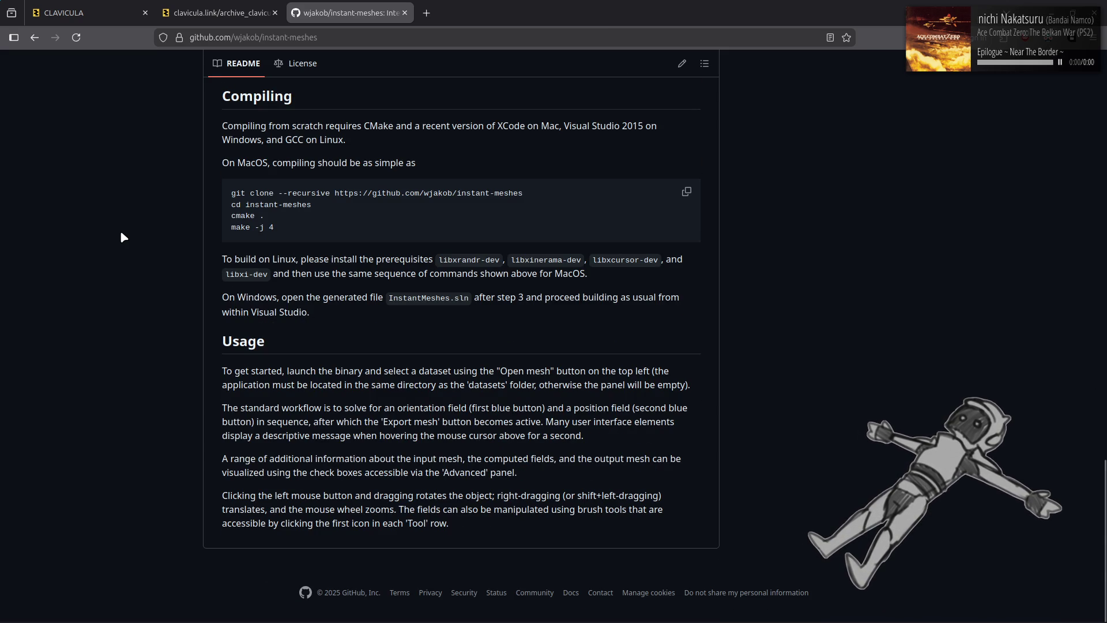
scroll(121, 236, "up", 10)
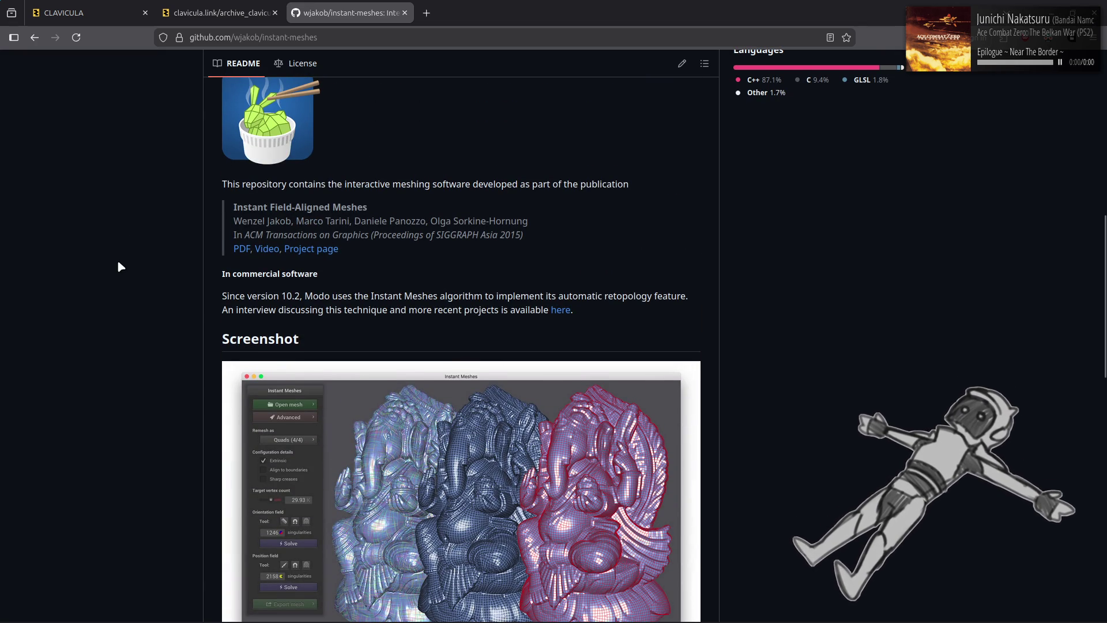
scroll(120, 266, "up", 3)
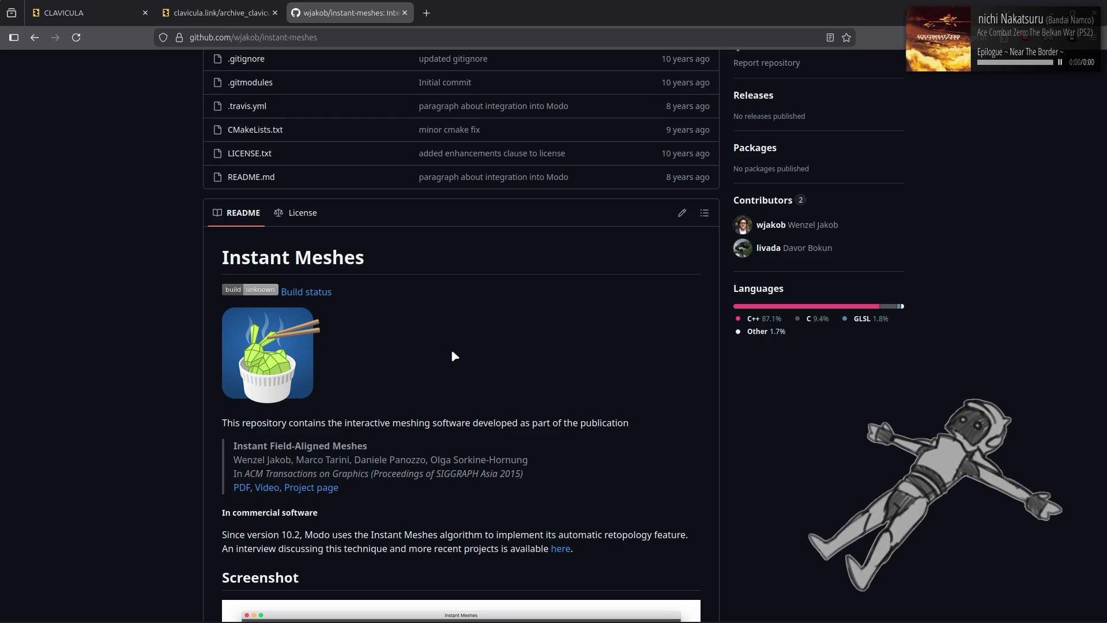
scroll(606, 383, "up", 5)
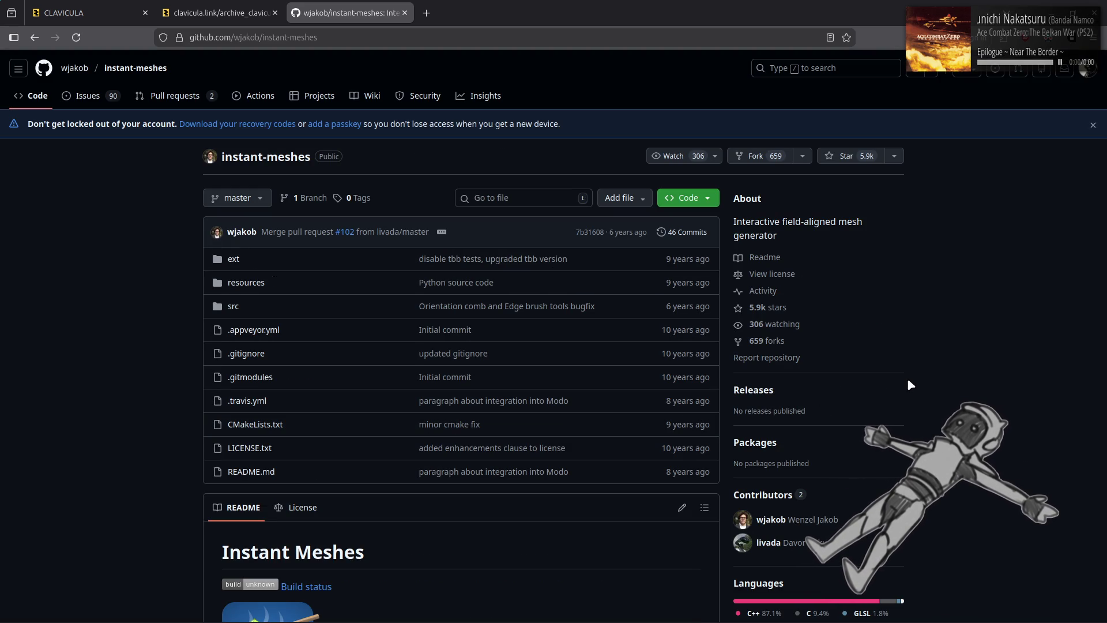
left_click(94, 101)
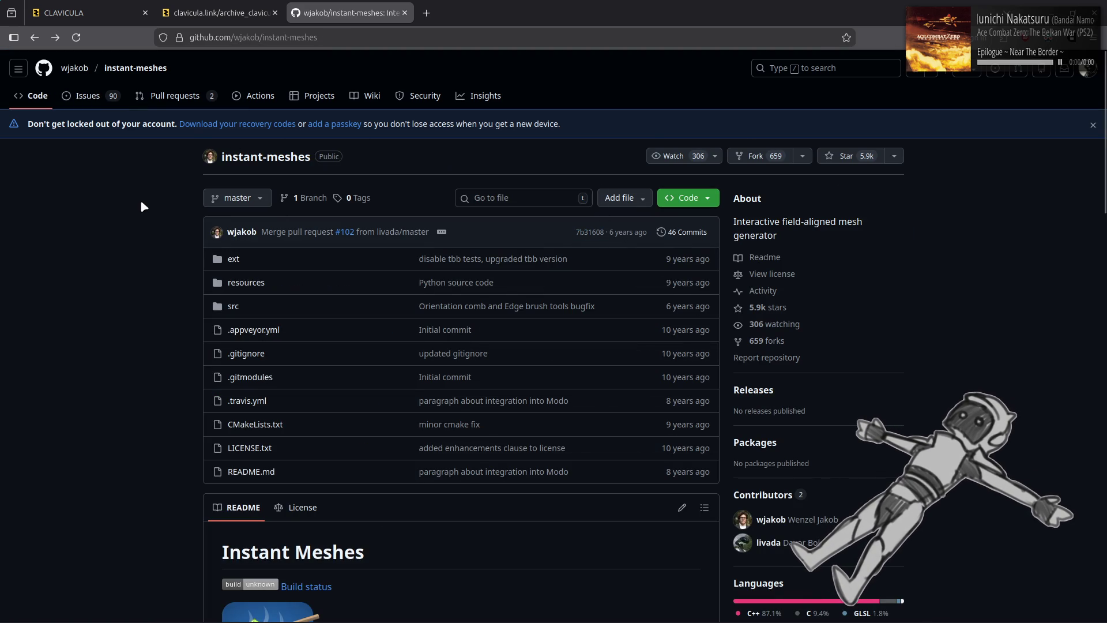
key("alt+Right")
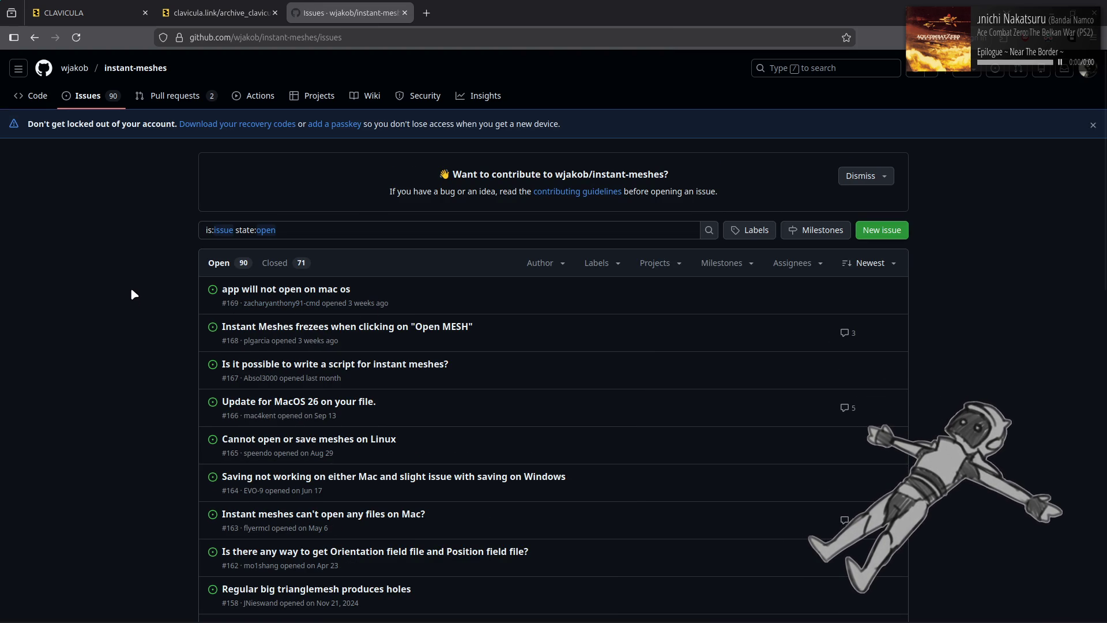
Scroll the open issues and read issue #148 about retopologizing in Blender
scroll(132, 291, "down", 2)
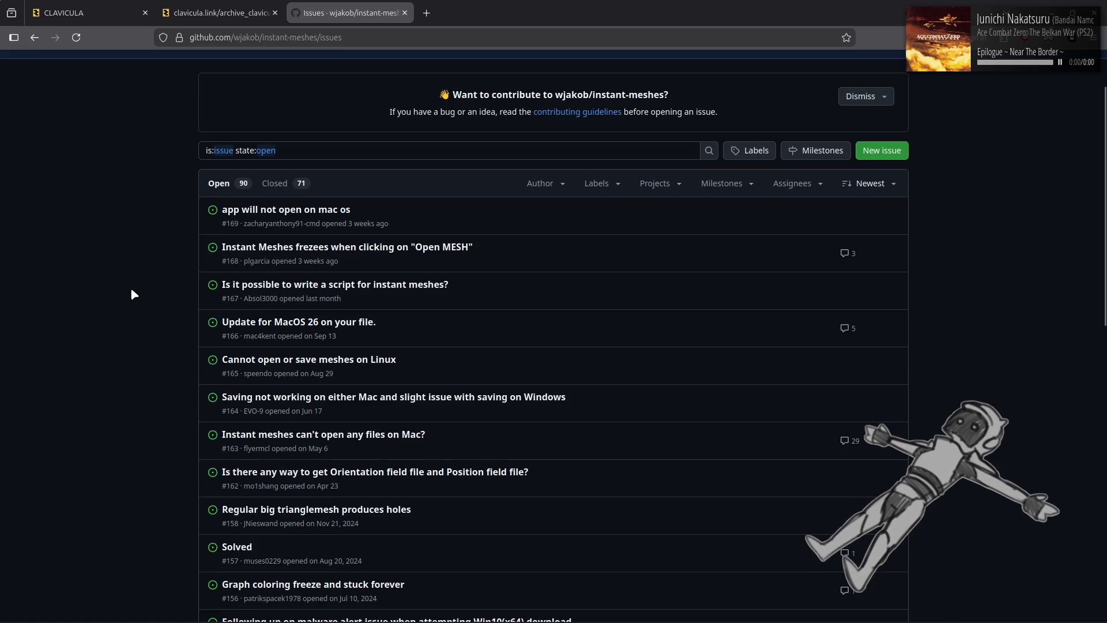
scroll(132, 291, "down", 2)
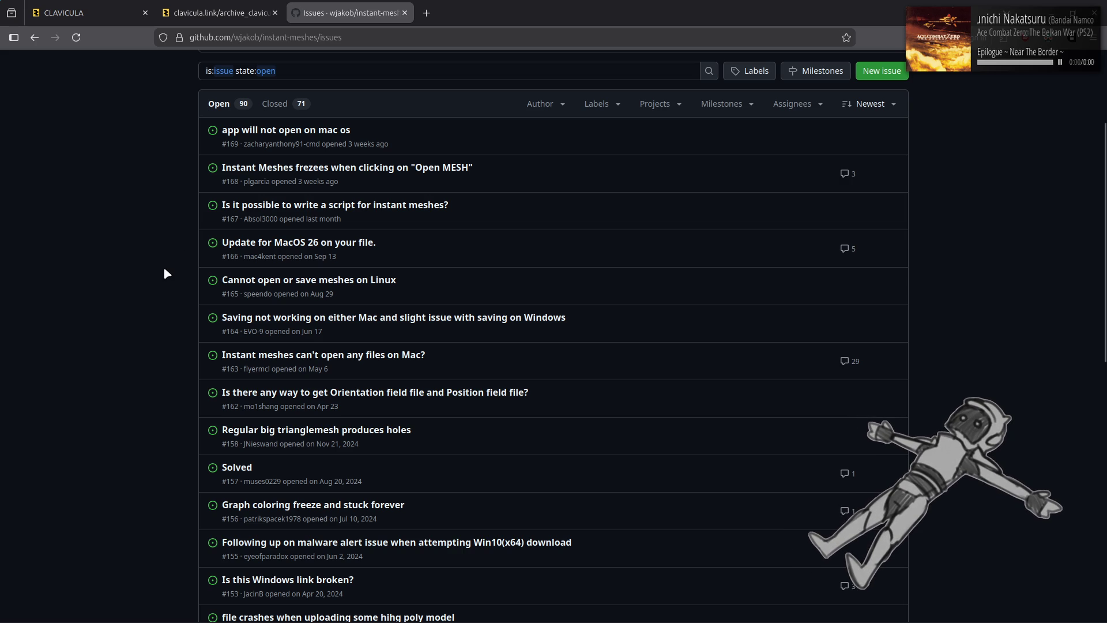
scroll(166, 273, "down", 3)
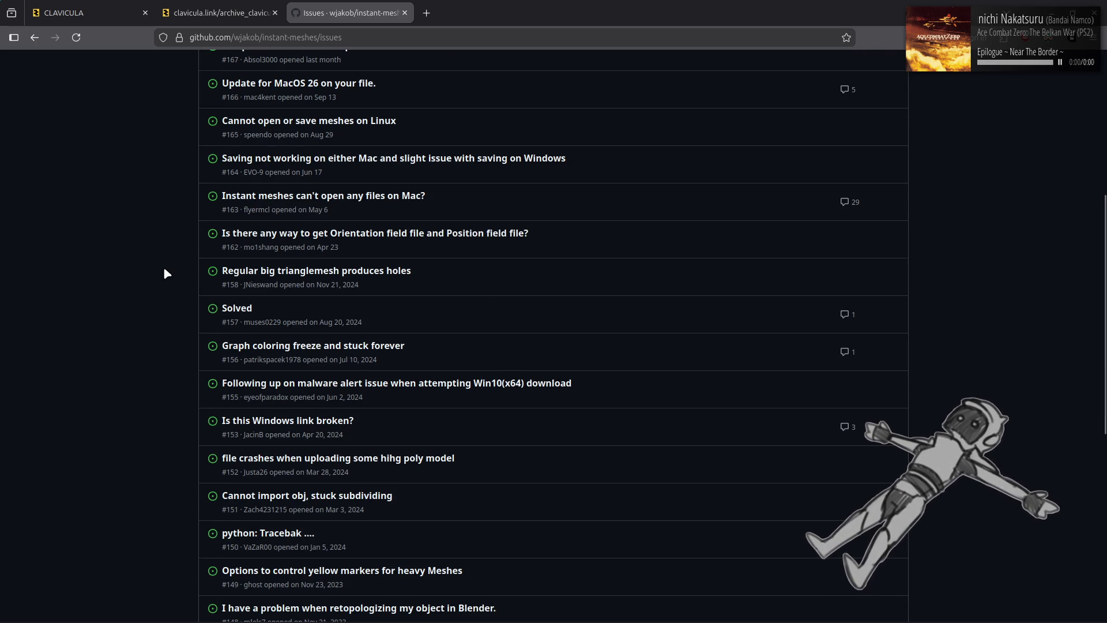
scroll(166, 274, "down", 2)
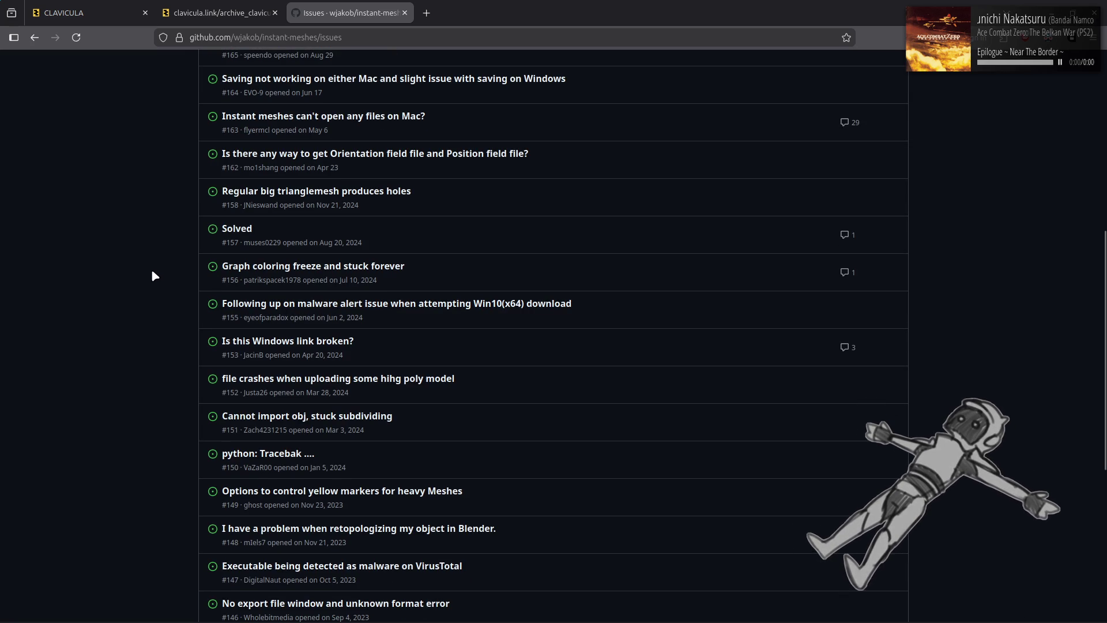
scroll(115, 272, "down", 2)
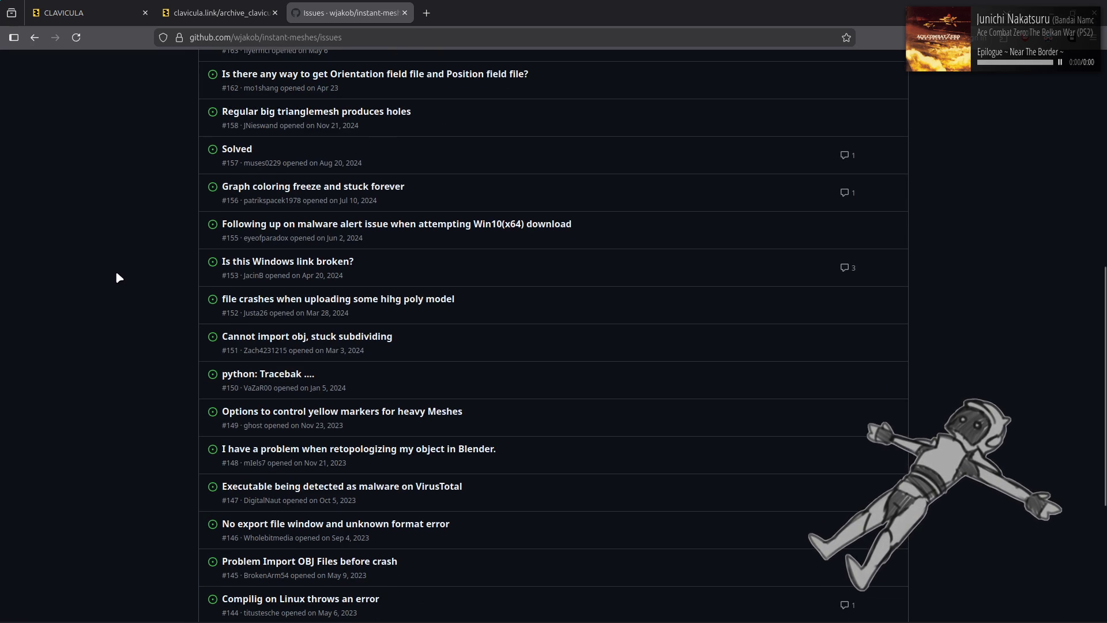
scroll(116, 272, "down", 2)
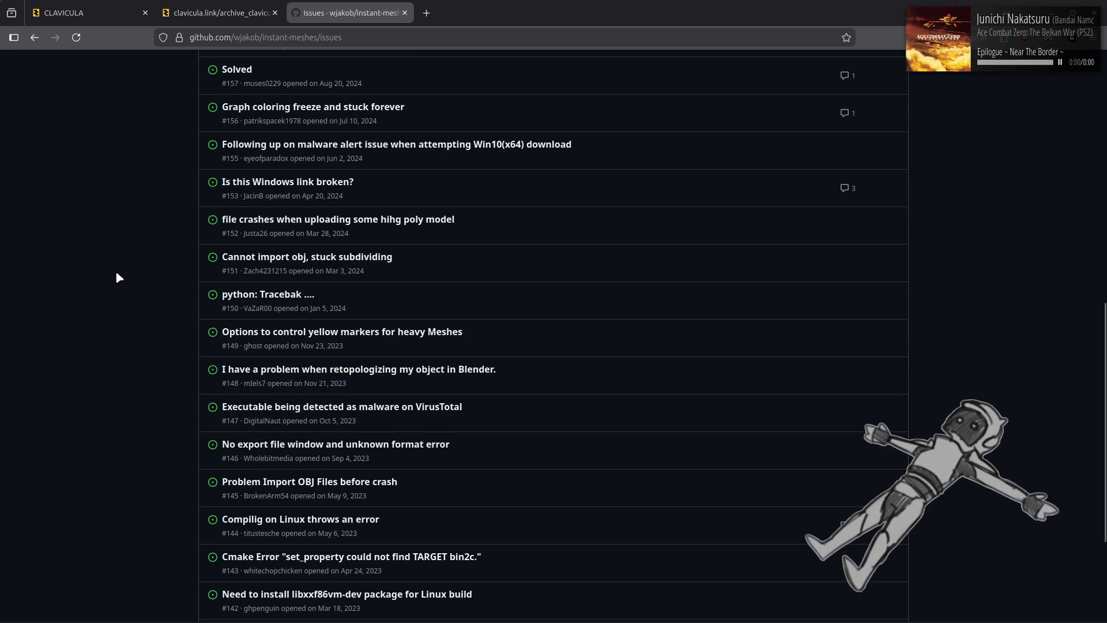
scroll(116, 272, "down", 2)
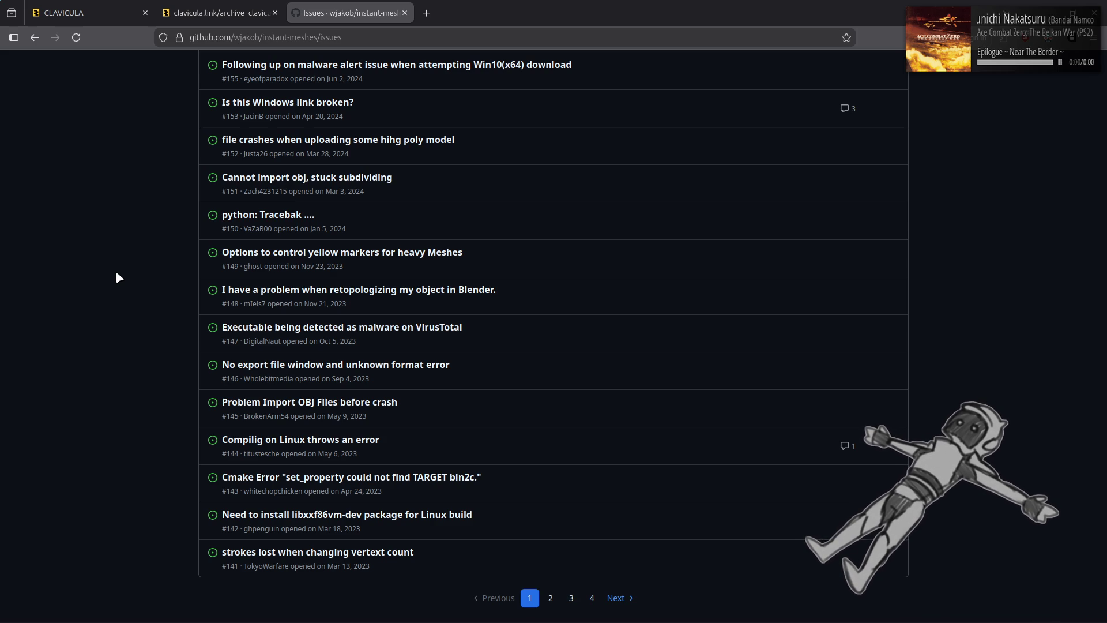
left_click(393, 289)
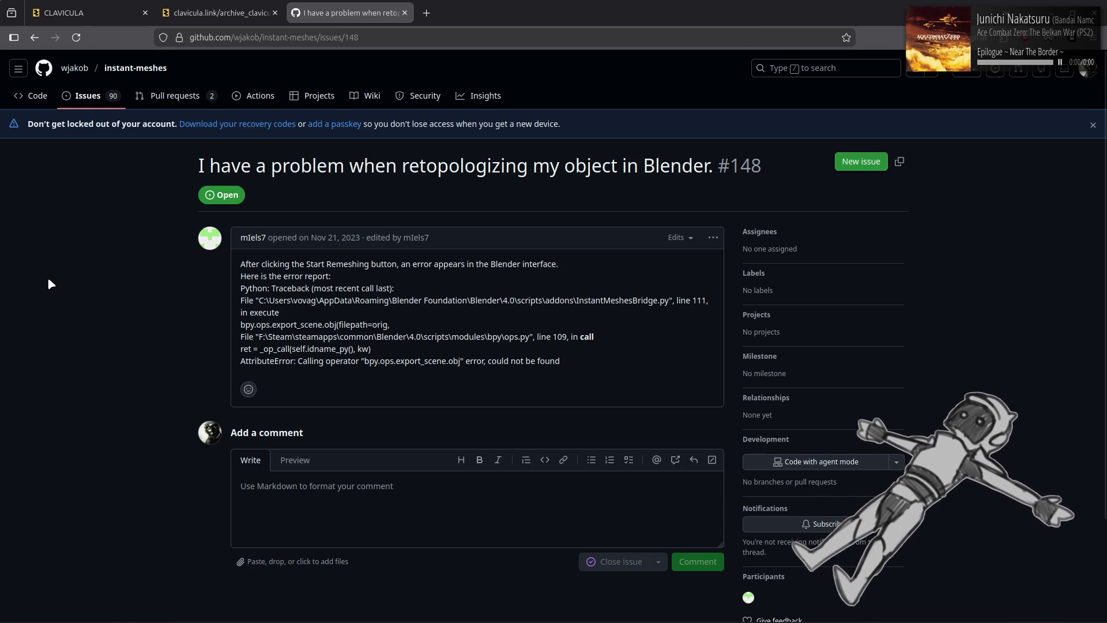
key("alt+Left")
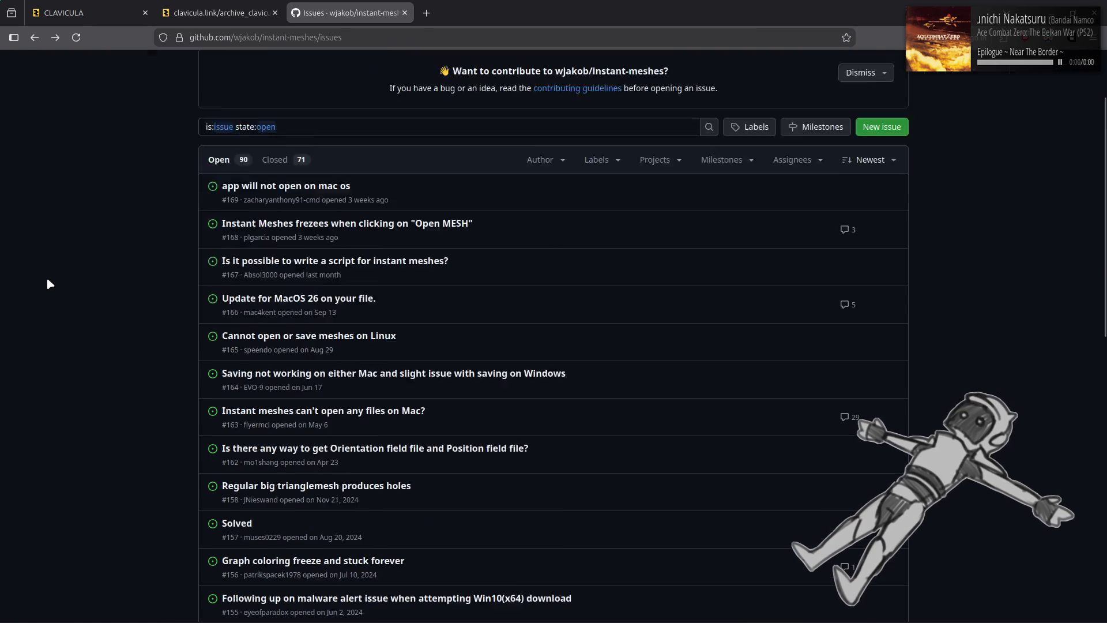
Go to page 2 of the instant-meshes open issues list
scroll(49, 282, "down", 2)
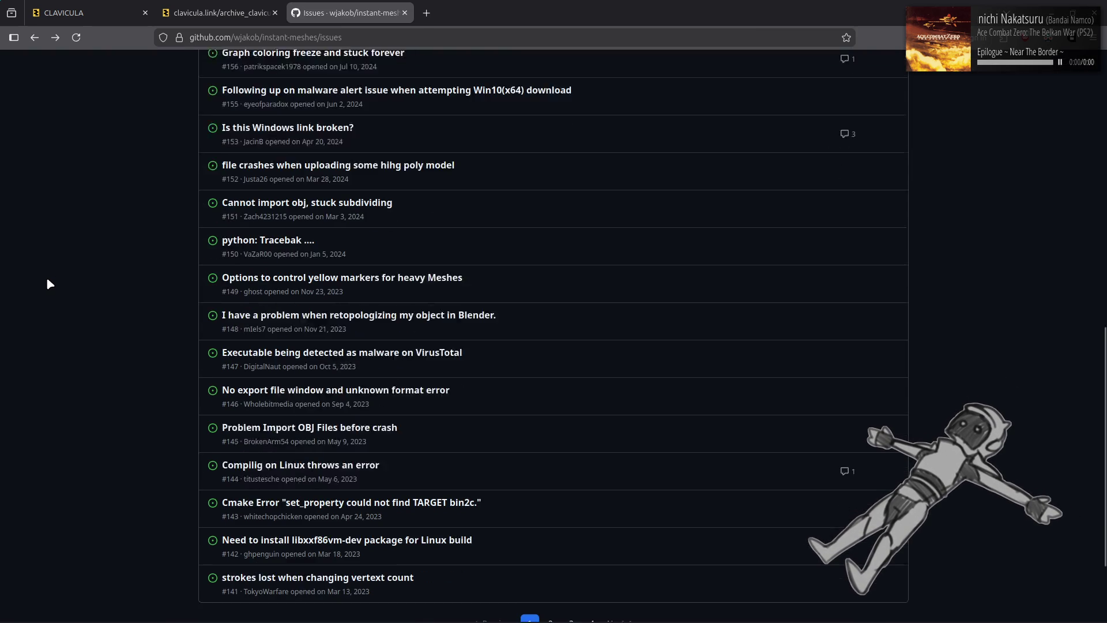
scroll(49, 282, "down", 2)
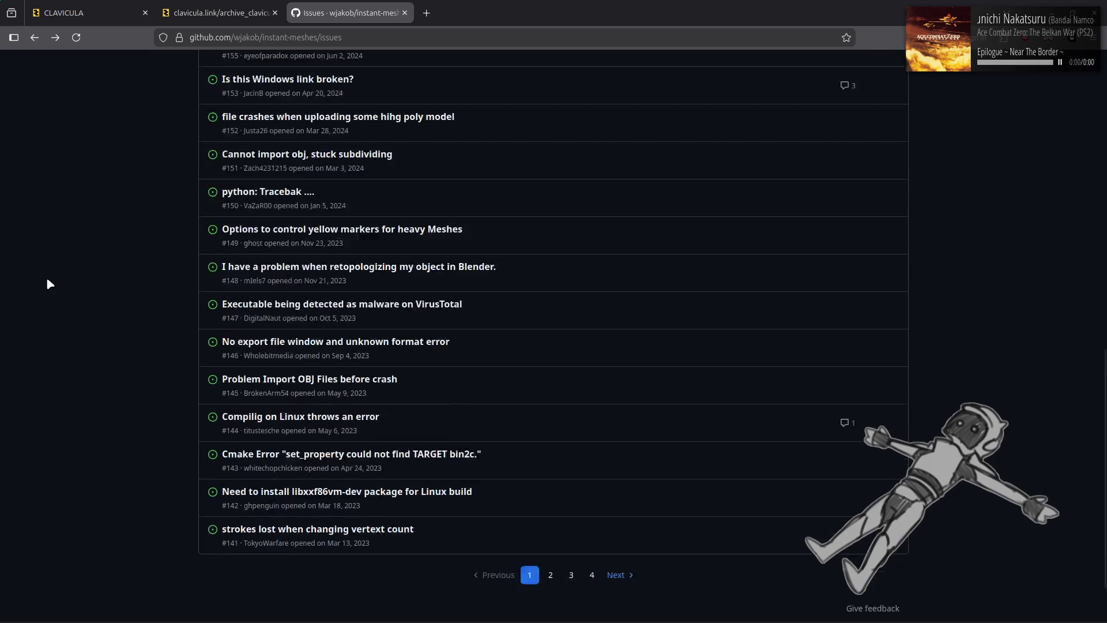
left_click(618, 519)
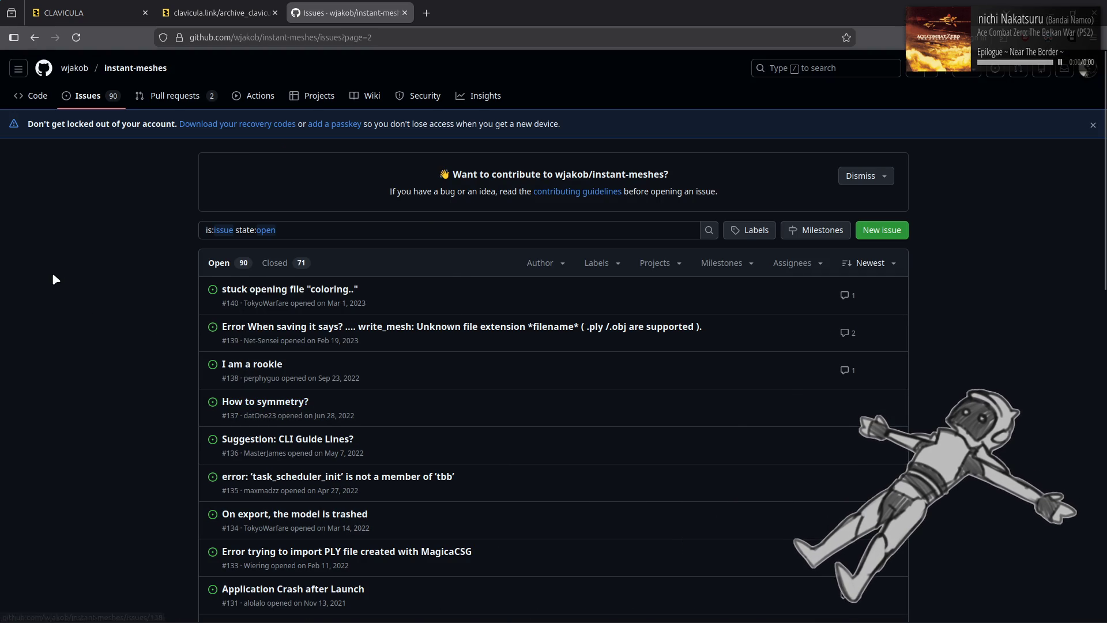
Read the 'I am a rookie' issue, then return to page 2 of the issues
scroll(53, 276, "down", 3)
left_click(246, 209)
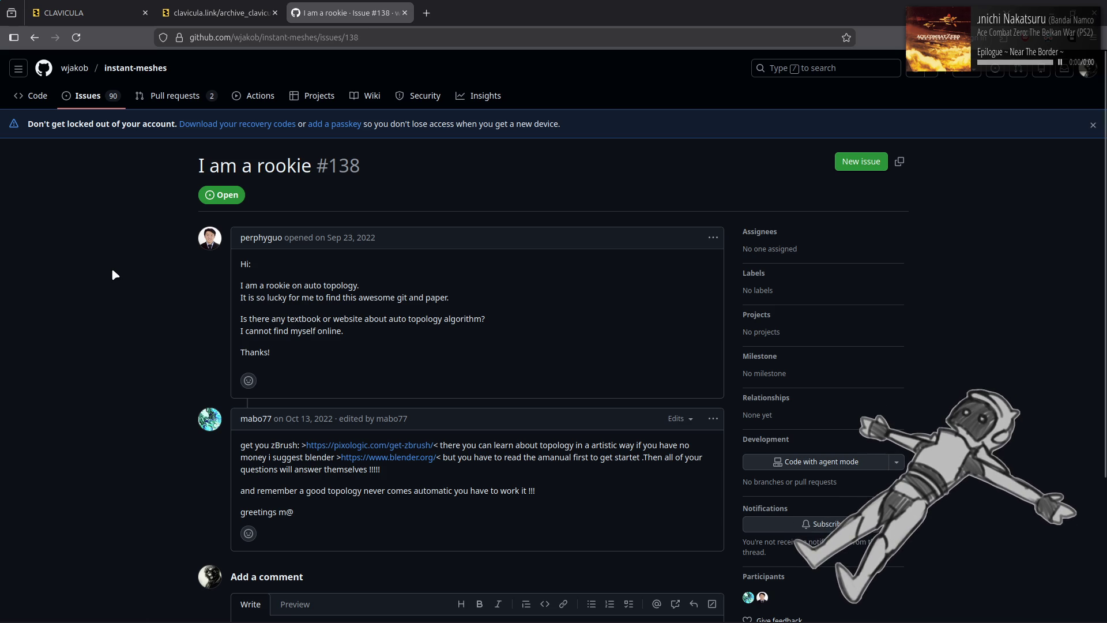
key("alt+Left")
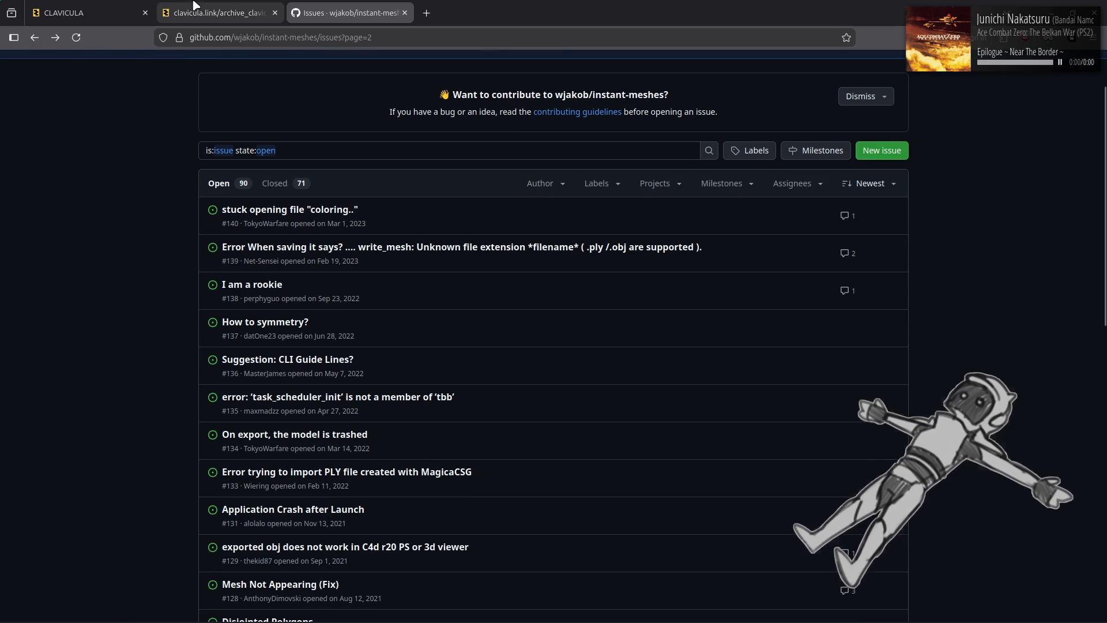
left_click(195, 8)
left_click(332, 17)
Review page 3 of the open issues, then show the repository's Pull requests list
scroll(80, 292, "down", 3)
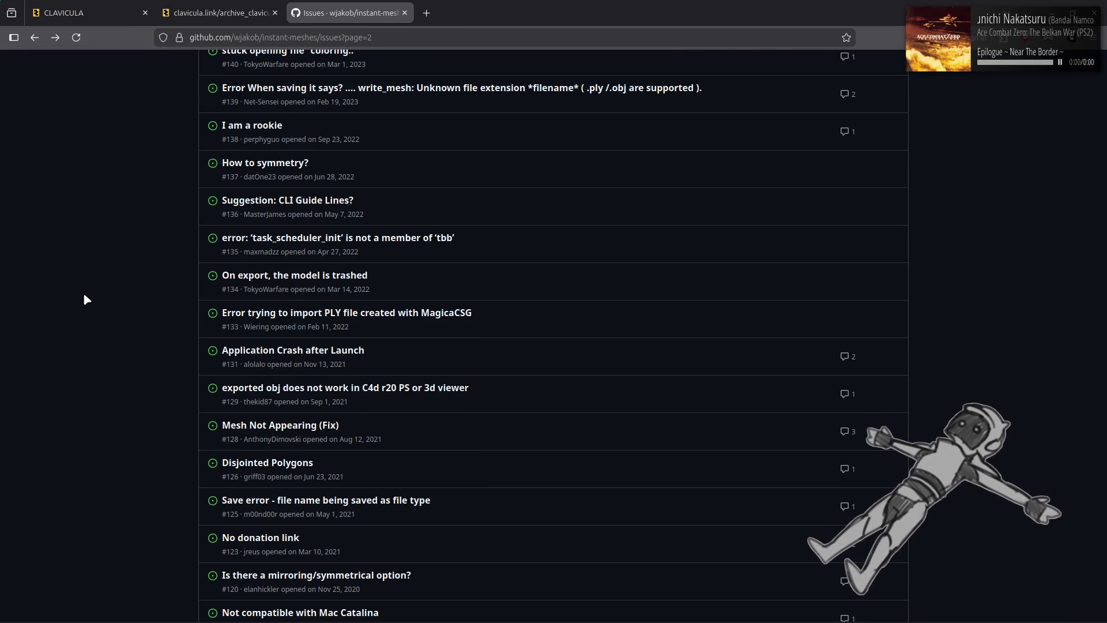
scroll(84, 295, "down", 6)
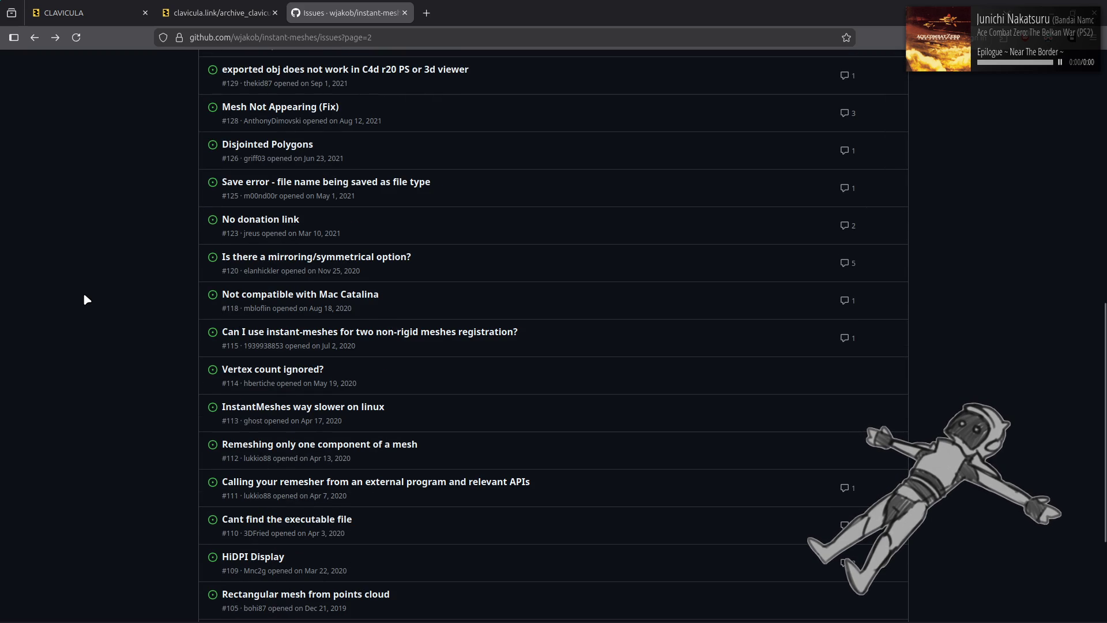
scroll(85, 299, "down", 3)
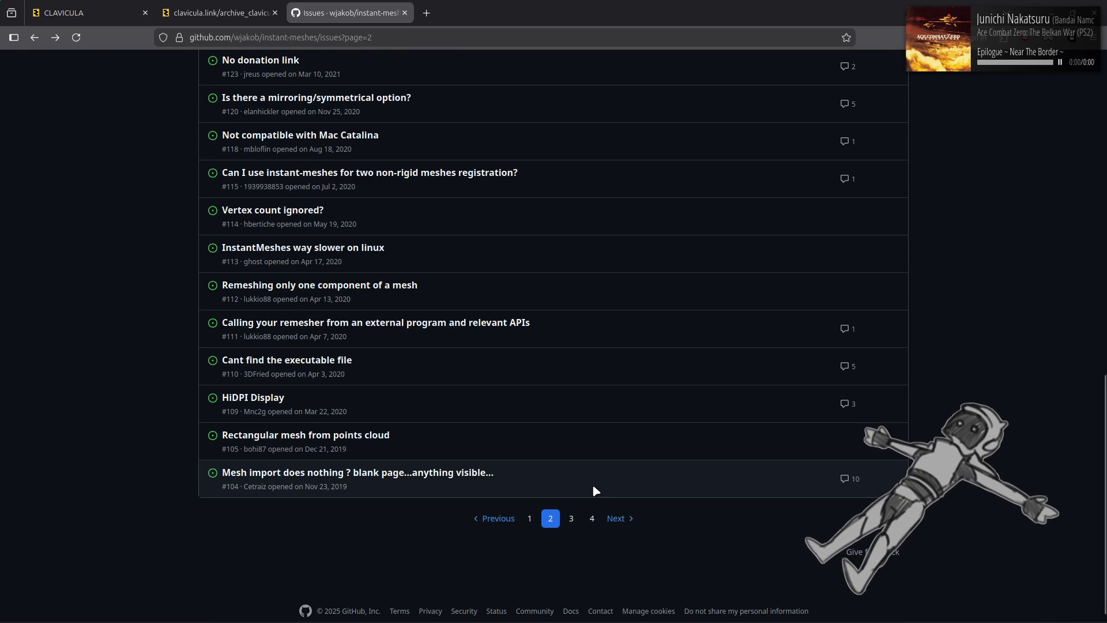
left_click(634, 520)
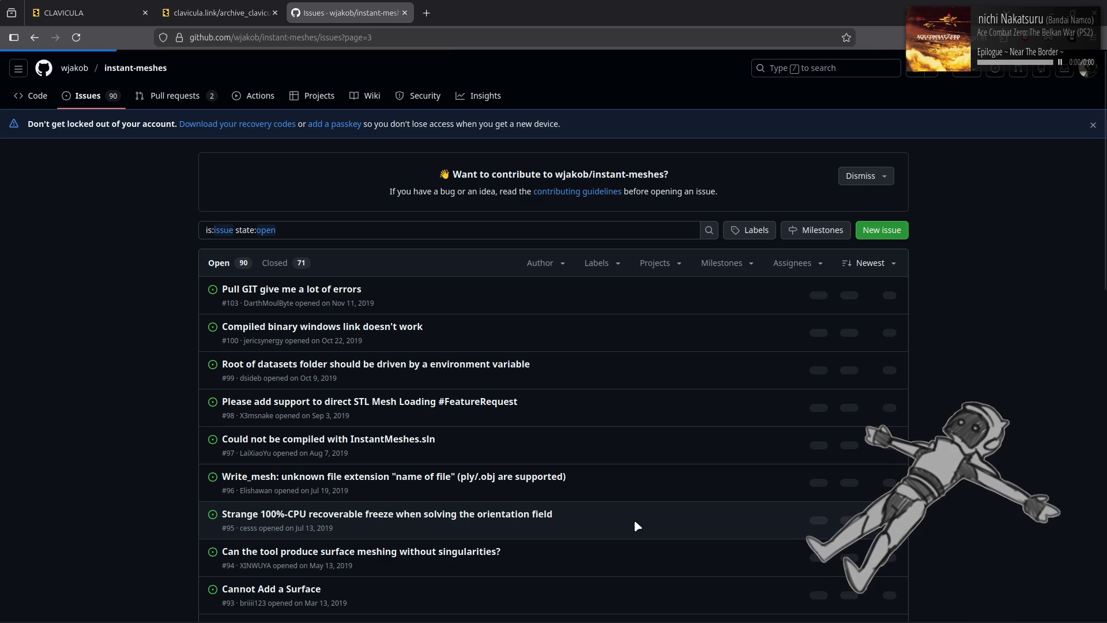
scroll(134, 275, "down", 12)
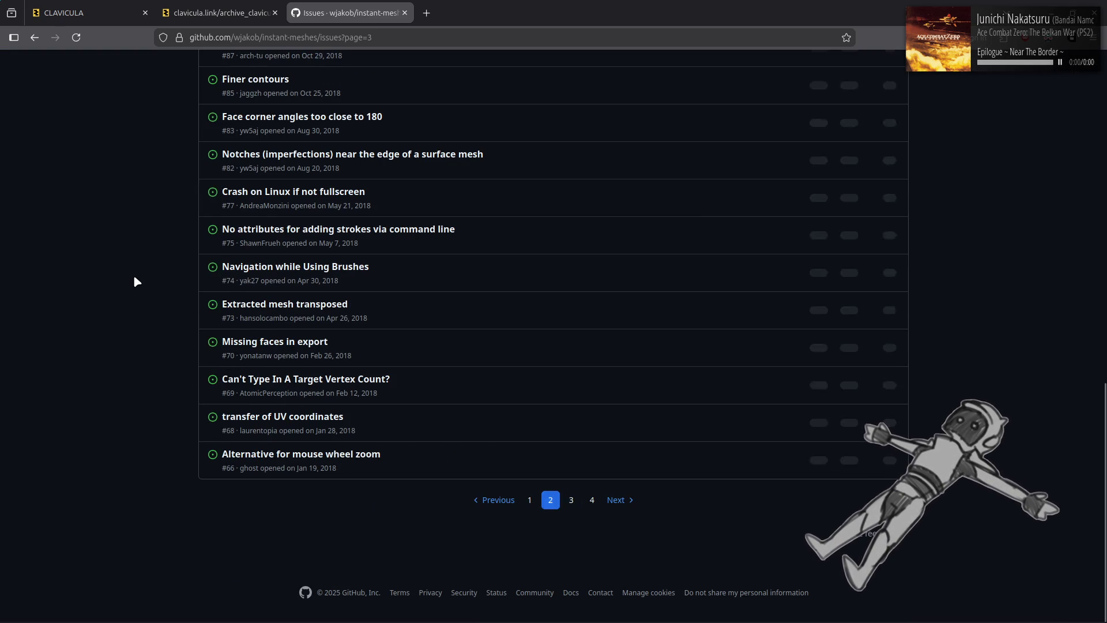
scroll(134, 282, "up", 10)
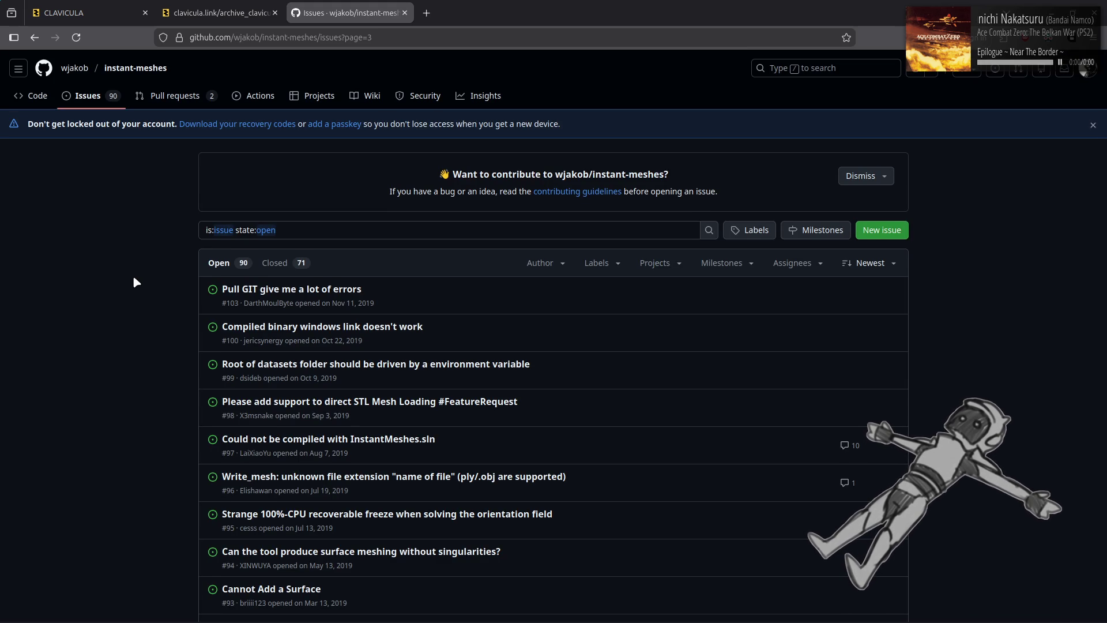
scroll(134, 279, "down", 2)
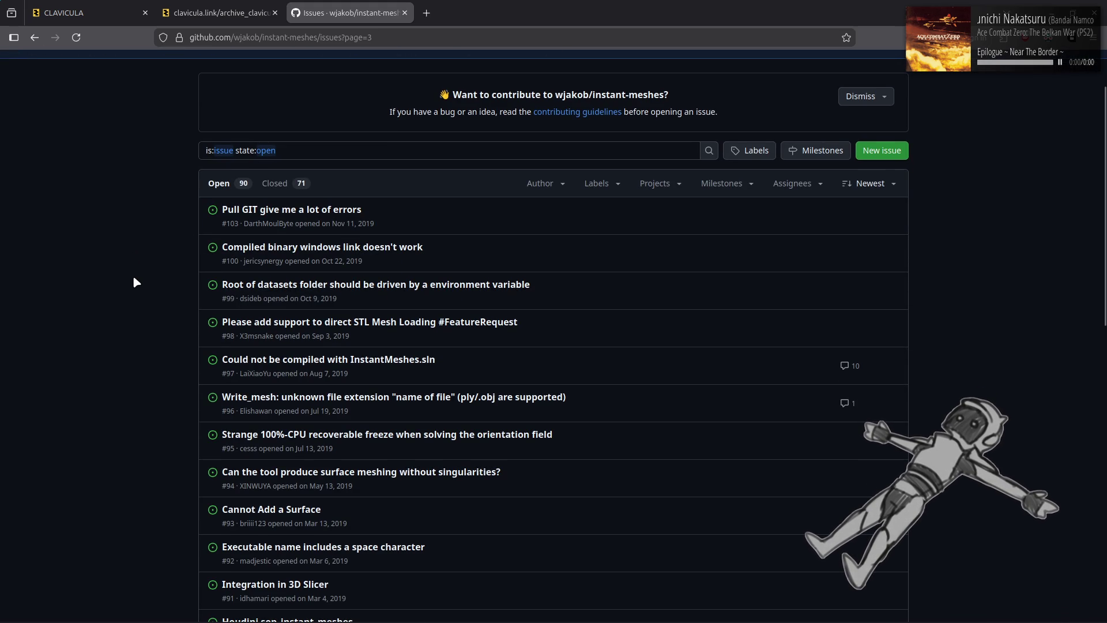
scroll(134, 278, "down", 5)
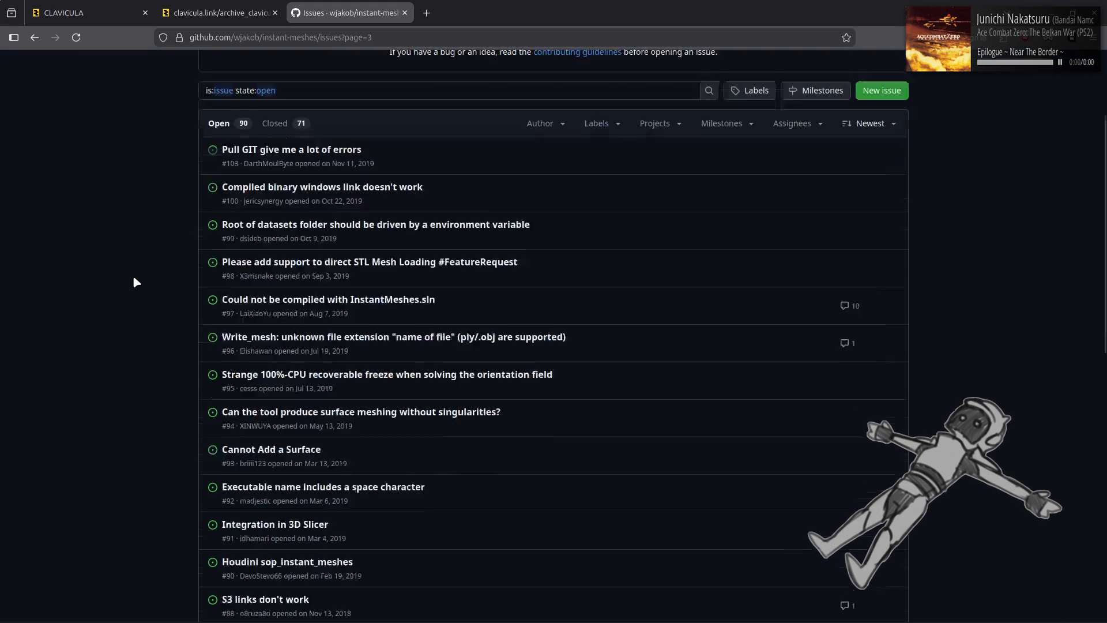
scroll(135, 281, "down", 2)
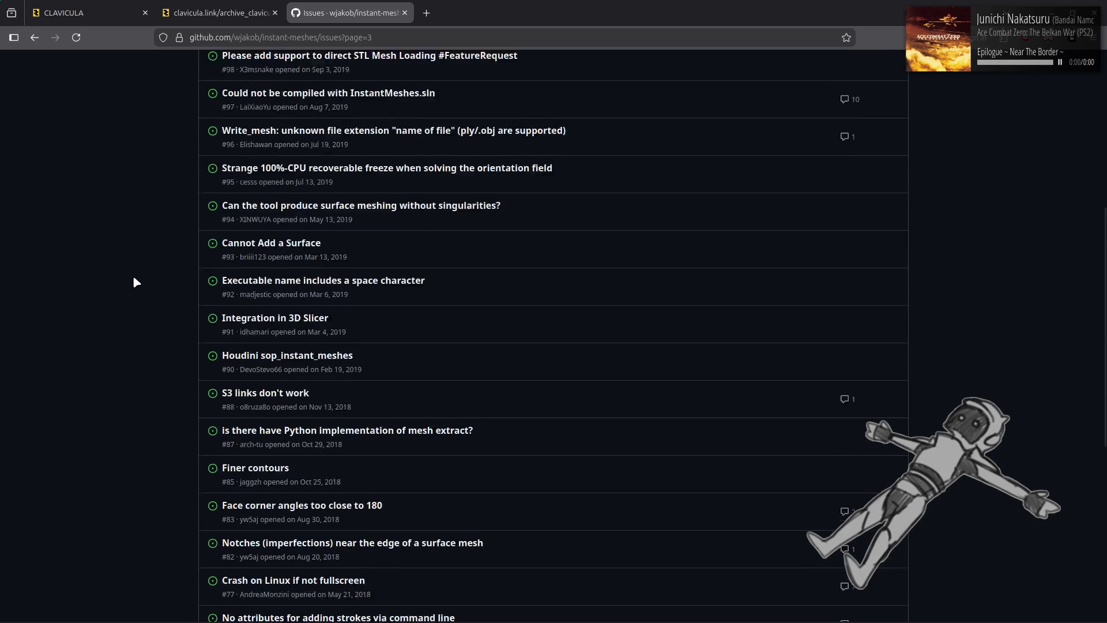
scroll(135, 281, "down", 4)
scroll(134, 281, "down", 5)
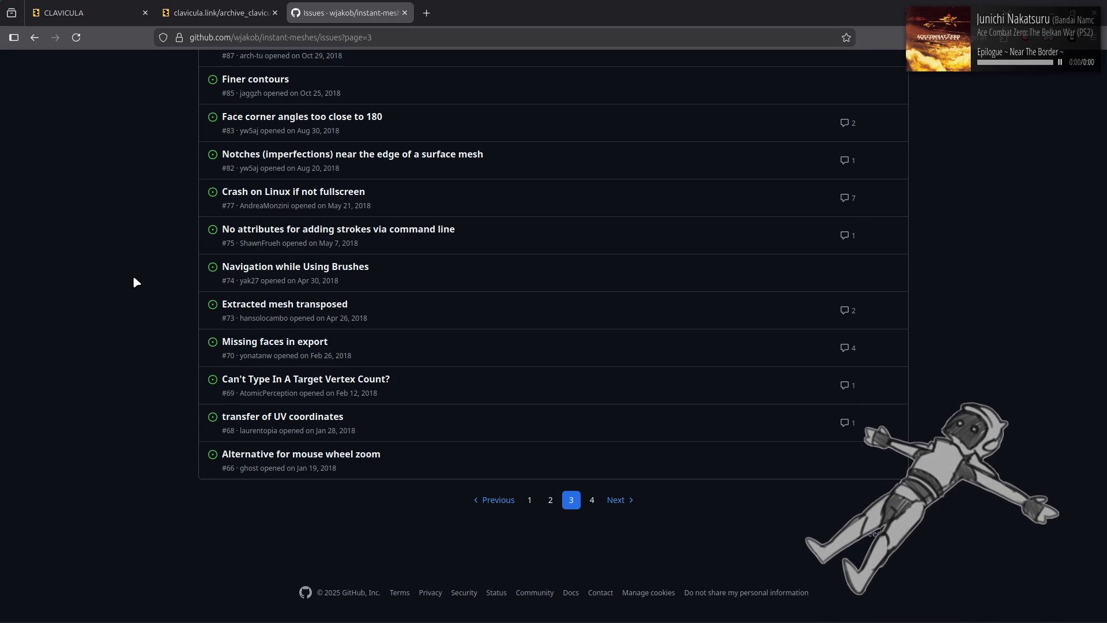
key("Home")
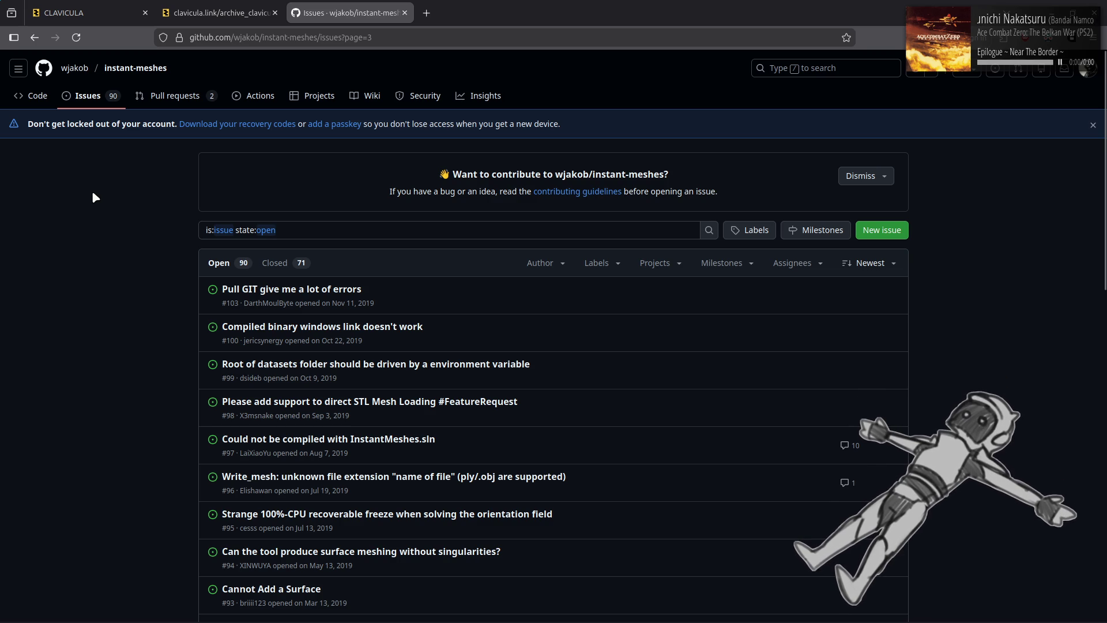
left_click(171, 99)
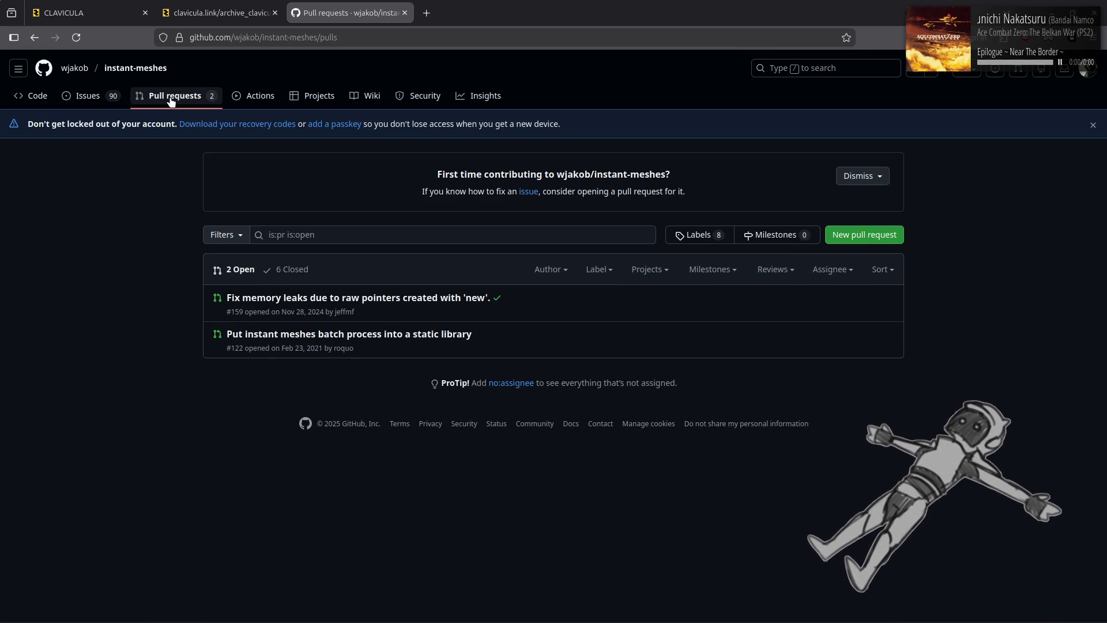
Open the repository's resources folder and preview screenshot.jpg
left_click(29, 99)
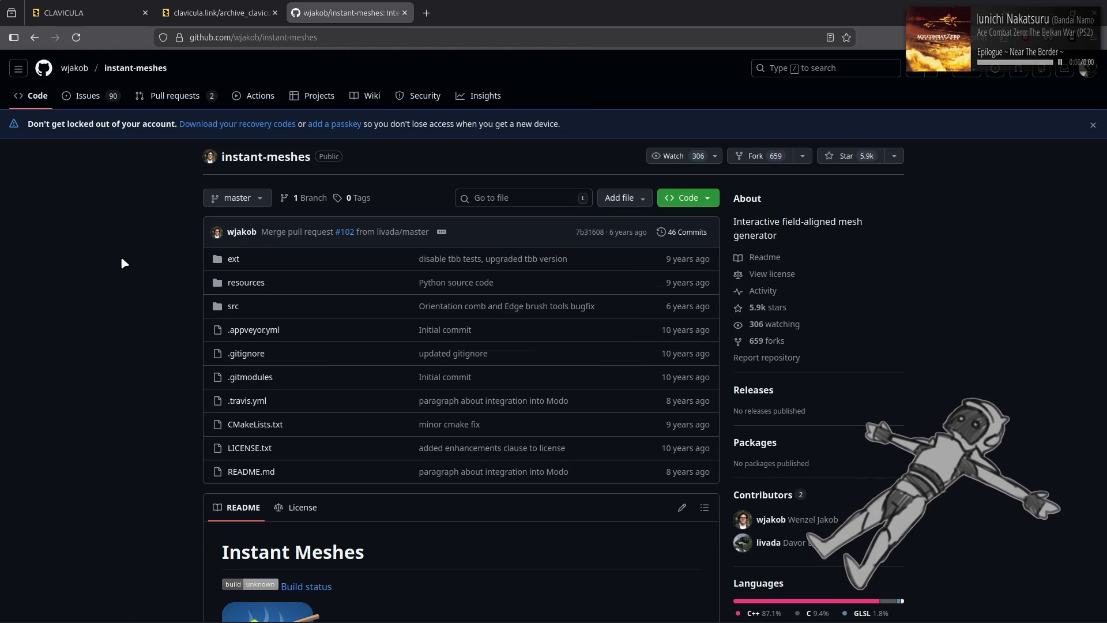
left_click(257, 284)
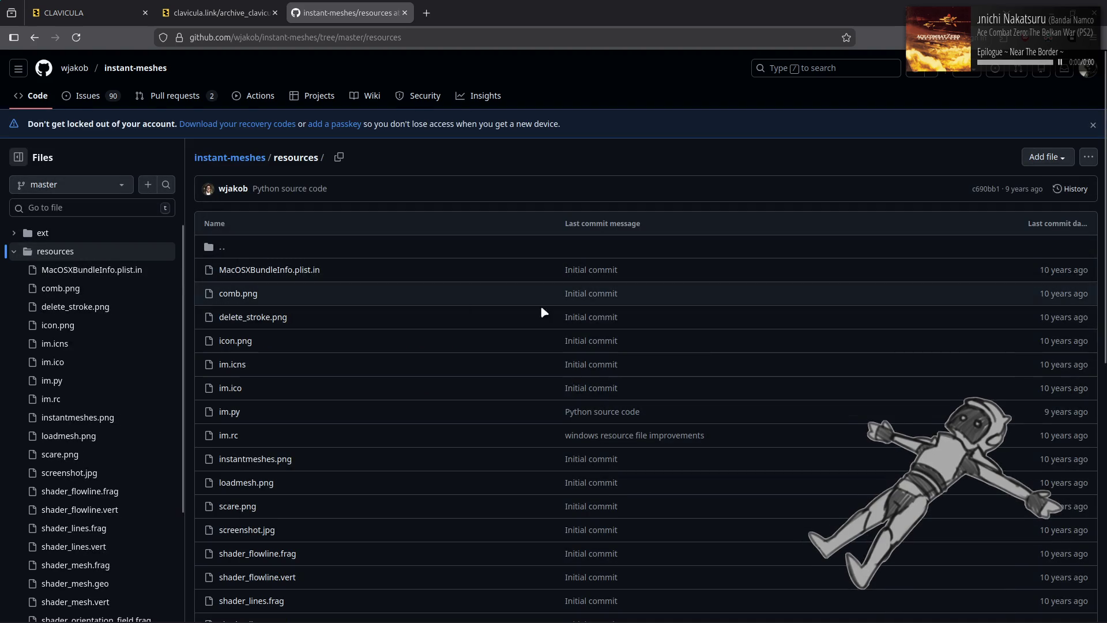
scroll(568, 311, "down", 3)
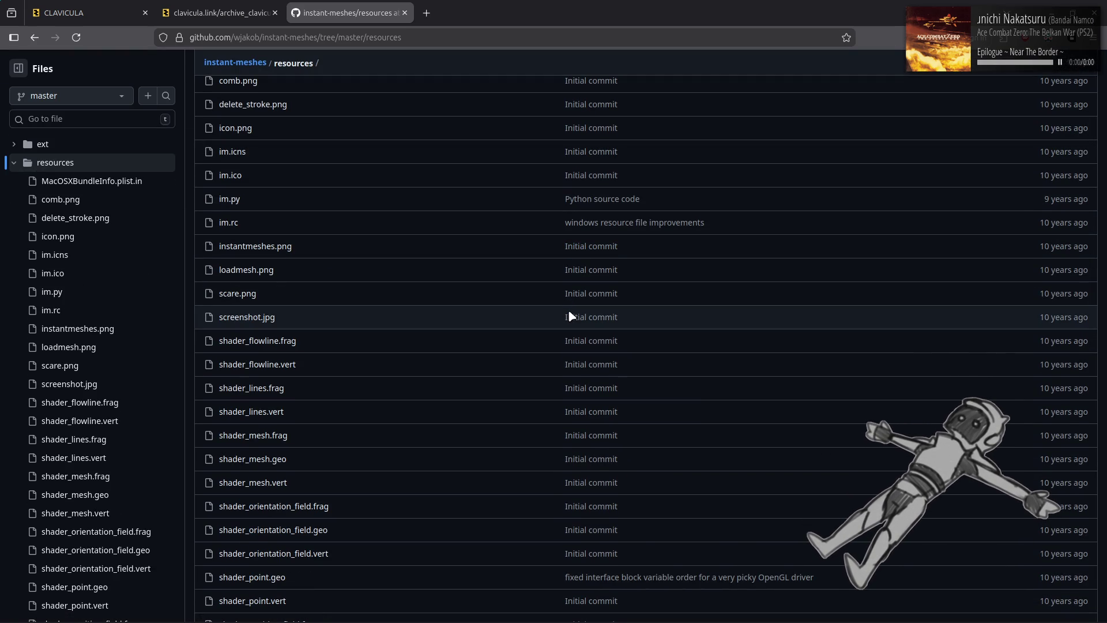
left_click(247, 316)
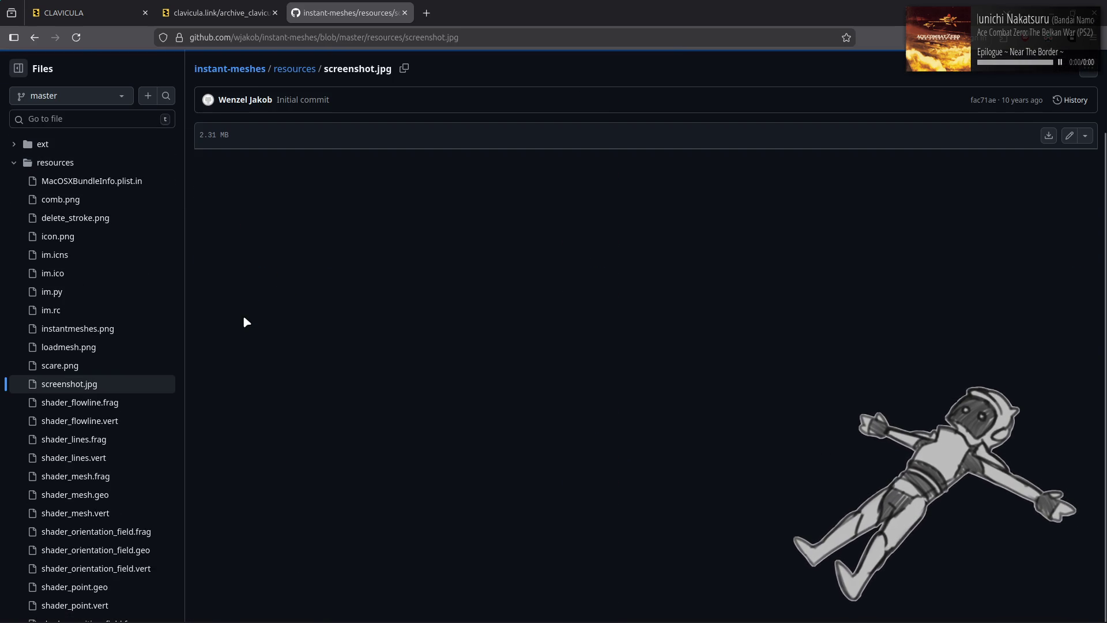
scroll(464, 280, "down", 2)
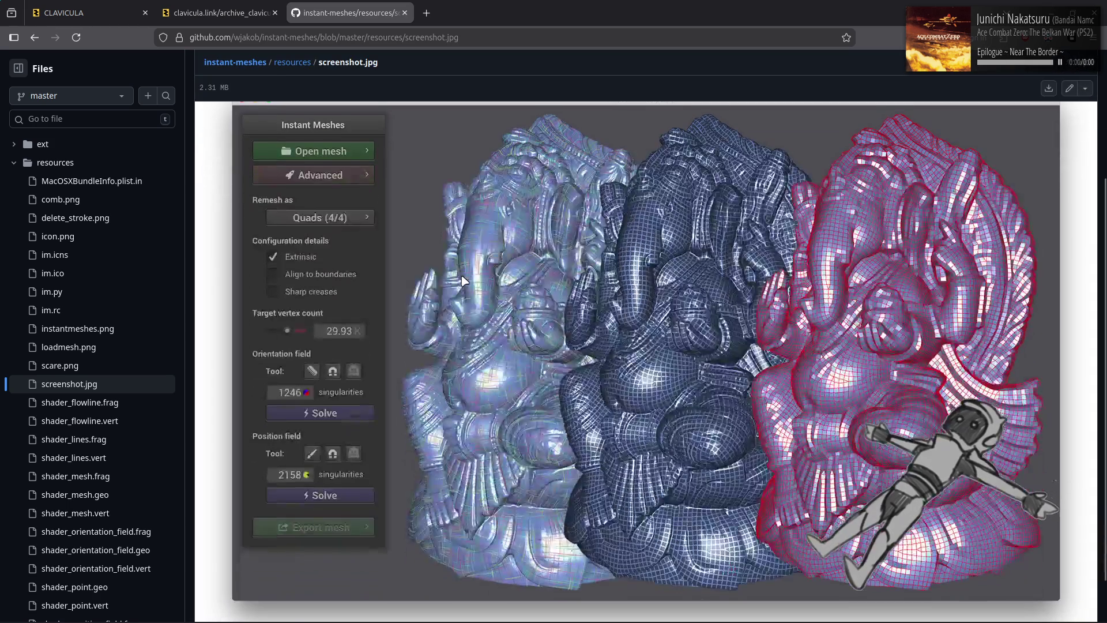
key("alt+Left")
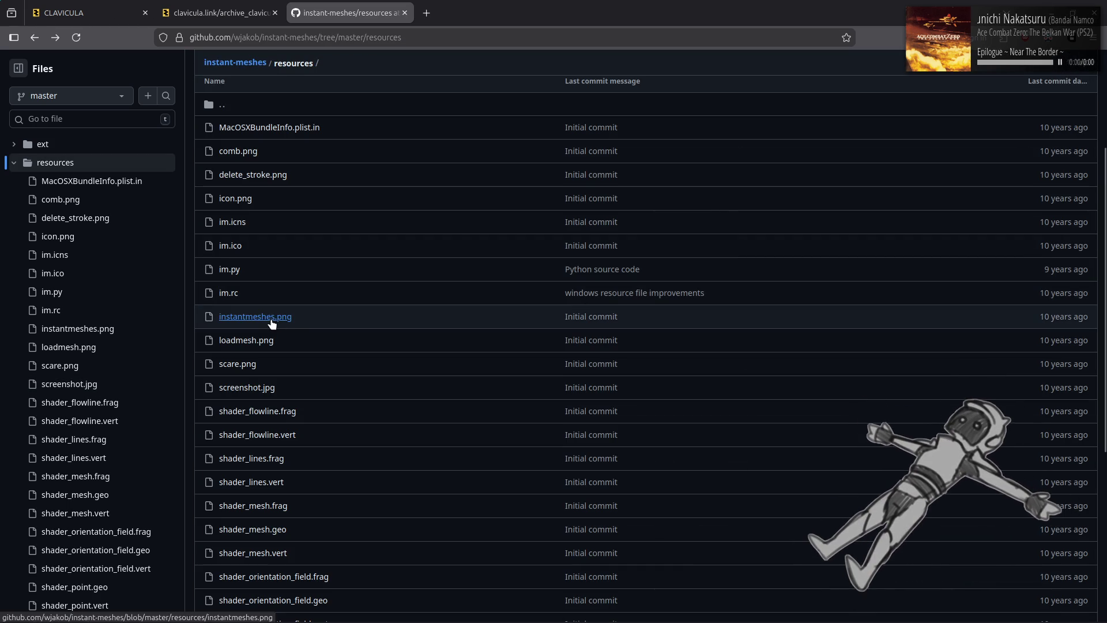
Preview the instantmeshes.png, loadmesh.png and scare.png images in the resources folder
left_click(254, 316)
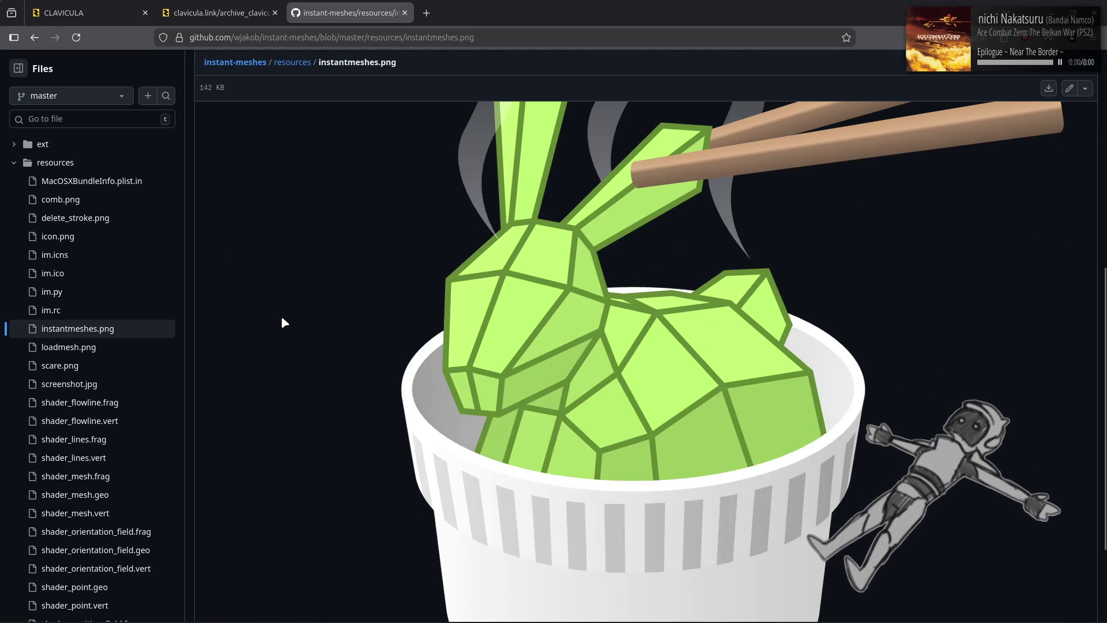
key("alt+Left")
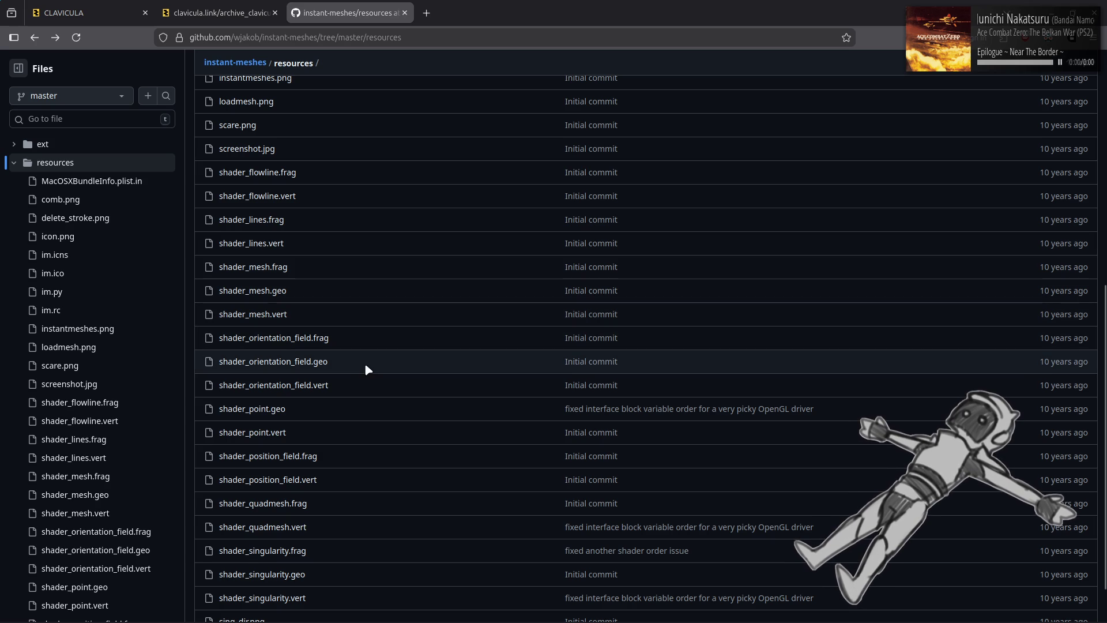
scroll(365, 366, "up", 4)
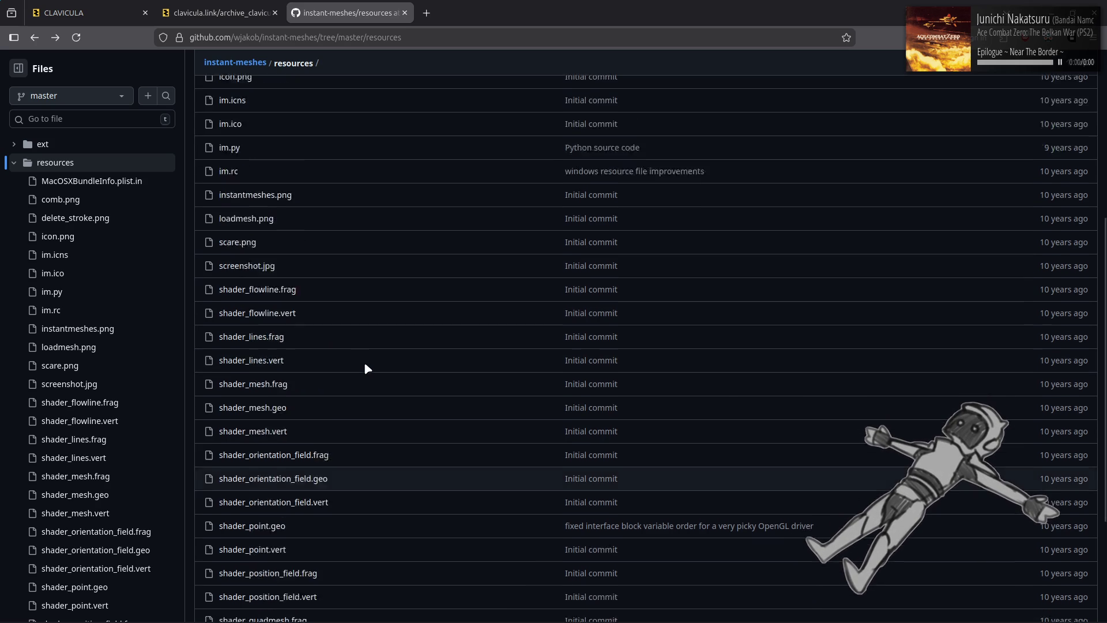
left_click(265, 340)
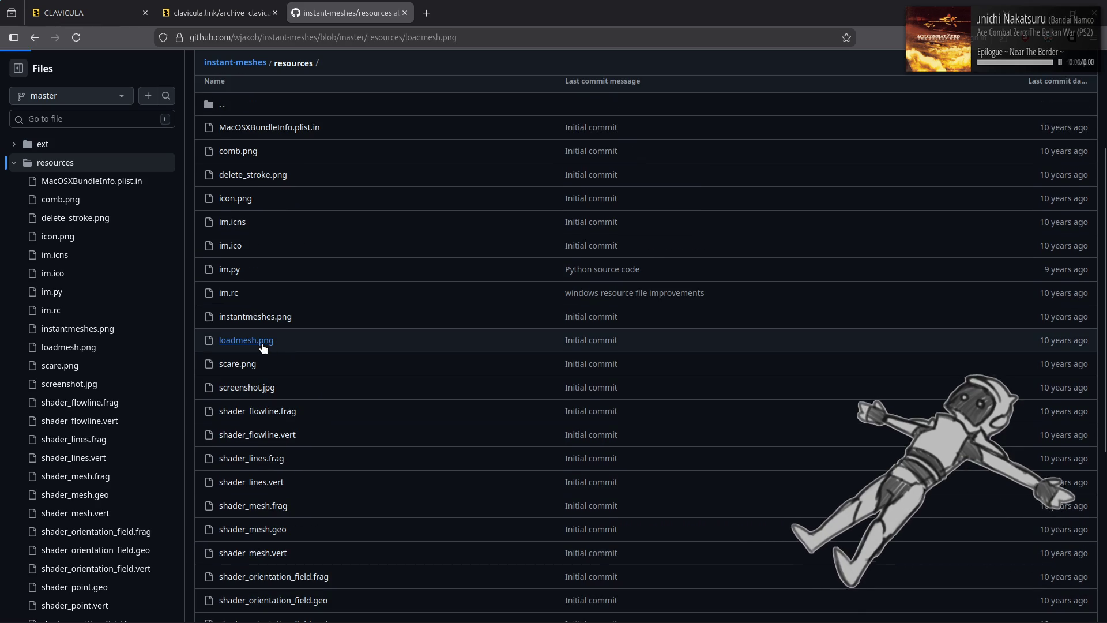
key("alt+Left")
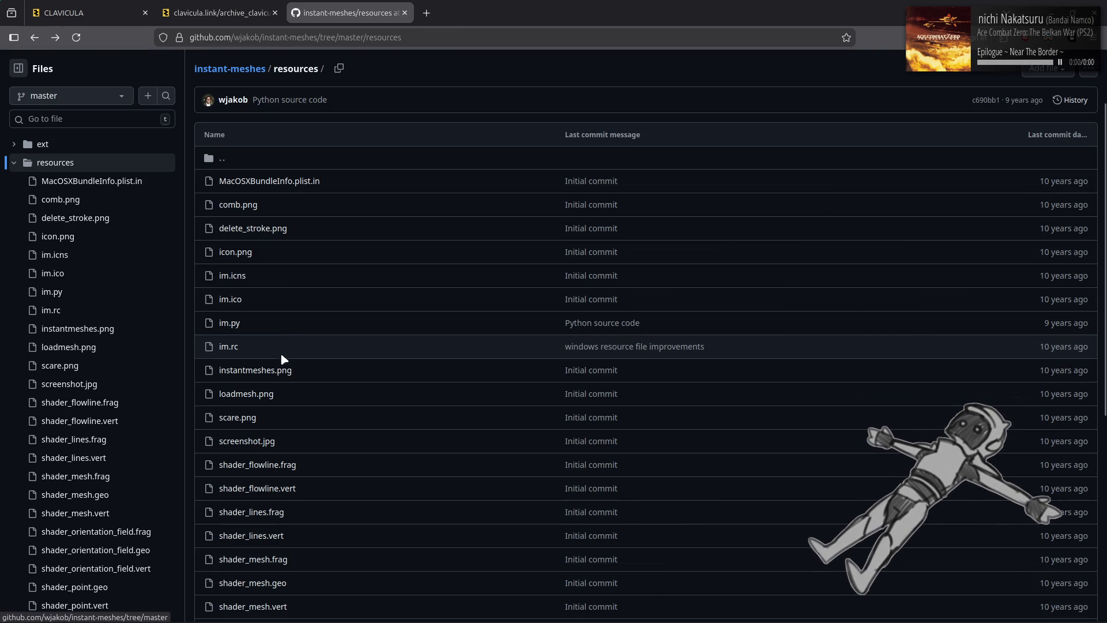
left_click(253, 422)
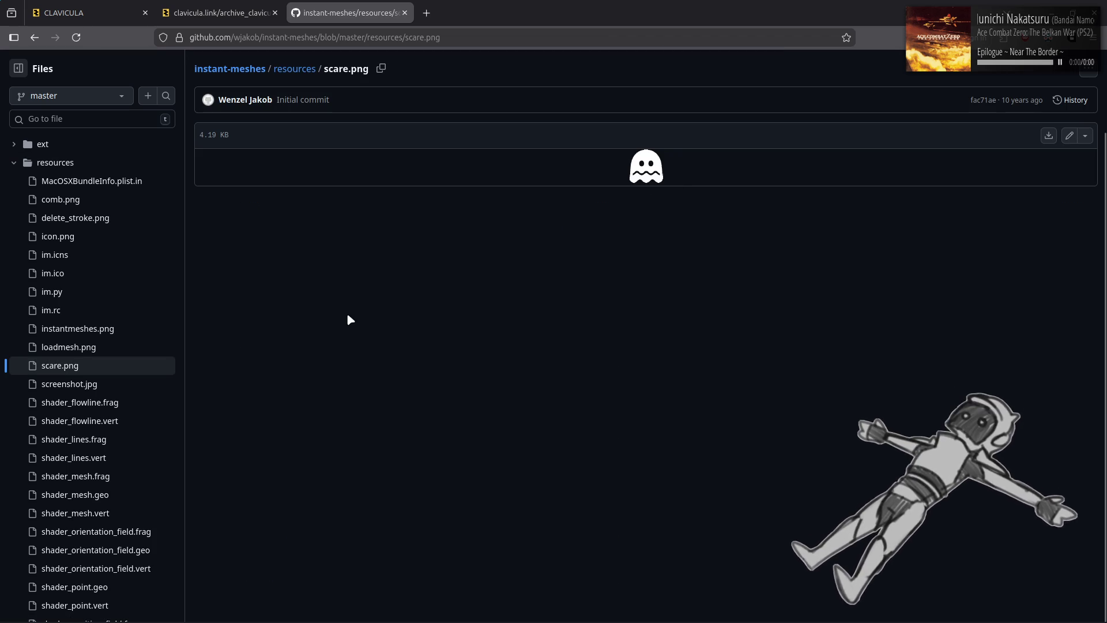
key("alt+Left")
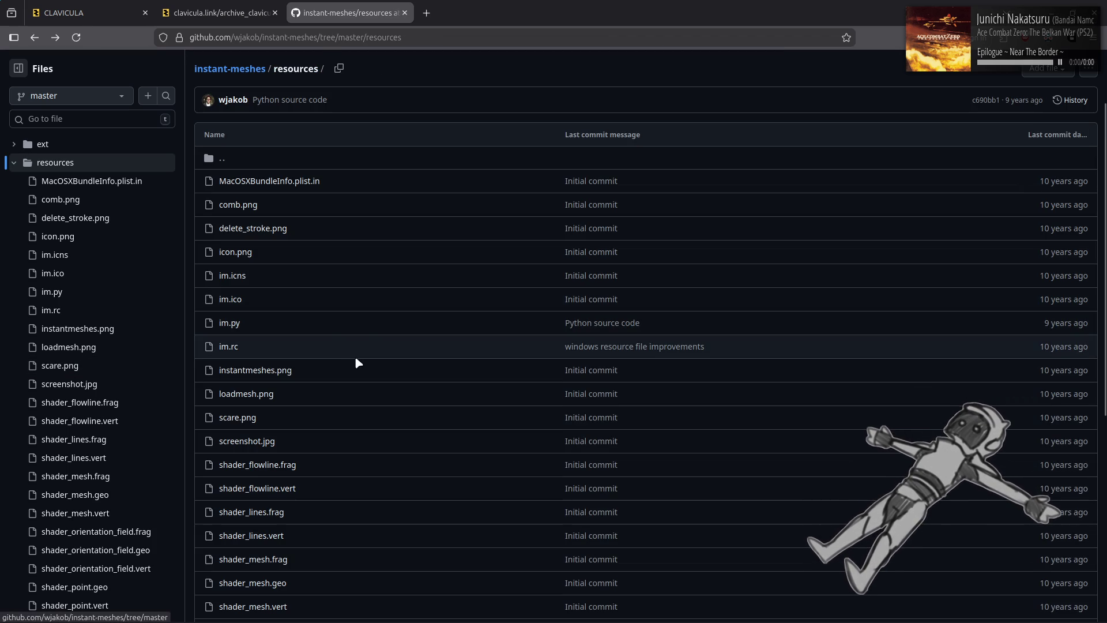
Preview comb.png and delete_stroke.png, then return to the repo front page README
scroll(333, 399, "down", 2)
scroll(333, 400, "down", 3)
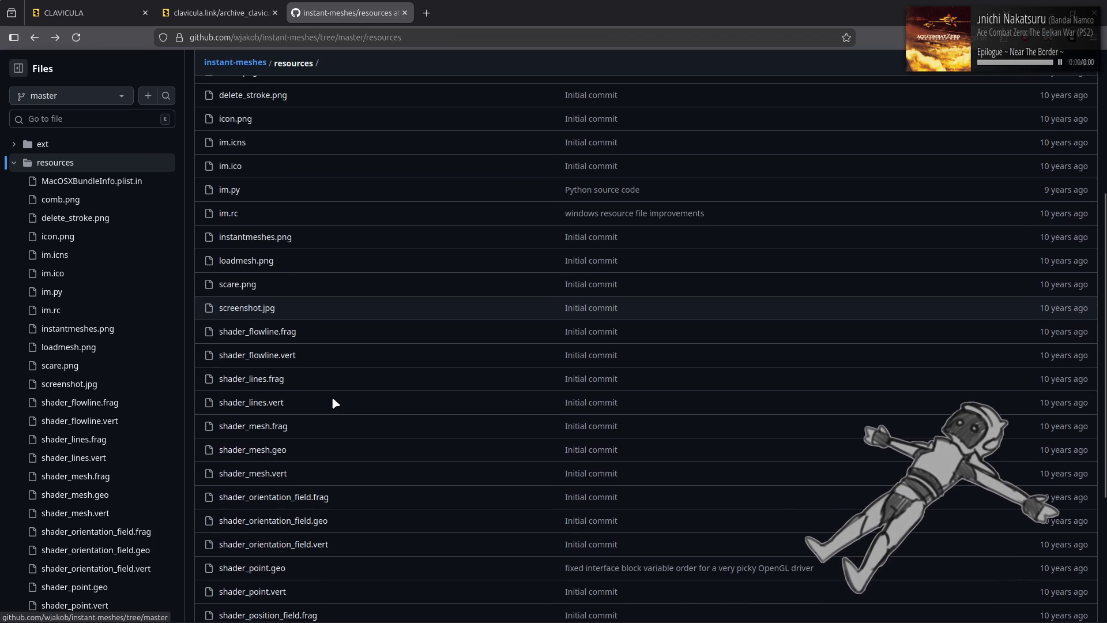
scroll(375, 408, "down", 3)
scroll(417, 419, "down", 5)
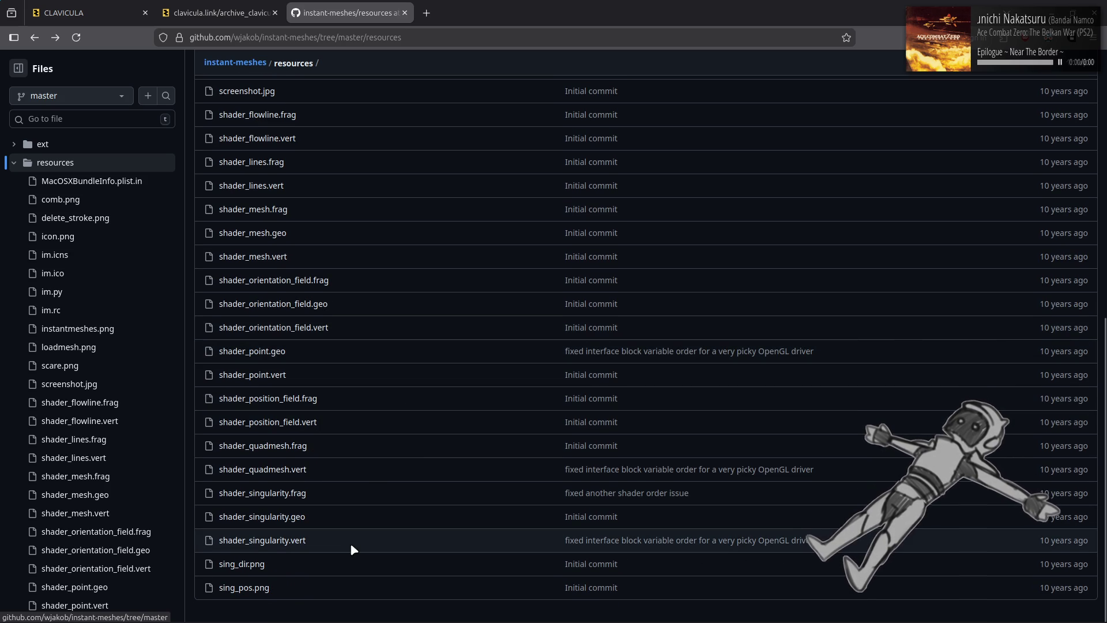
scroll(351, 540, "up", 15)
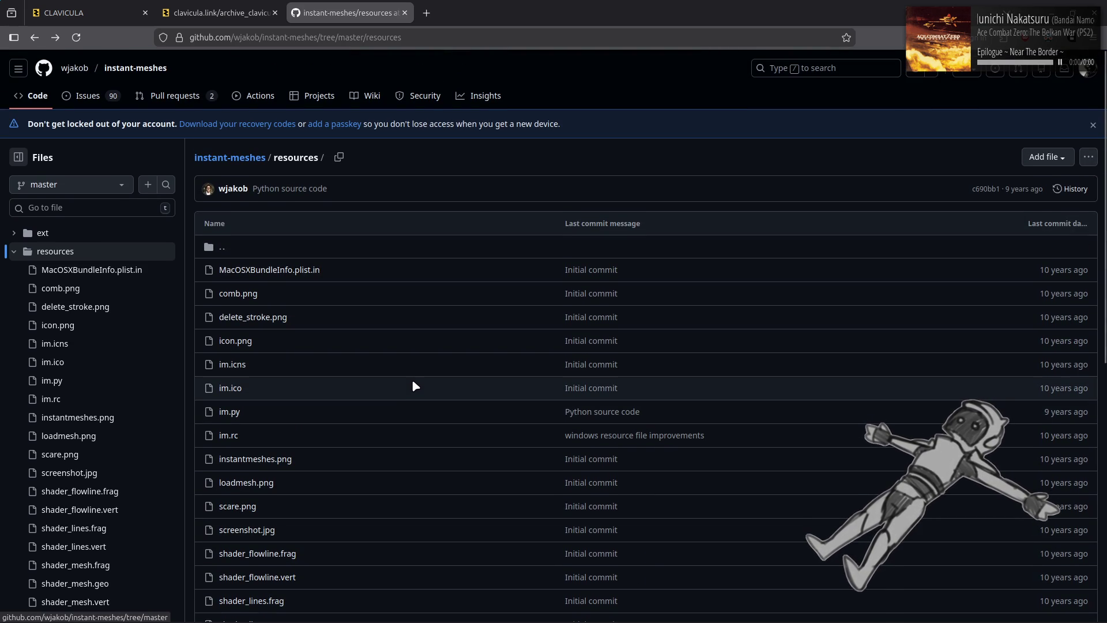
left_click(238, 295)
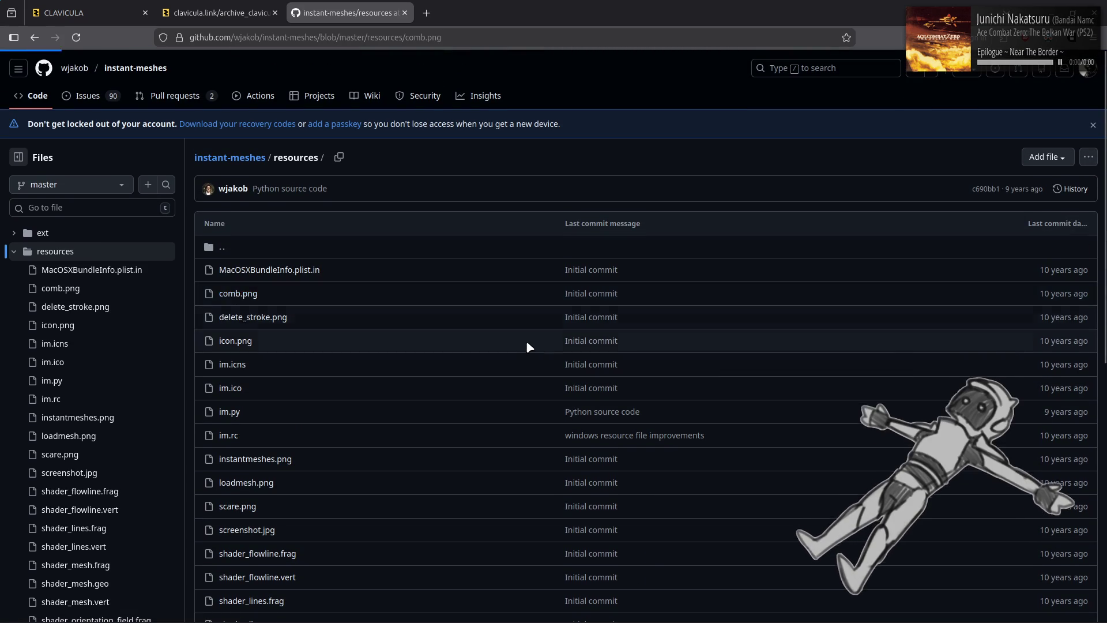
key("alt+Left")
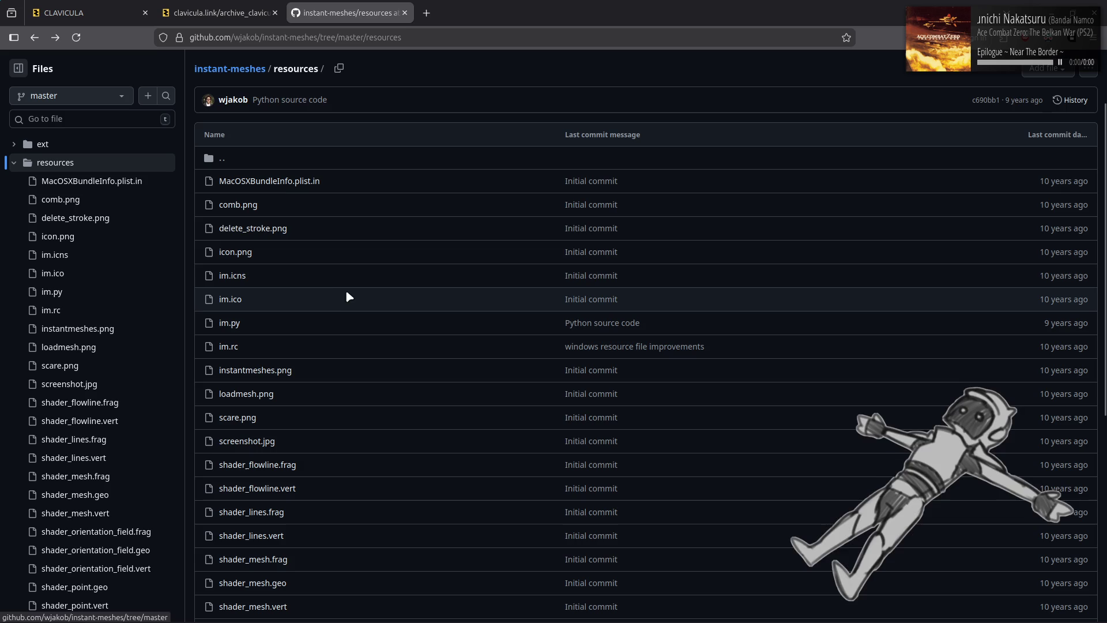
left_click(265, 231)
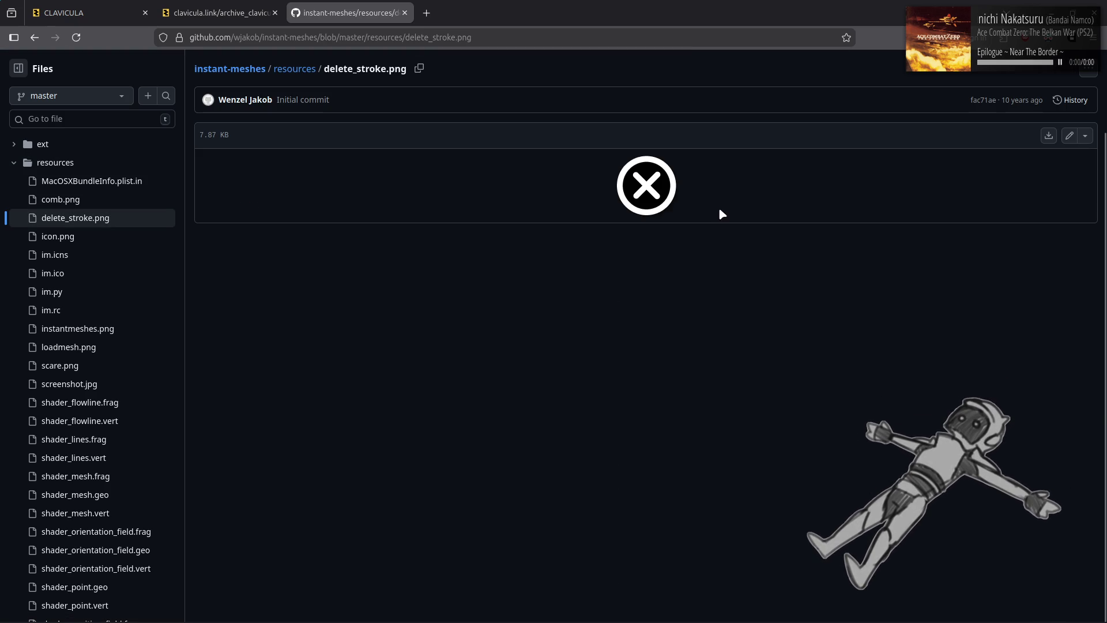
key("alt+Left")
key("alt+Left")
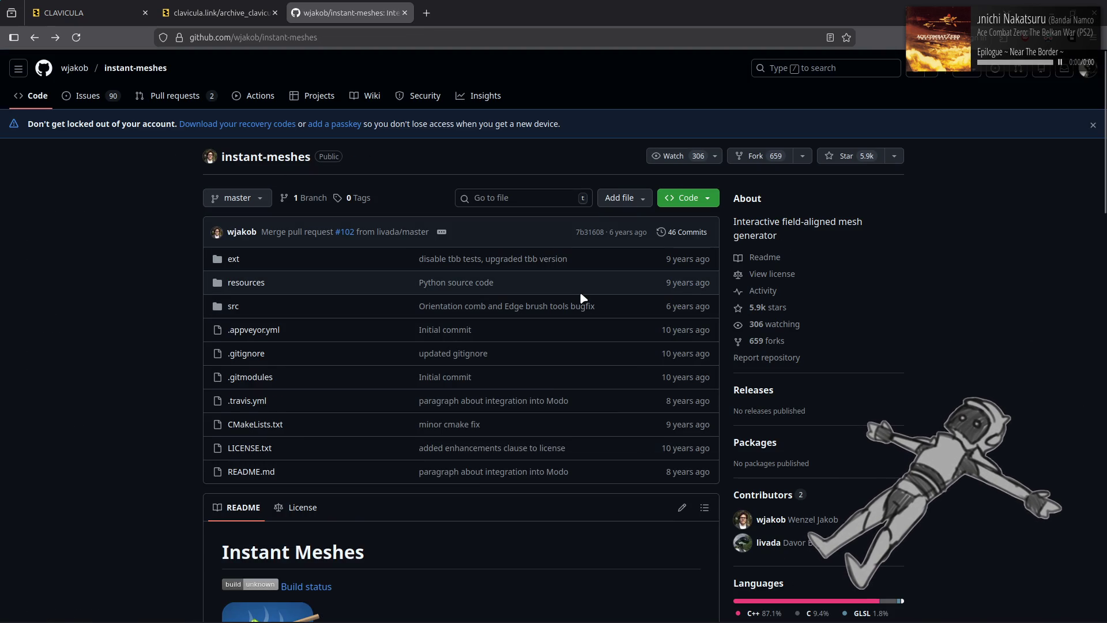
scroll(582, 297, "down", 10)
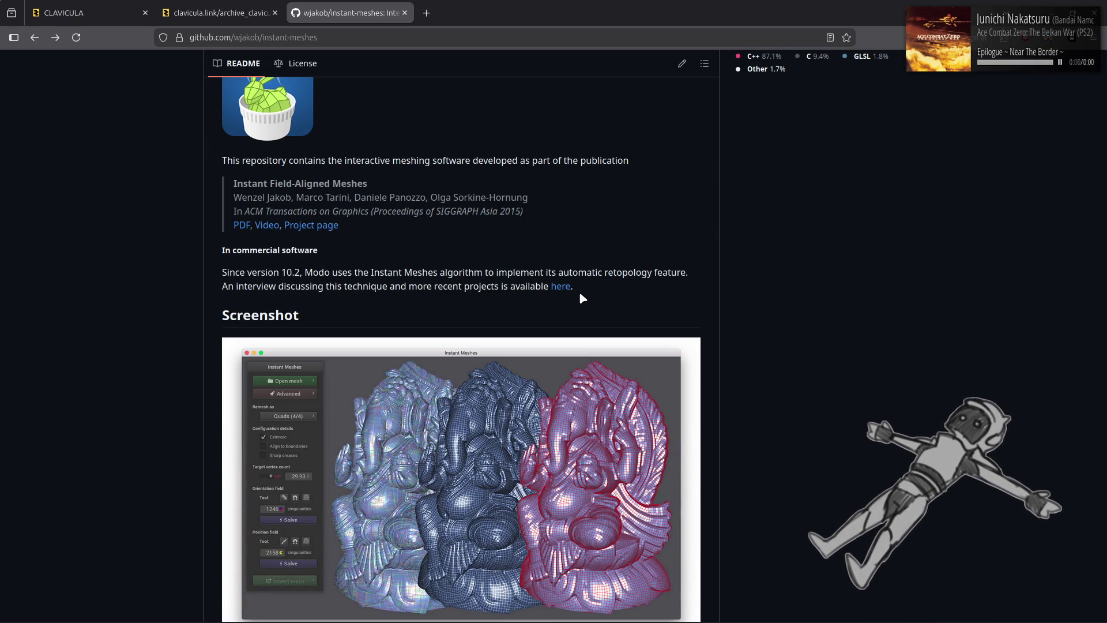
Open the paper PDF and the IGL ETH Zurich project page in new tabs, viewing the project page
middle_click(245, 229)
middle_click(308, 229)
left_click(598, 11)
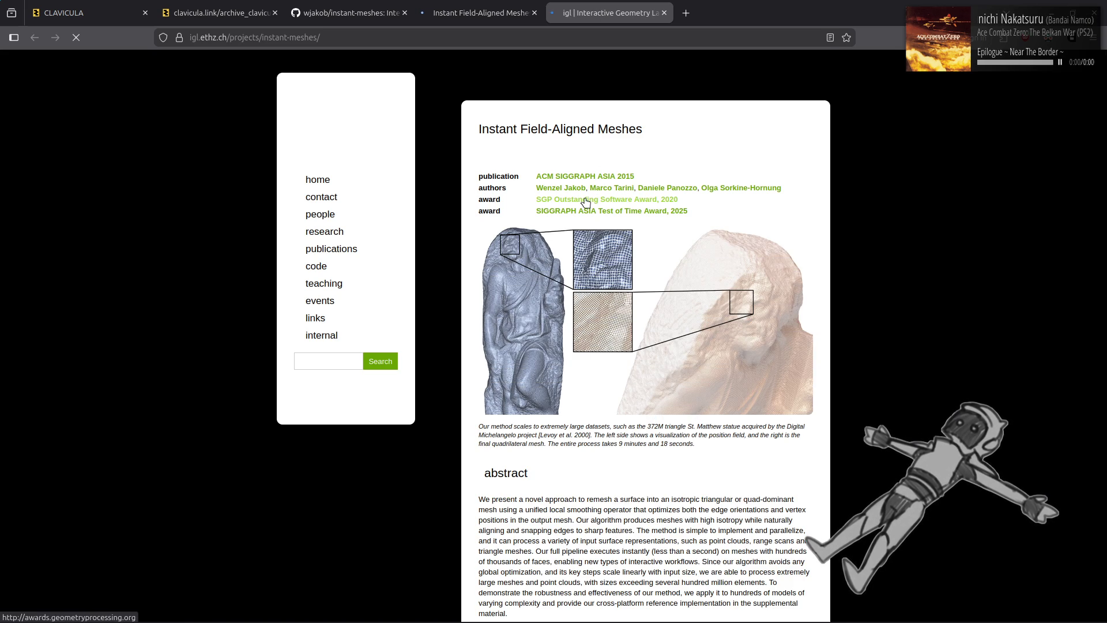
Skim the Instant Field-Aligned Meshes project page, then view the loading paper PDF
scroll(585, 202, "down", 10)
scroll(586, 202, "down", 5)
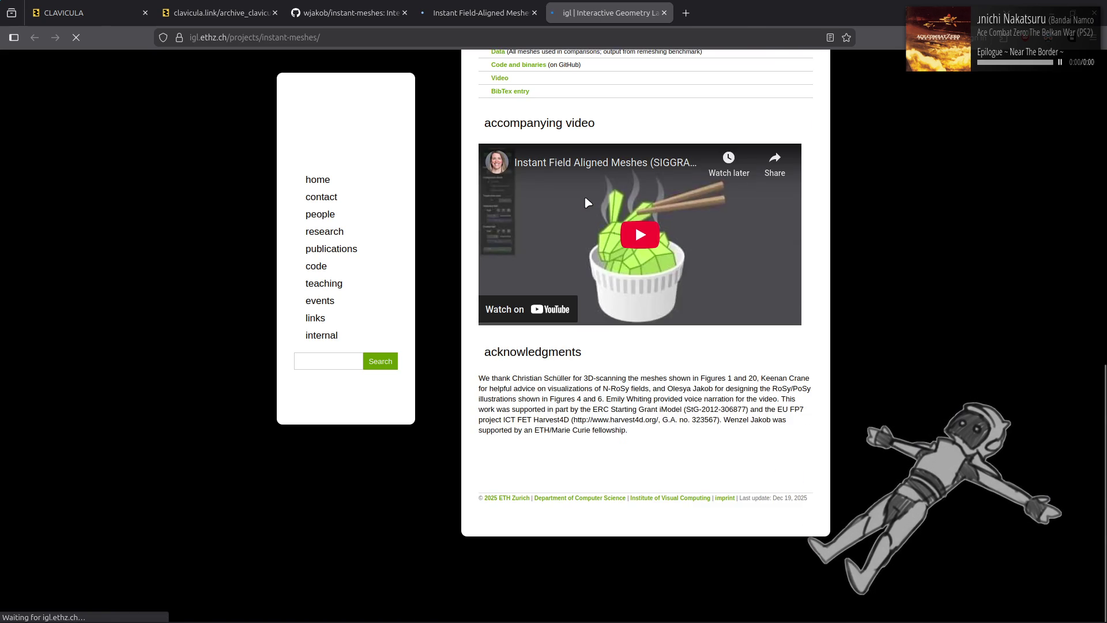
scroll(587, 202, "up", 15)
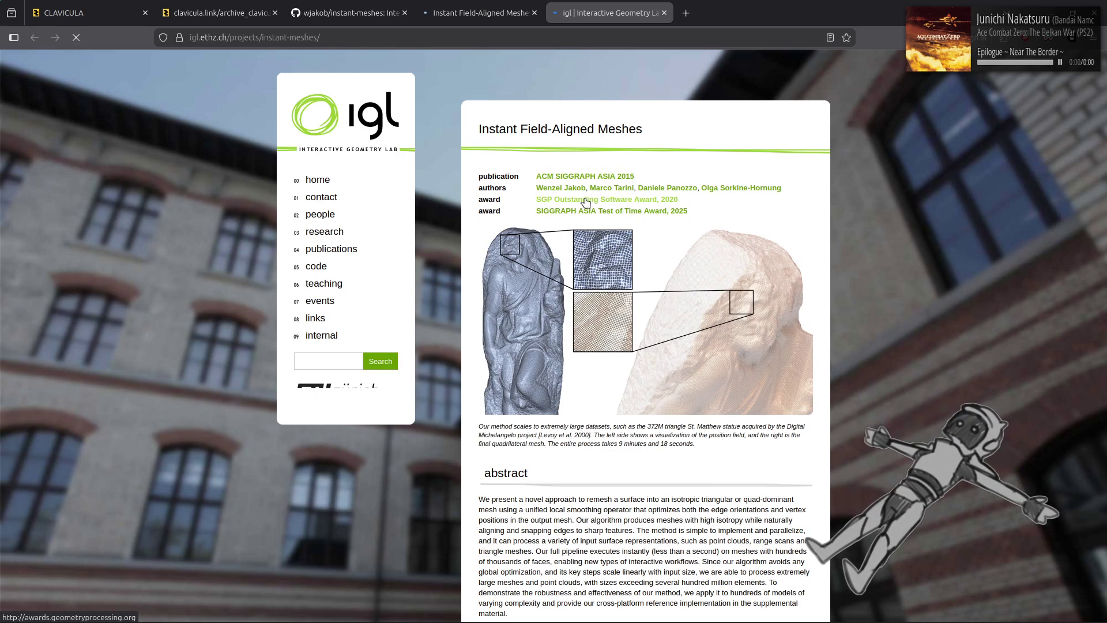
left_click(525, 7)
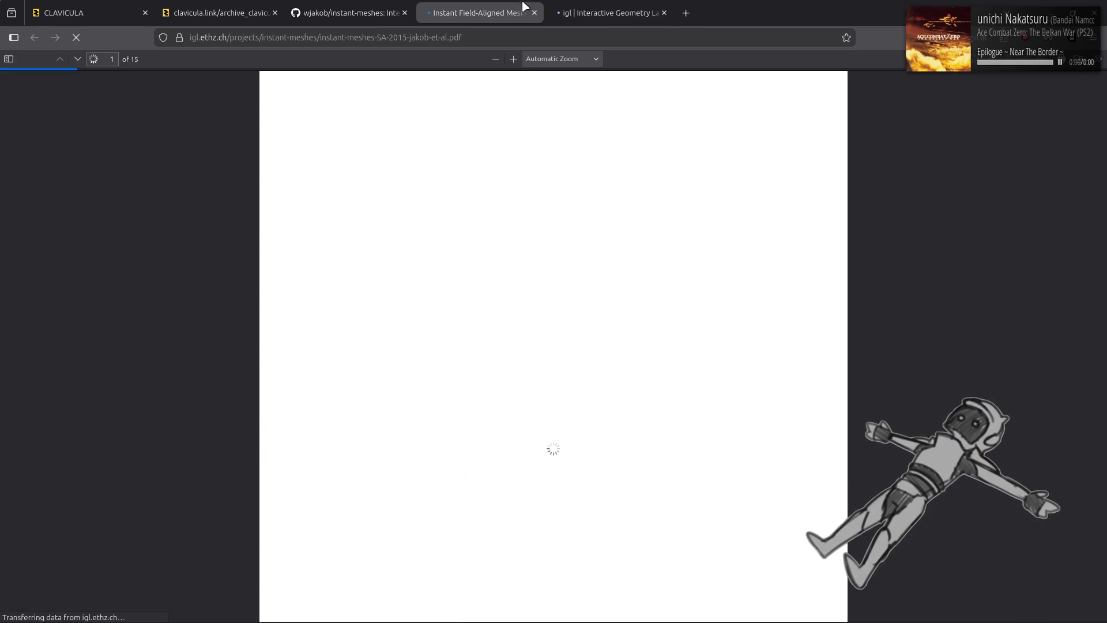
Close the Interactive Geometry Lab tab and jump to the end of the paper PDF
middle_click(603, 6)
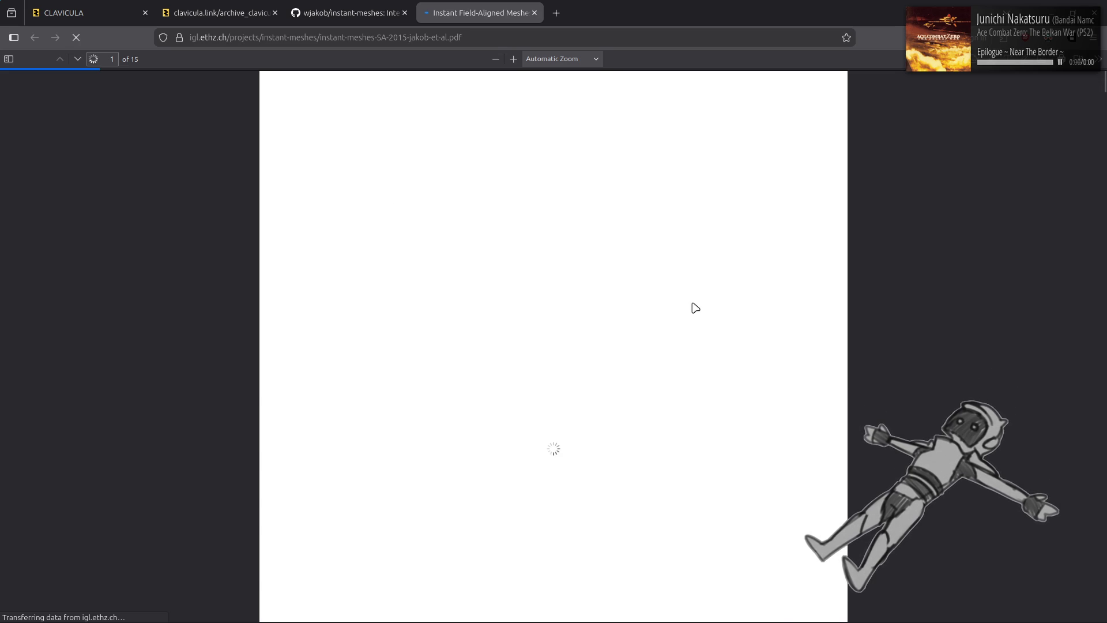
mouse_move(773, 619)
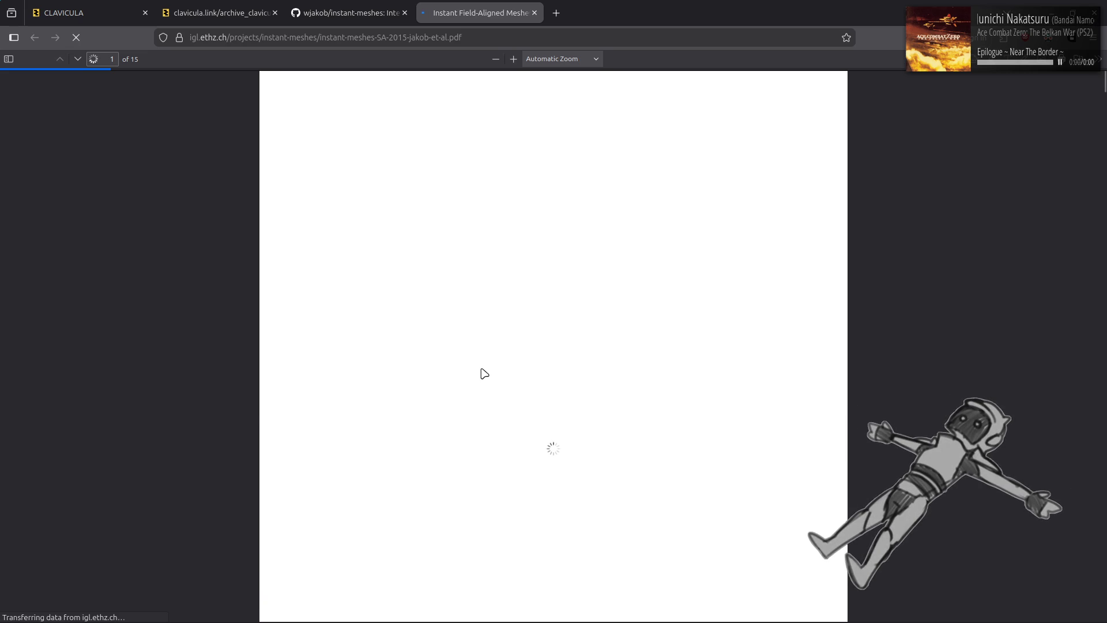
scroll(484, 360, "down", 10)
key("End")
scroll(486, 349, "up", 20)
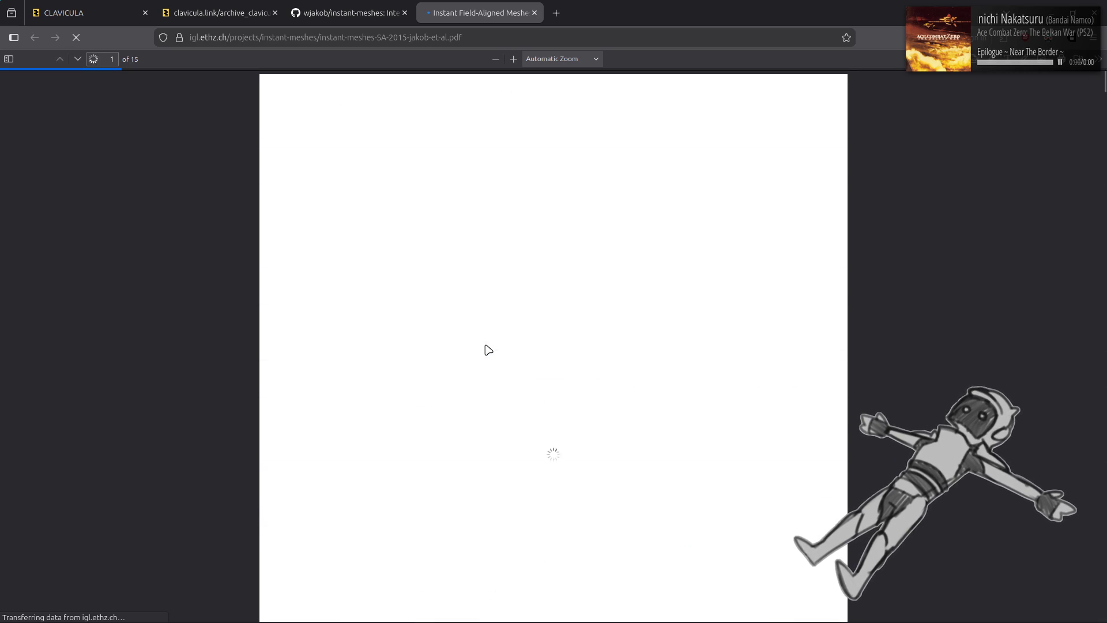
key("End")
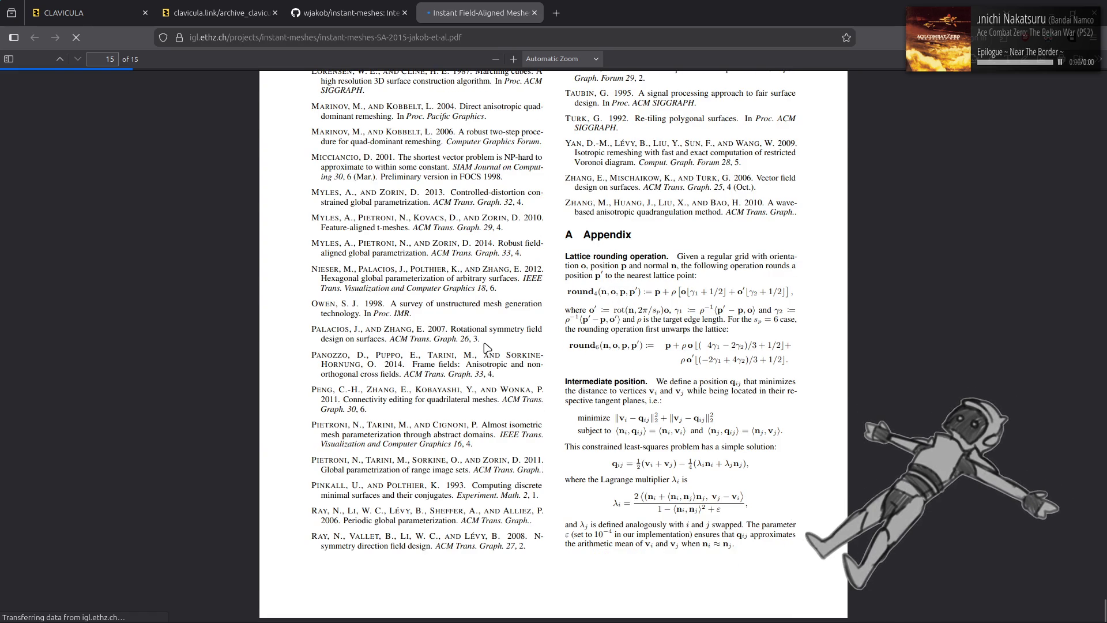
Scroll back and forth through the paper's final pages 12–15
scroll(485, 346, "up", 3)
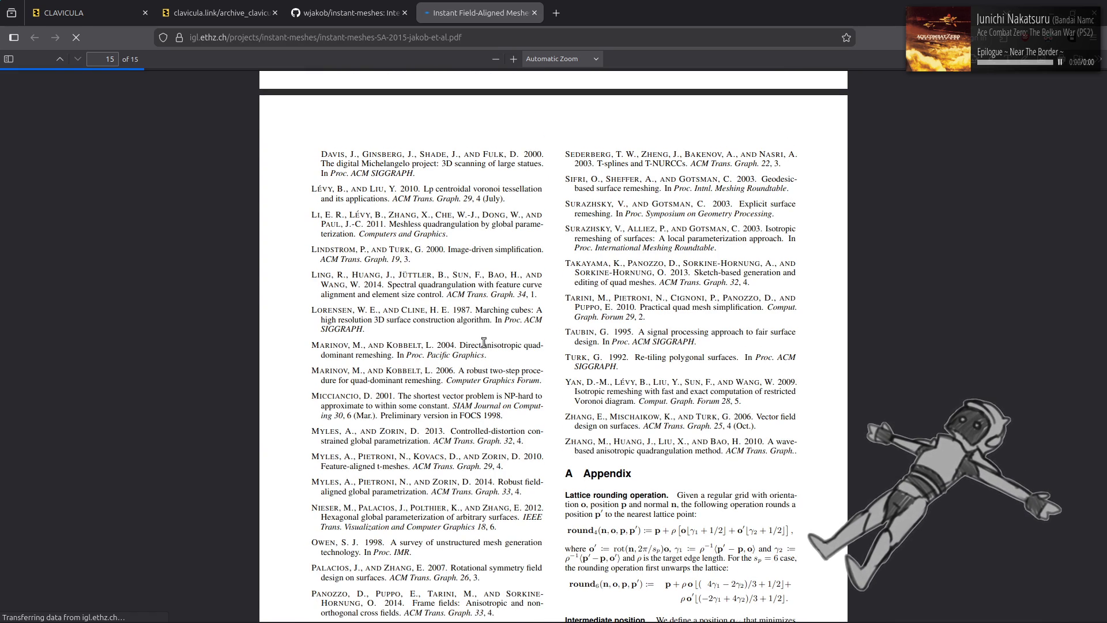
scroll(485, 343, "down", 3)
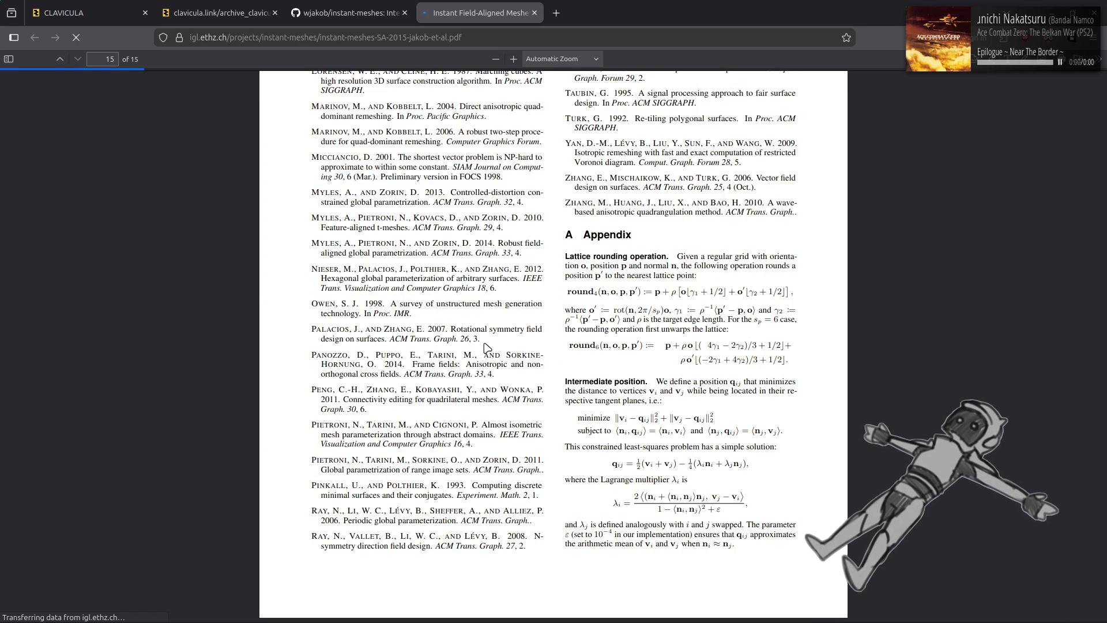
scroll(484, 346, "up", 7)
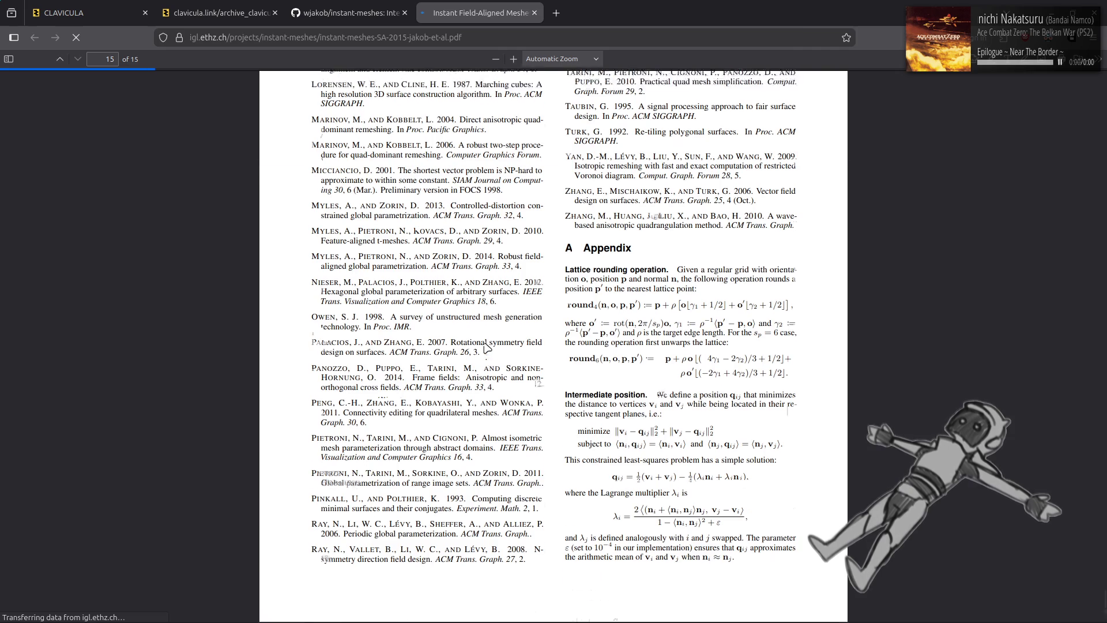
scroll(483, 342, "up", 10)
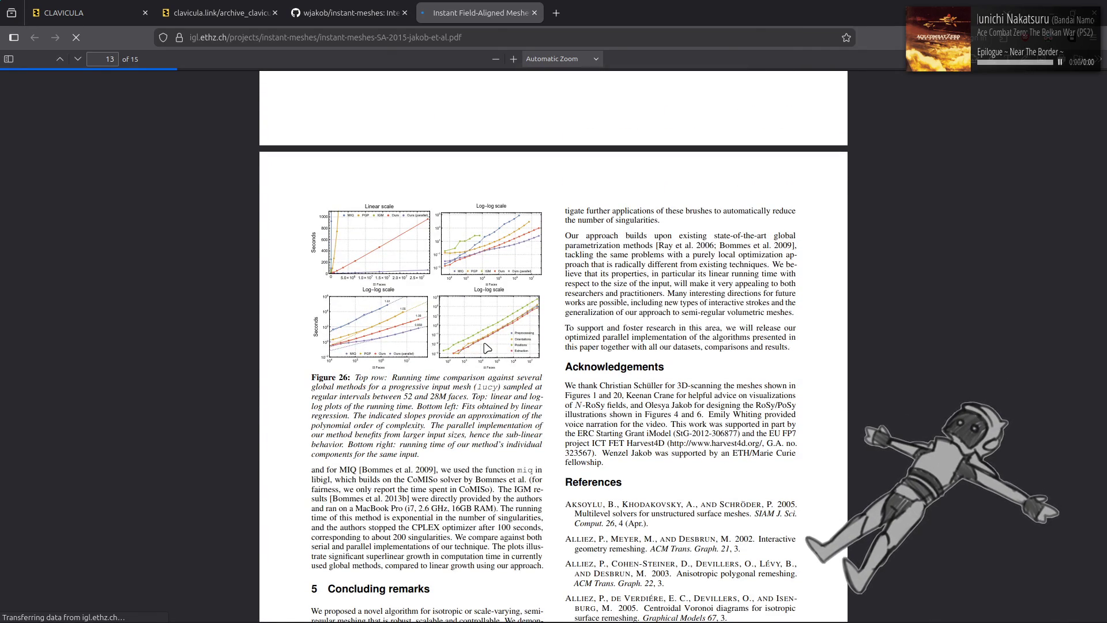
scroll(486, 348, "up", 6)
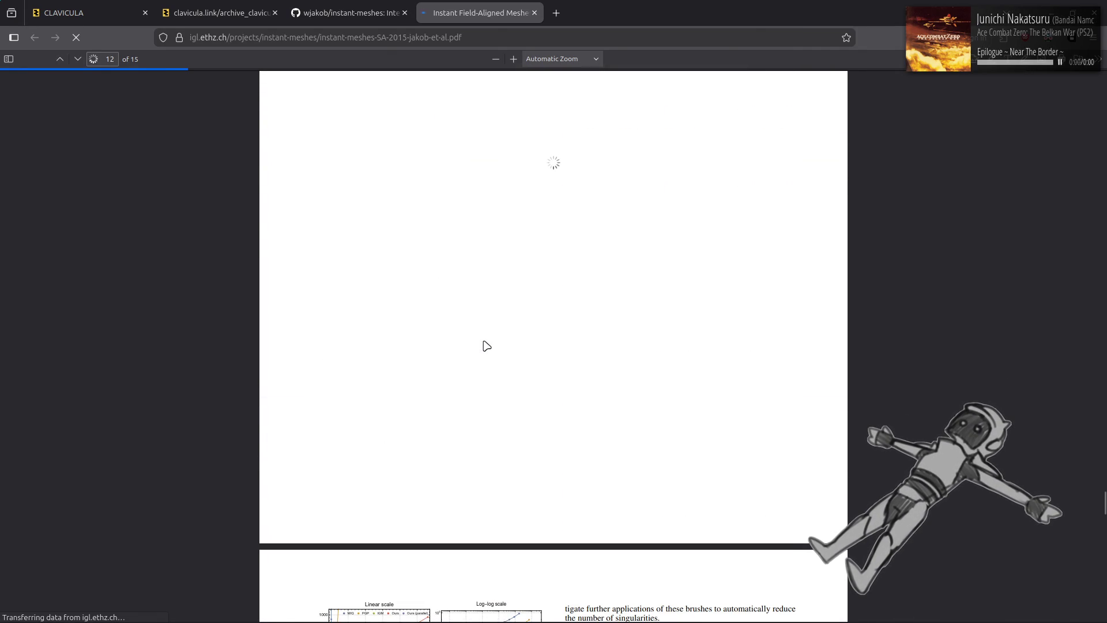
scroll(486, 346, "down", 3)
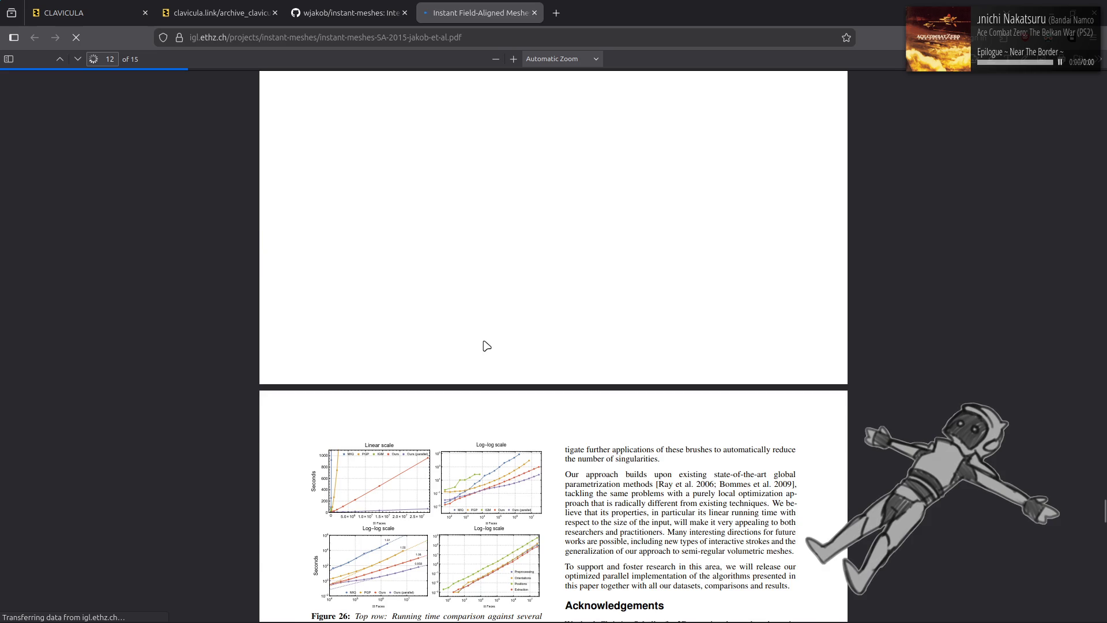
scroll(486, 346, "down", 3)
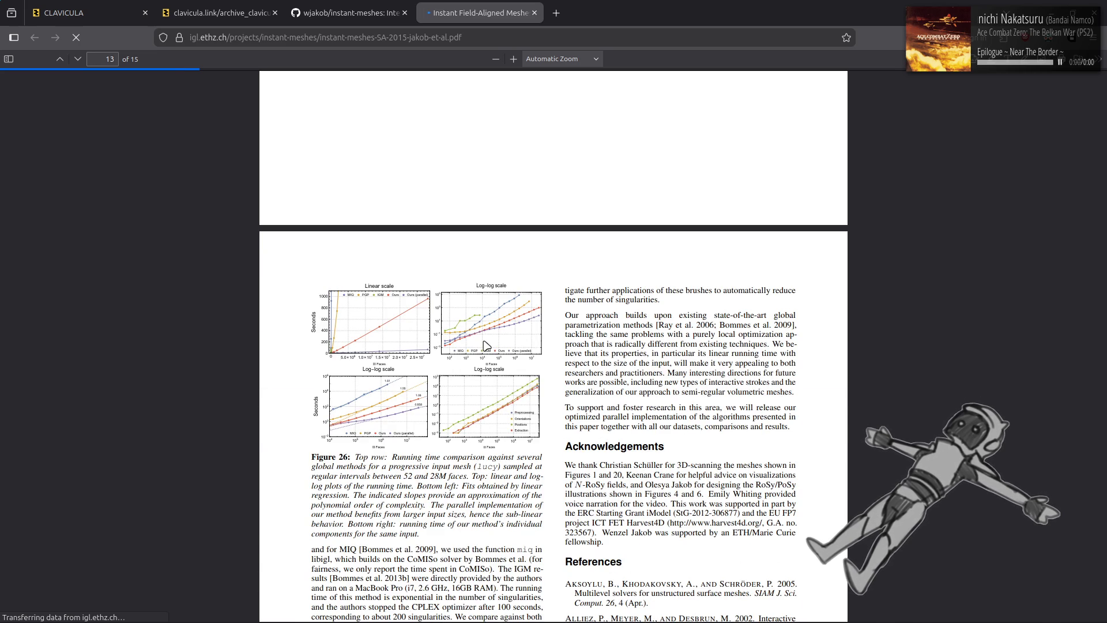
scroll(486, 346, "up", 6)
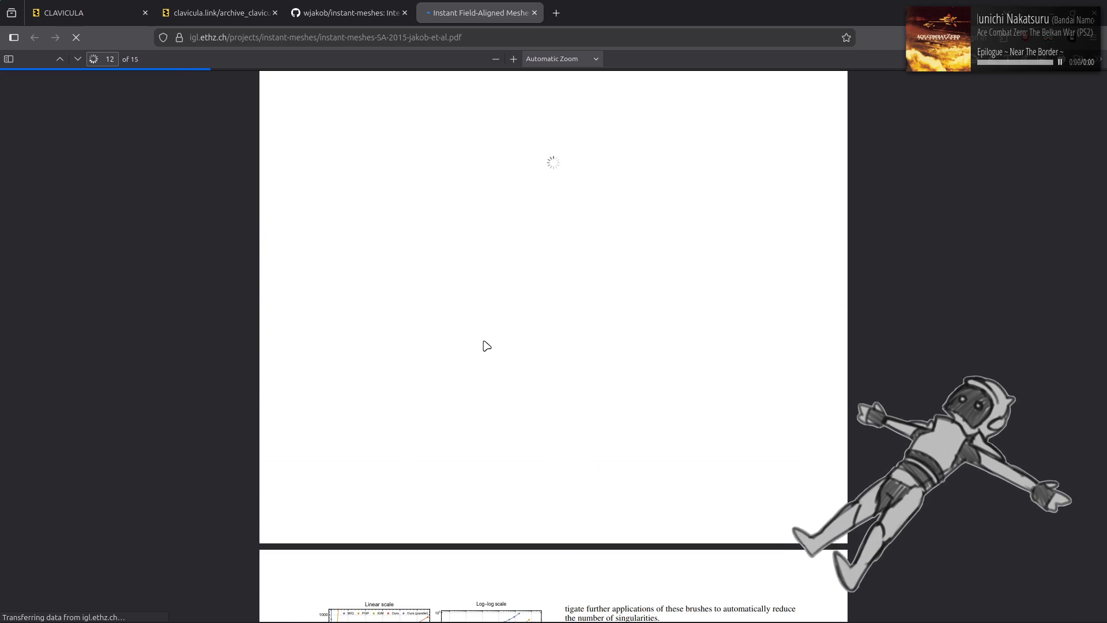
Return to page 1 of the paper and browse its opening pages
key("Home")
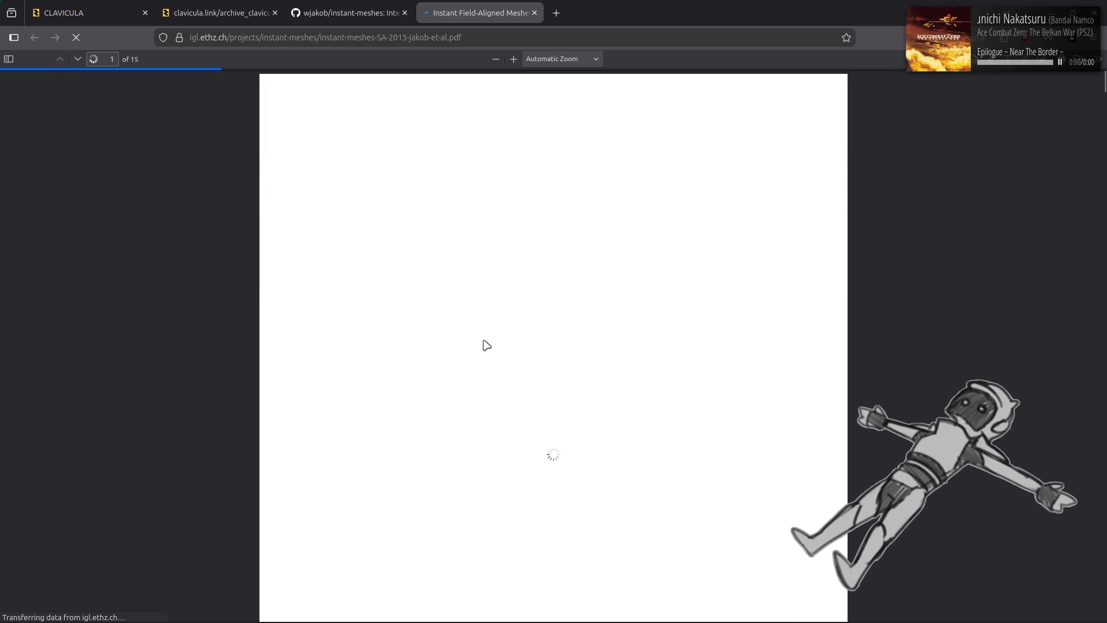
scroll(486, 344, "down", 20)
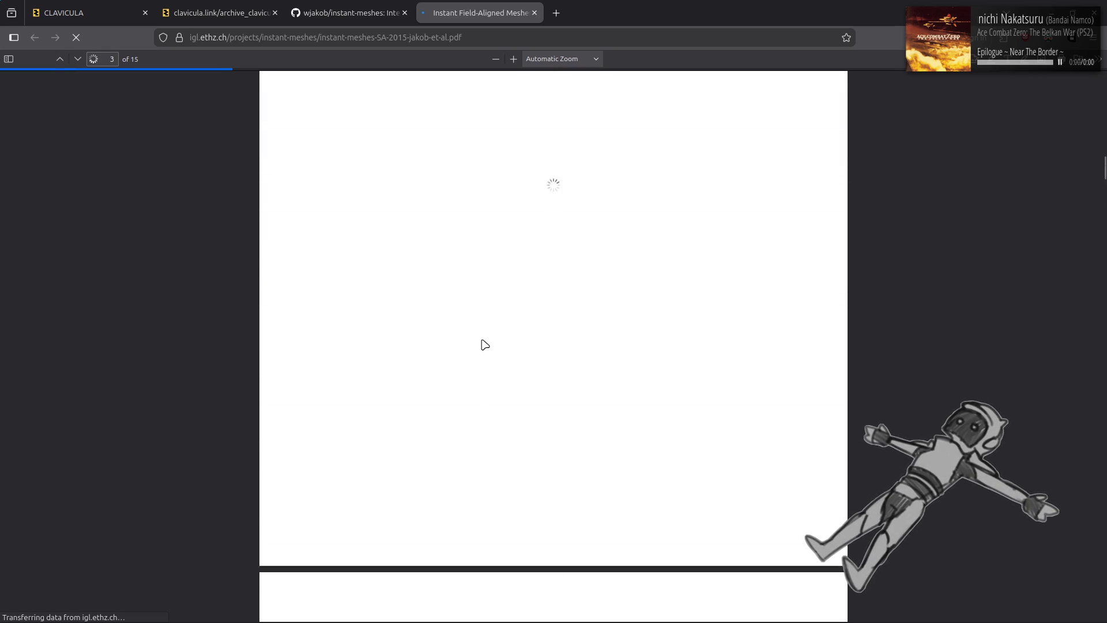
scroll(485, 345, "down", 15)
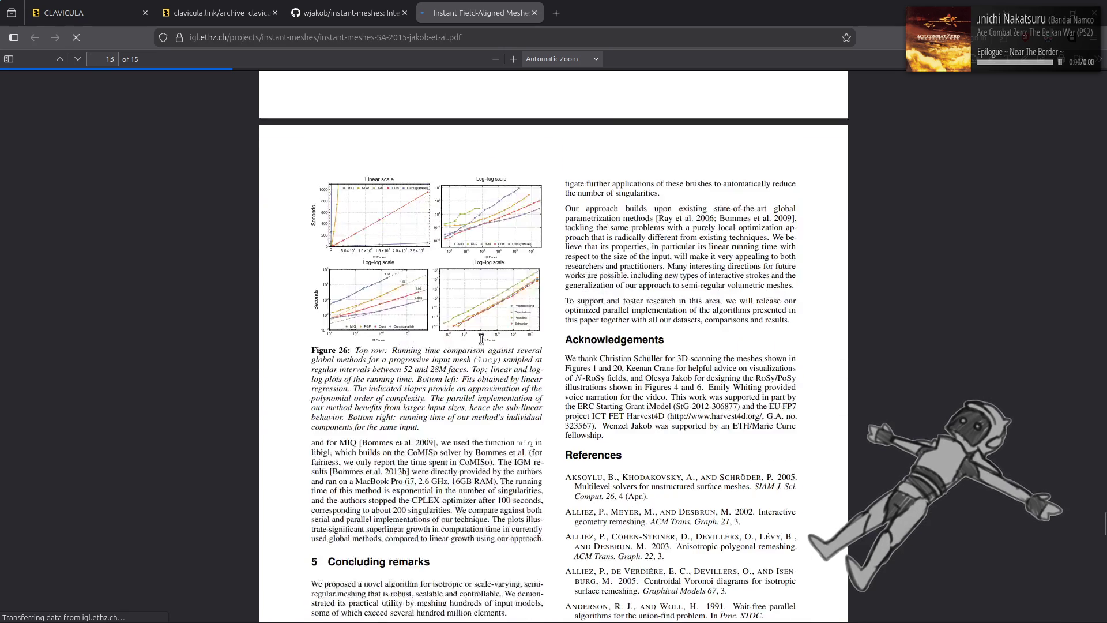
scroll(485, 344, "down", 10)
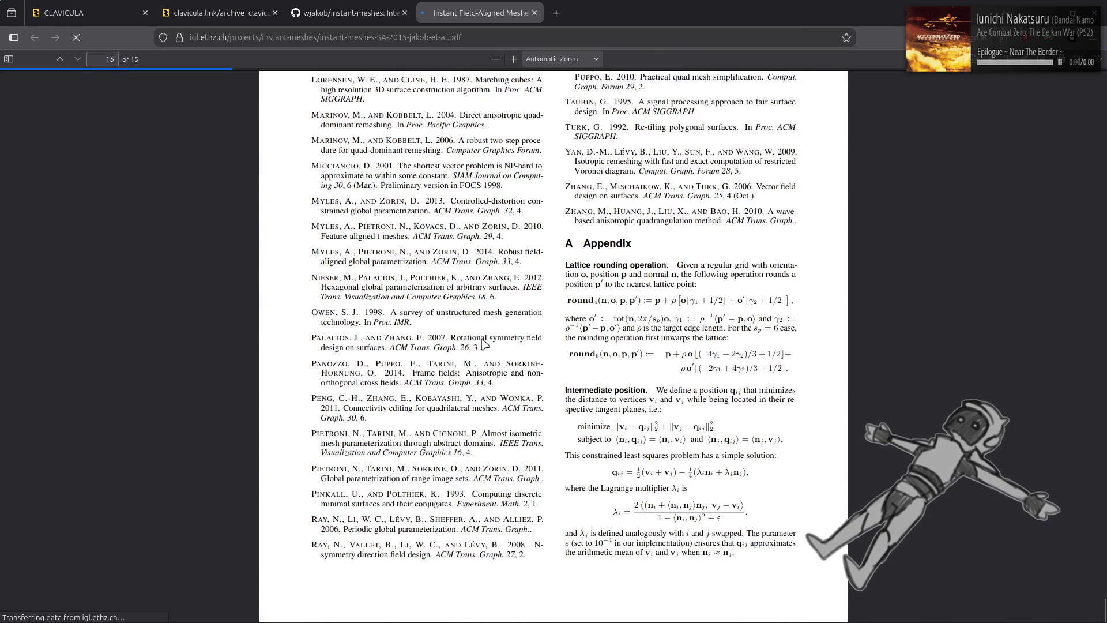
scroll(485, 345, "up", 5)
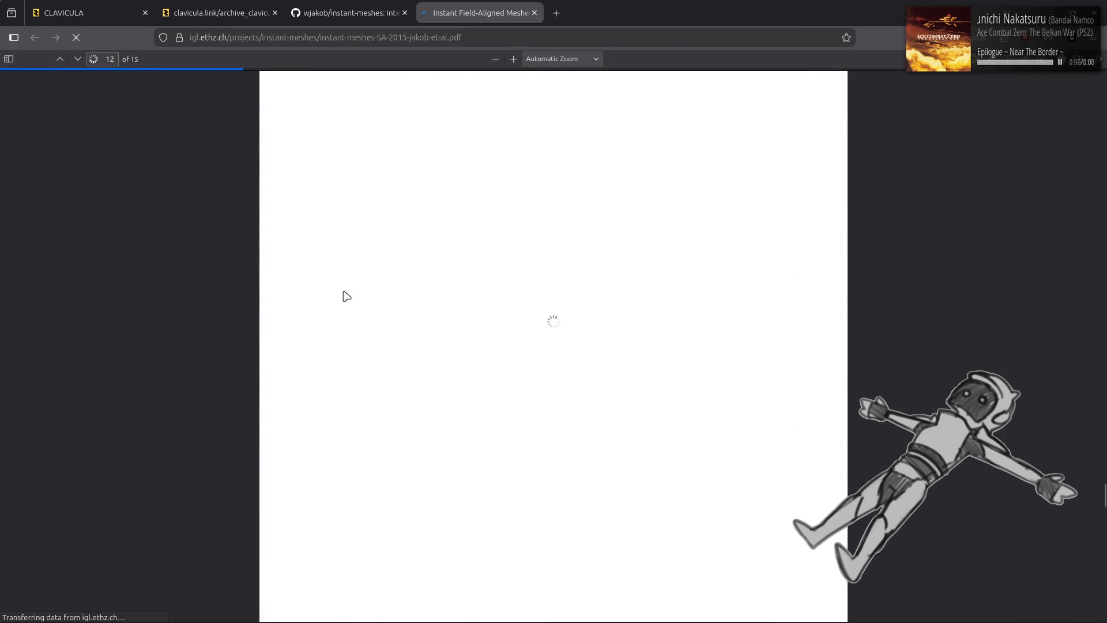
scroll(220, 127, "down", 2)
scroll(221, 127, "down", 10)
scroll(221, 127, "up", 2)
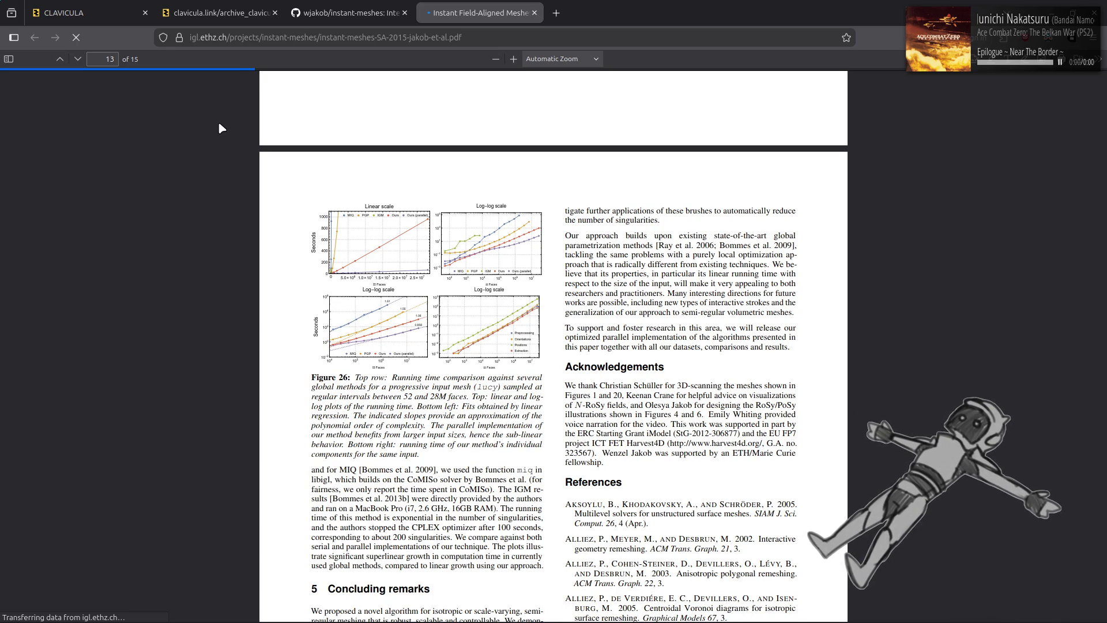
scroll(221, 127, "up", 10)
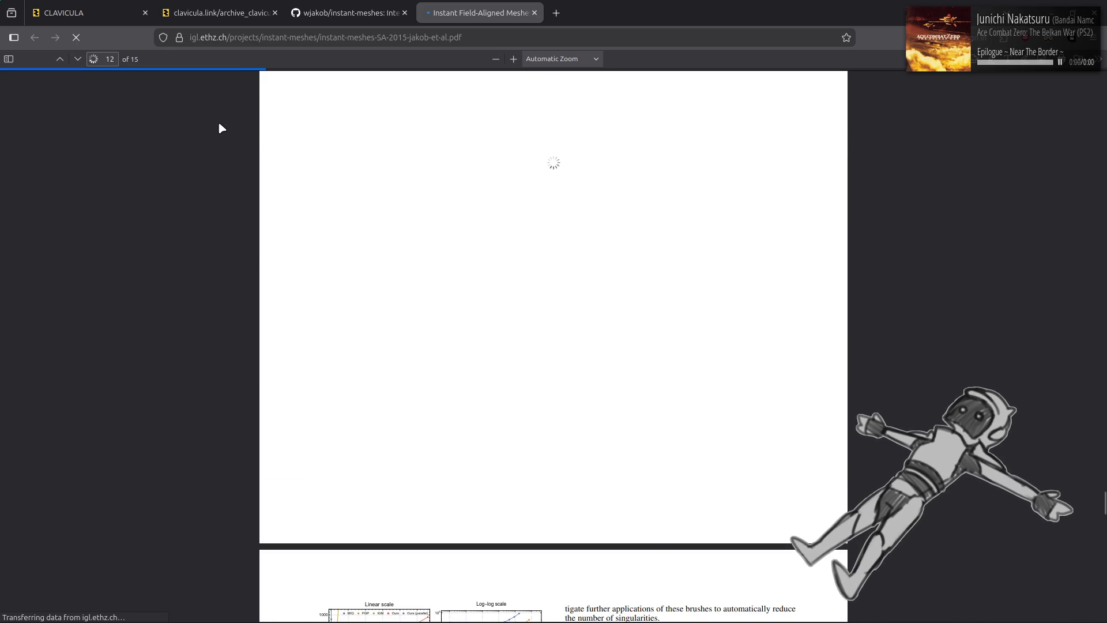
scroll(221, 127, "up", 20)
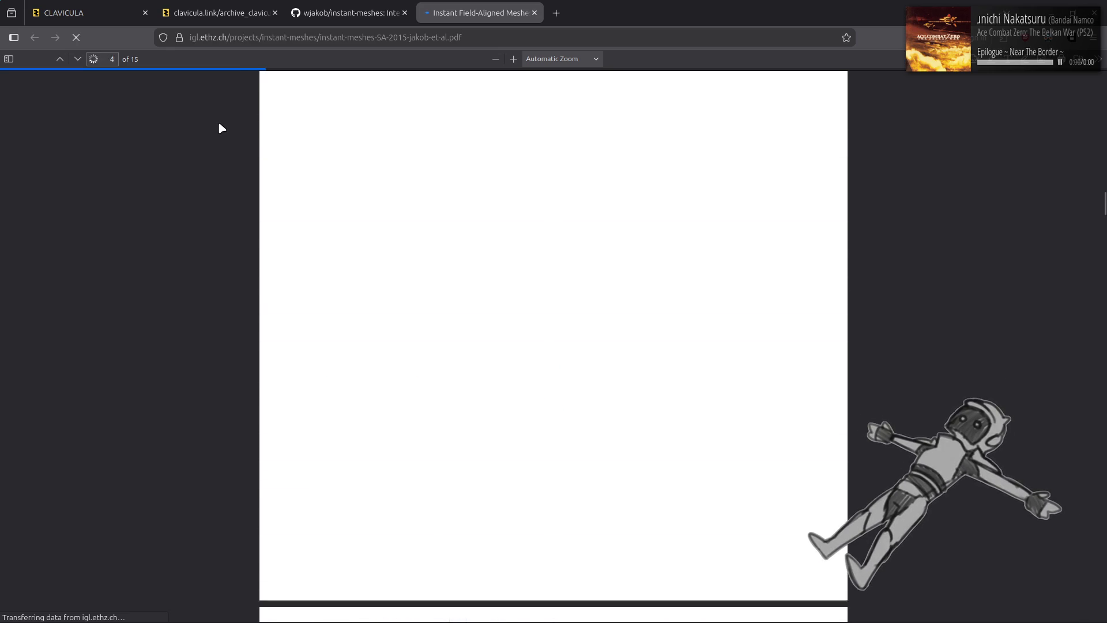
scroll(220, 123, "down", 10)
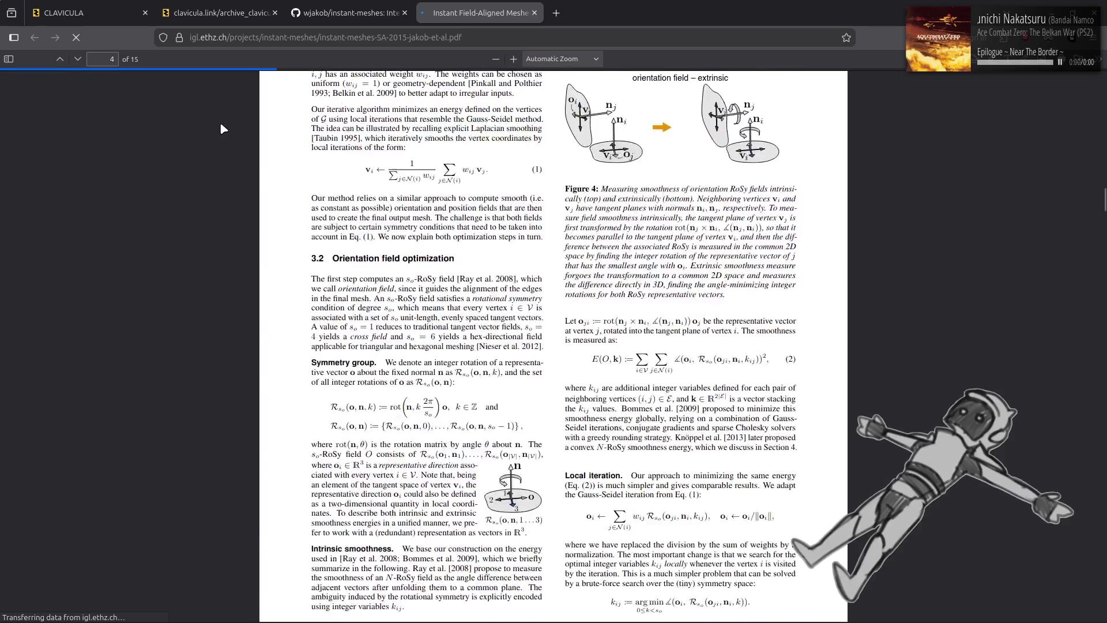
scroll(221, 128, "down", 15)
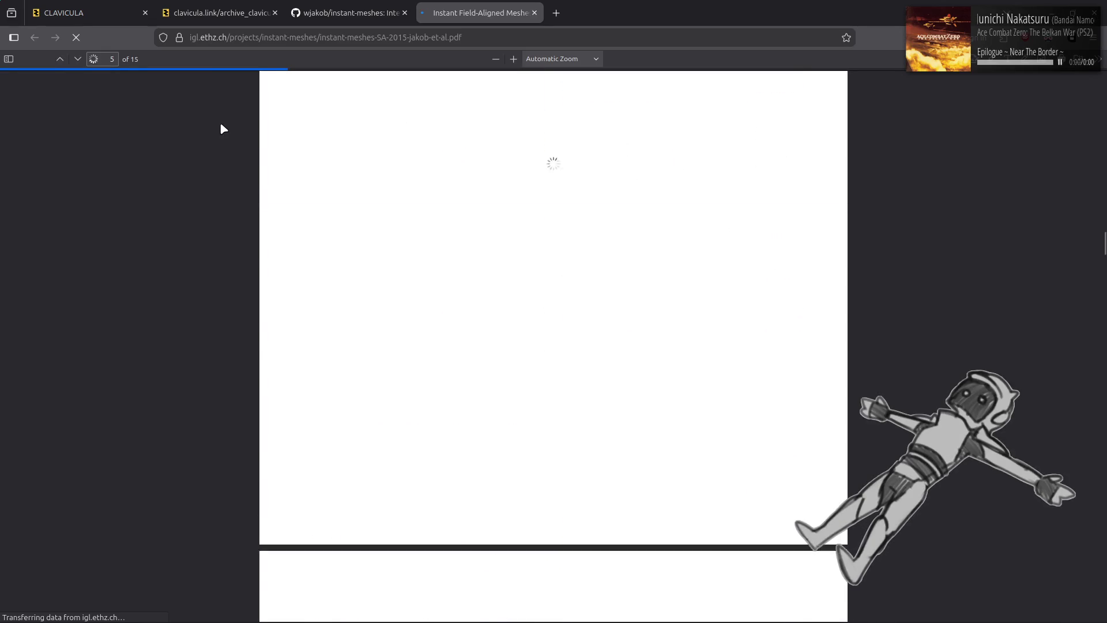
scroll(220, 125, "down", 20)
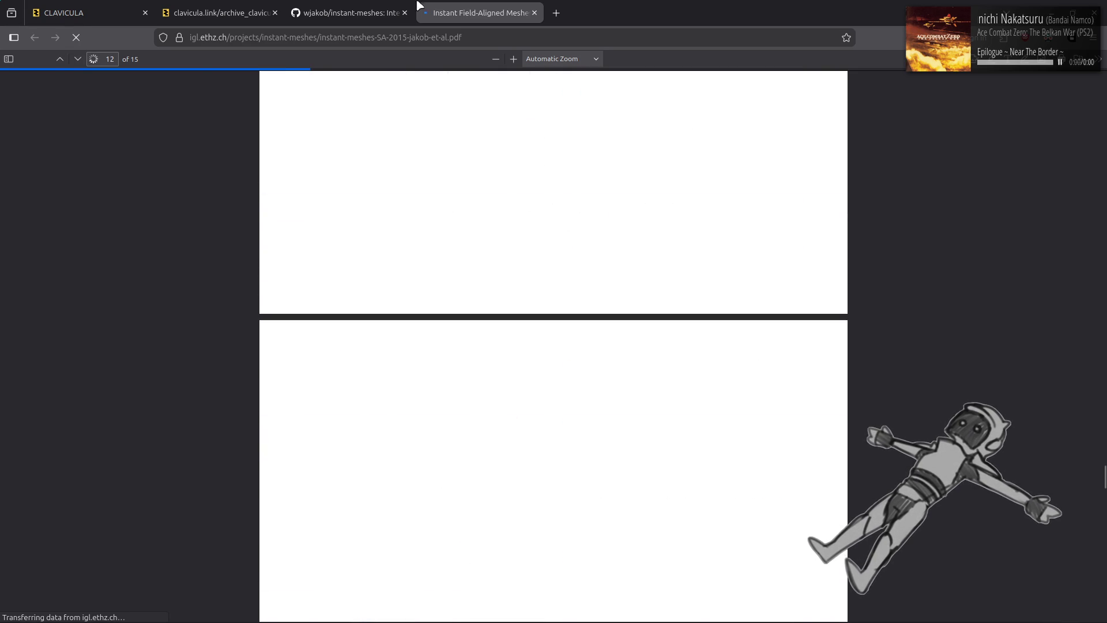
Glance at the instant-meshes README, recheck the paper, then return to the GitHub repository
left_click(375, 7)
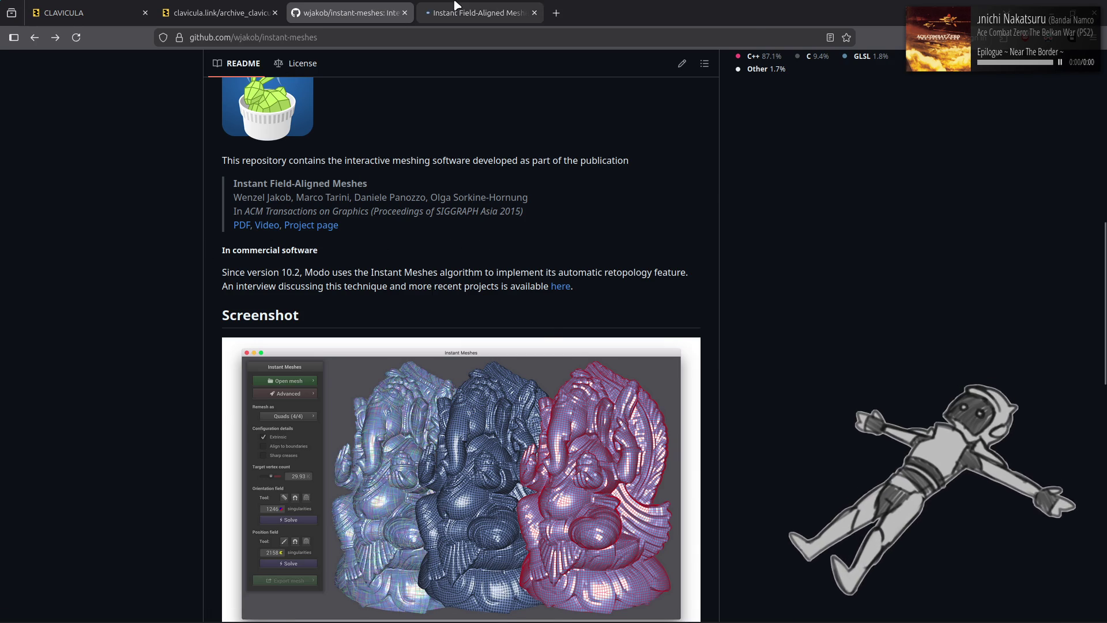
left_click(438, 13)
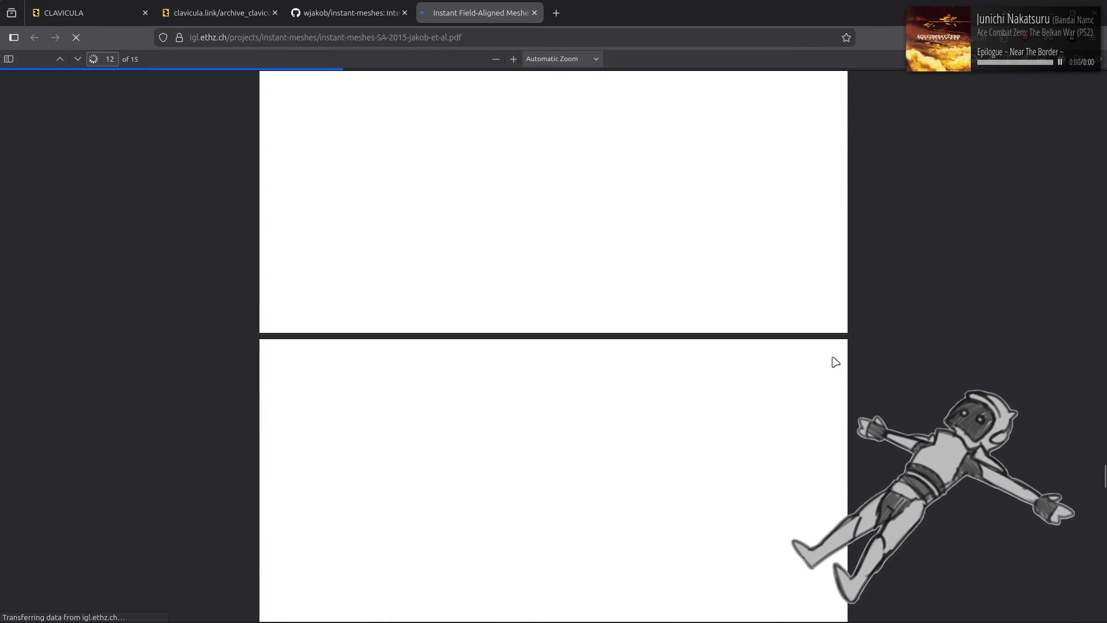
scroll(835, 362, "up", 15)
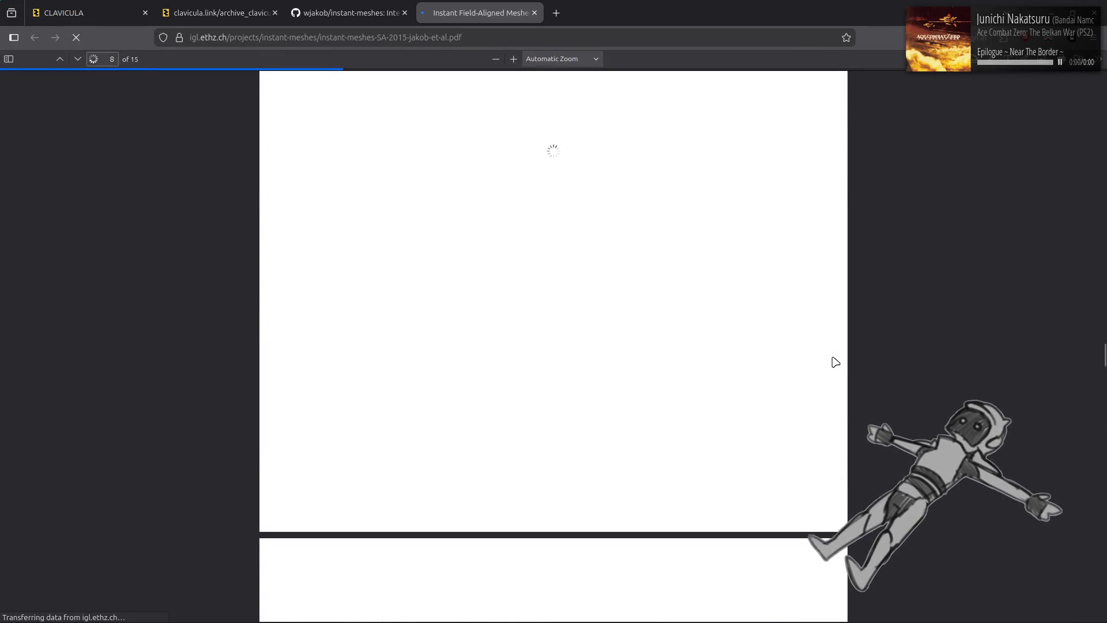
scroll(835, 362, "up", 20)
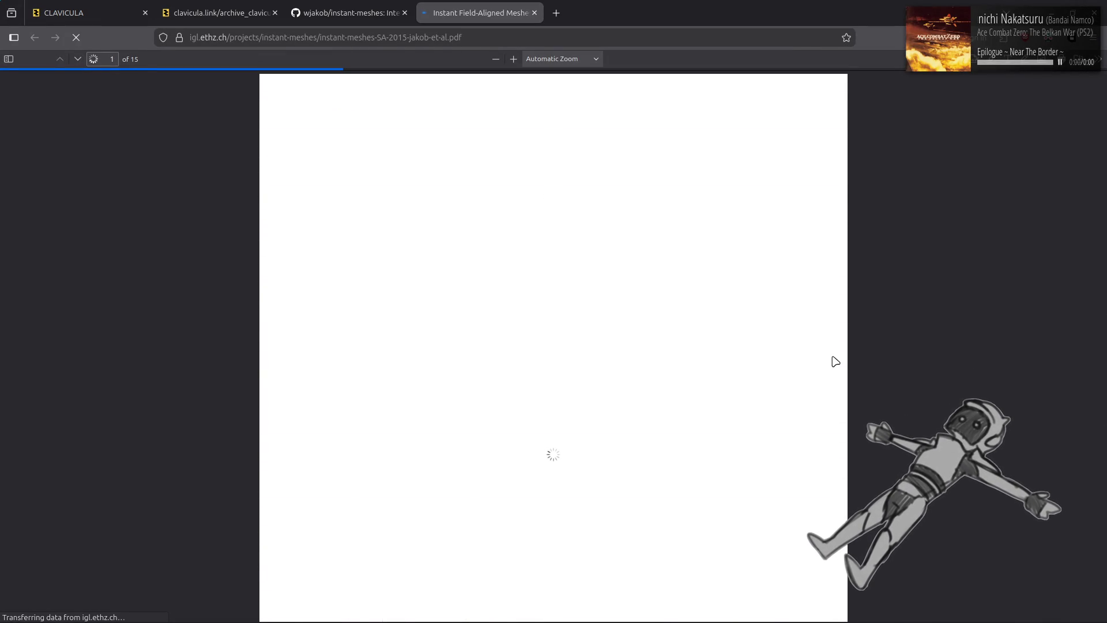
left_click(361, 5)
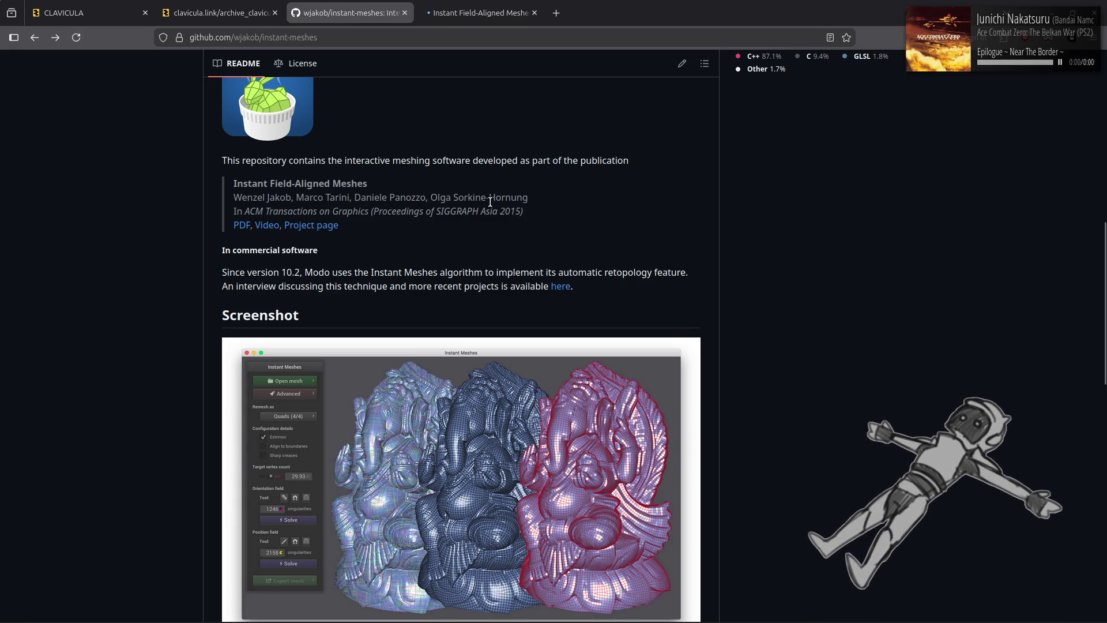
Read the README's citation and Modo retopology paragraph, then return to the paper PDF
left_click_drag(491, 211, 524, 211)
left_click(793, 248)
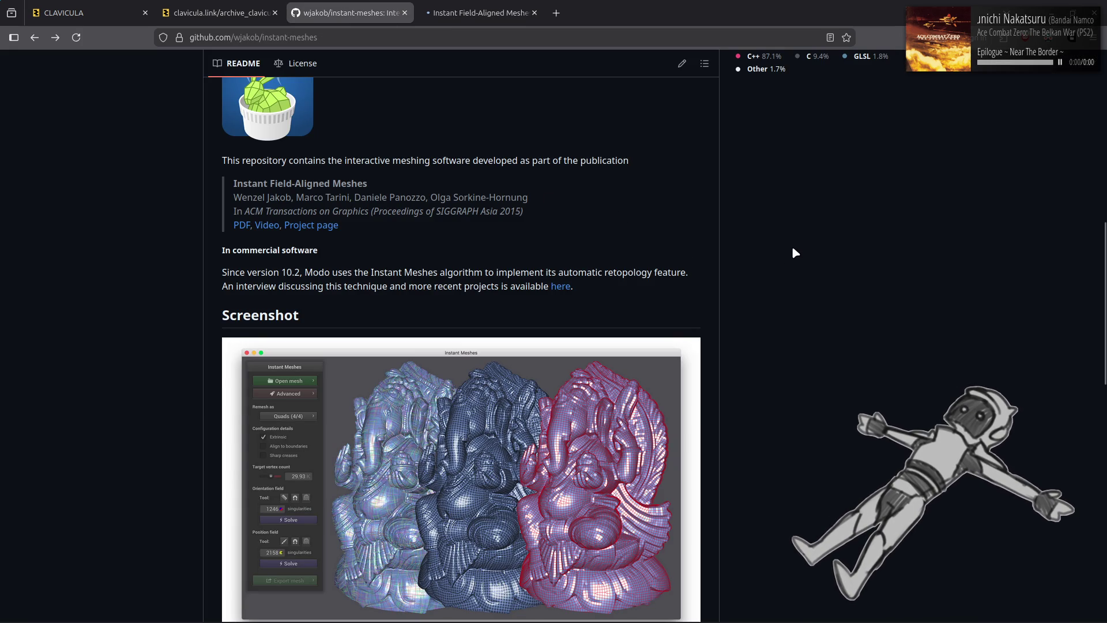
scroll(795, 247, "down", 3)
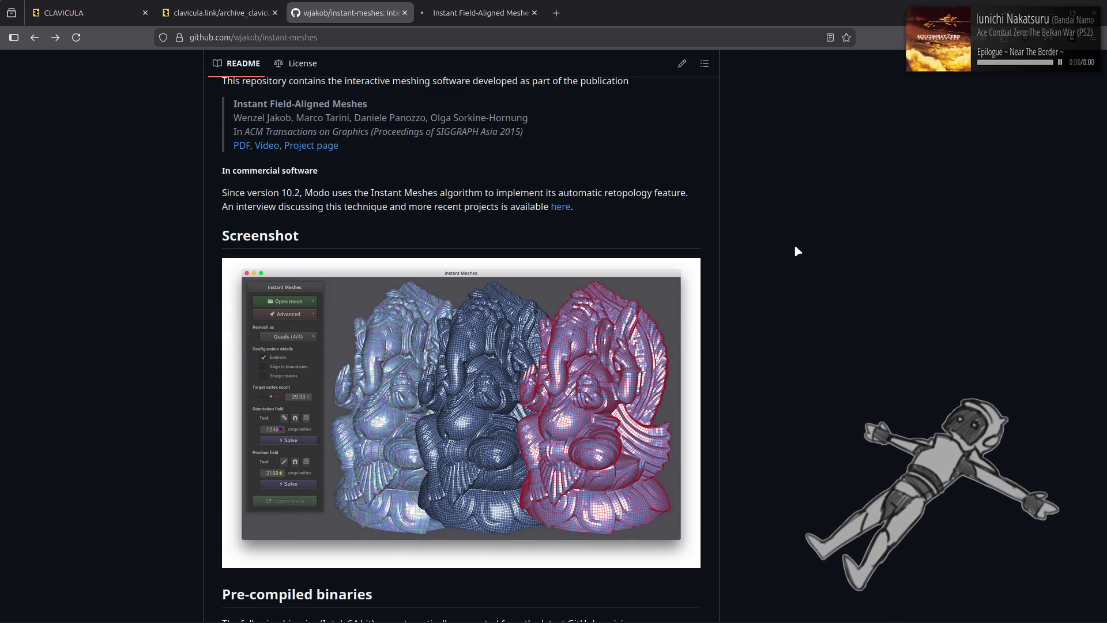
left_click_drag(597, 193, 835, 259)
left_click(837, 257)
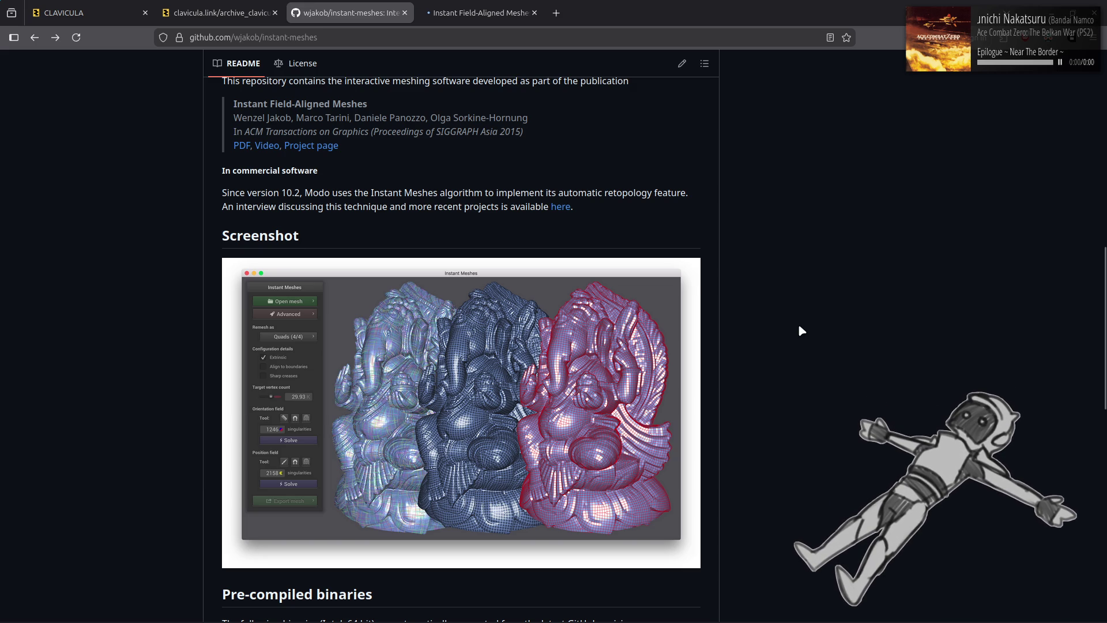
scroll(800, 329, "down", 5)
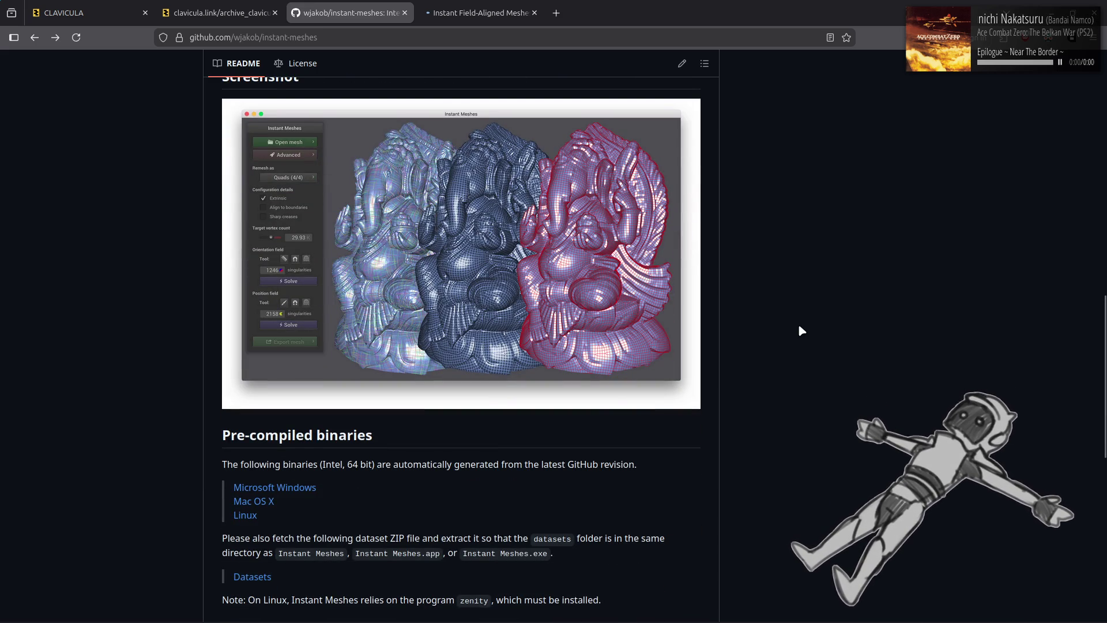
scroll(799, 330, "up", 3)
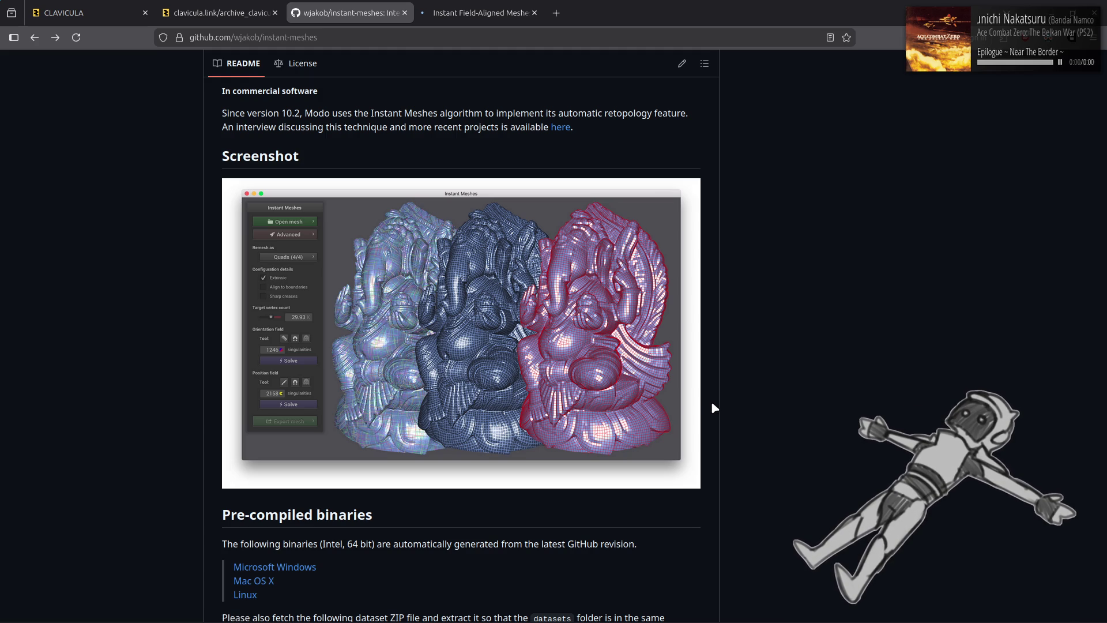
key("ctrl+Tab")
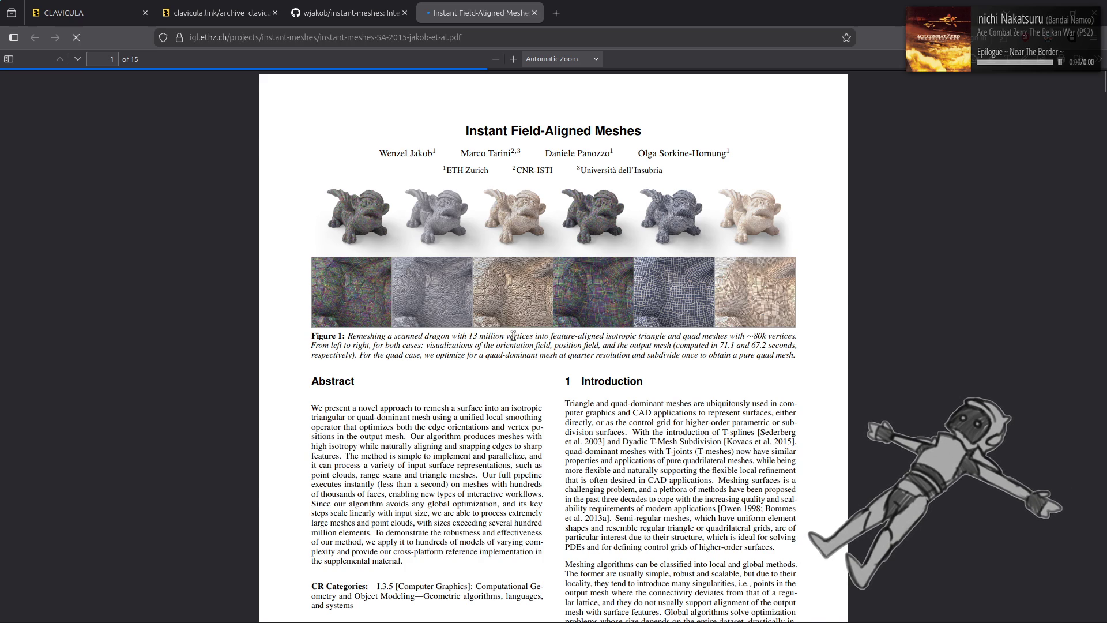
left_click_drag(645, 341, 808, 349)
left_click(664, 374)
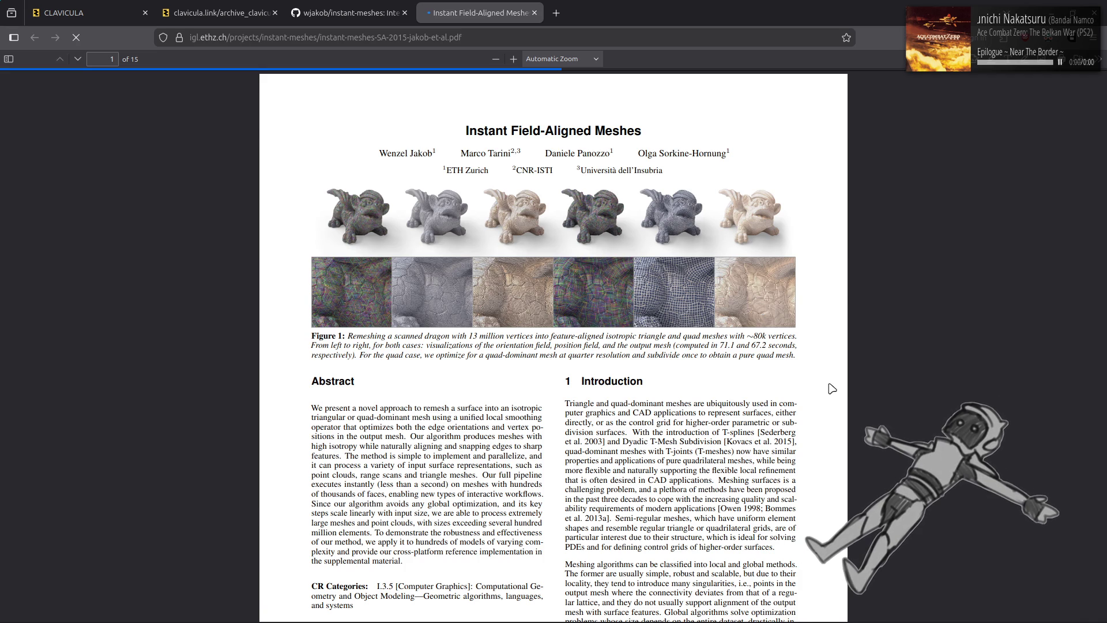
scroll(832, 388, "down", 12)
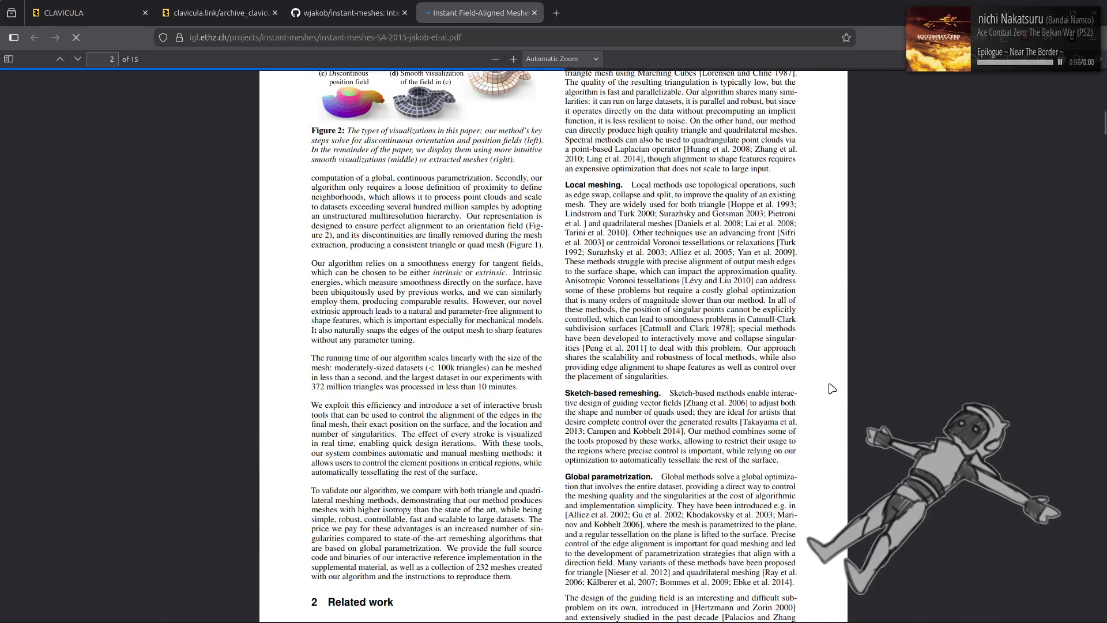
scroll(832, 388, "down", 8)
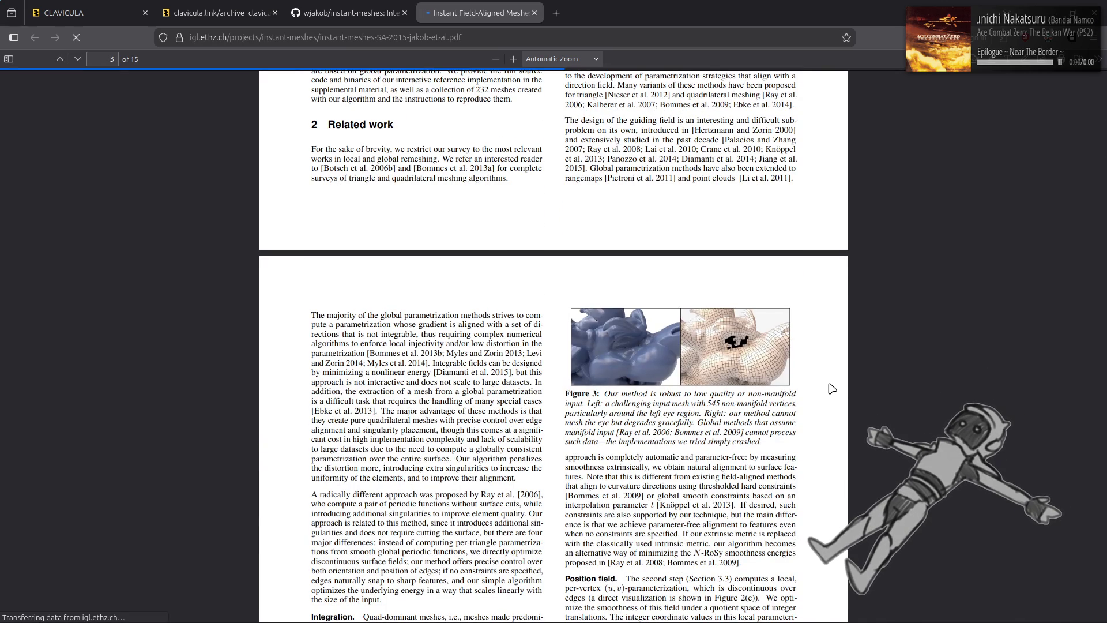
scroll(832, 388, "down", 20)
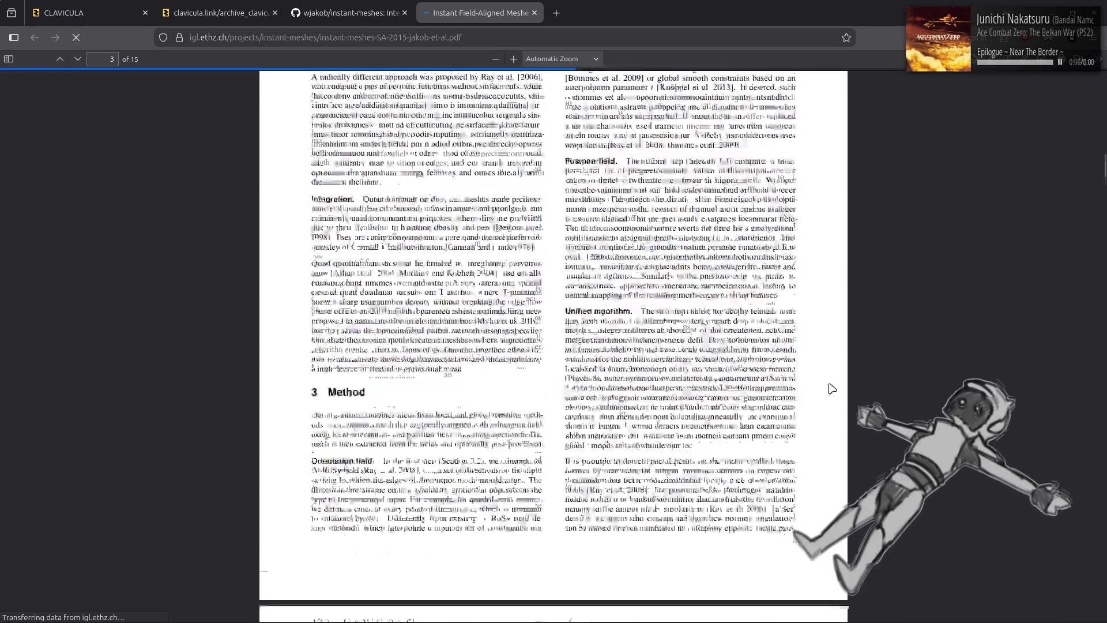
scroll(832, 388, "down", 9)
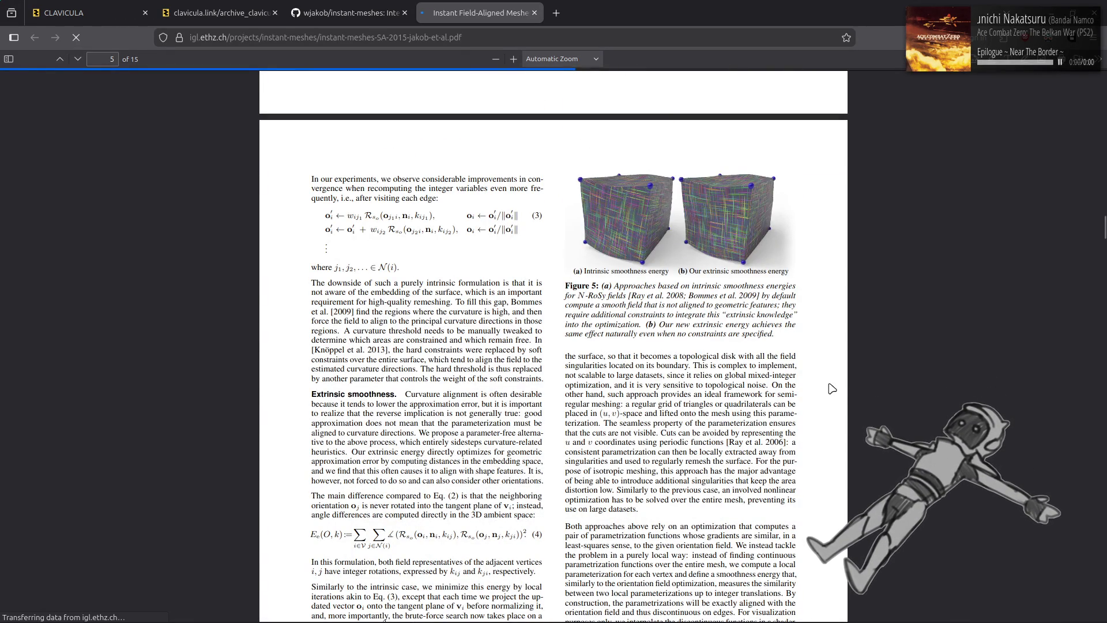
scroll(832, 388, "down", 15)
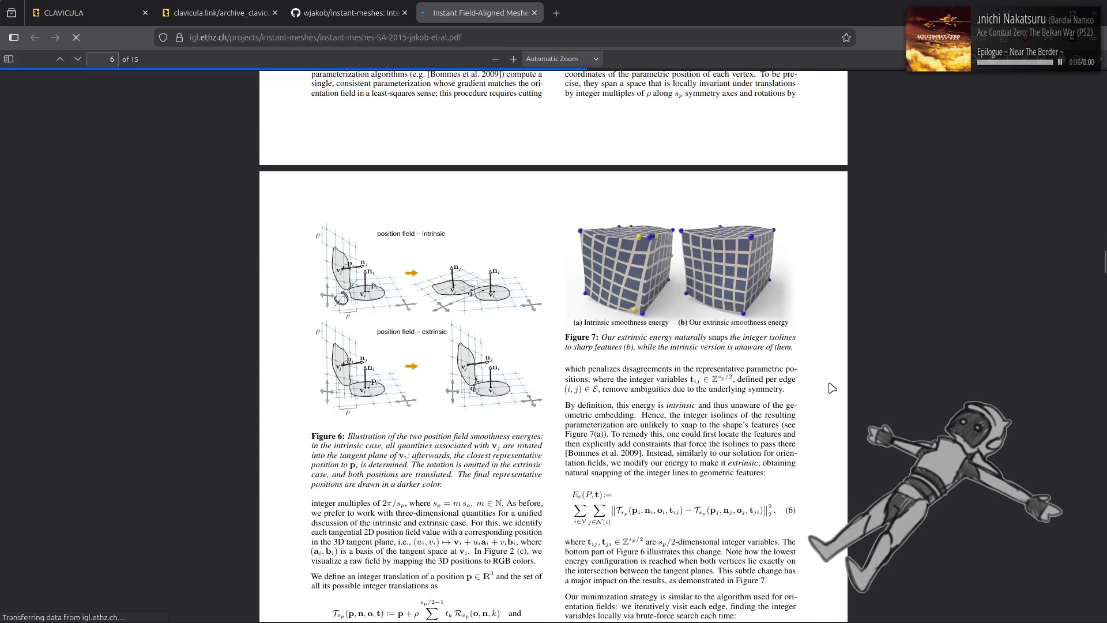
scroll(832, 388, "down", 10)
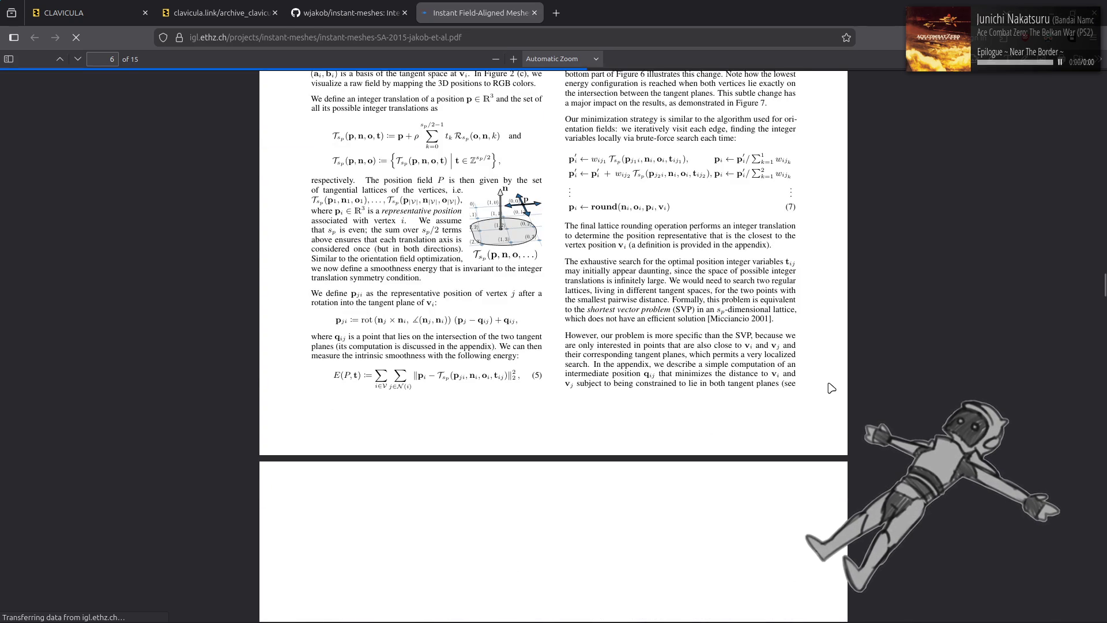
scroll(832, 388, "down", 20)
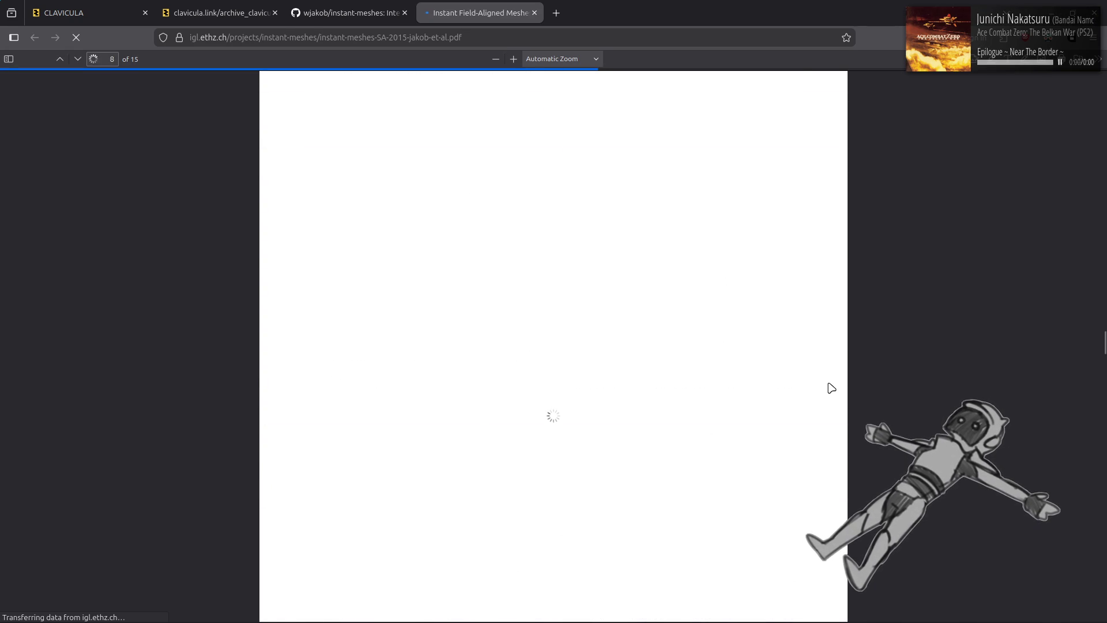
scroll(831, 387, "down", 20)
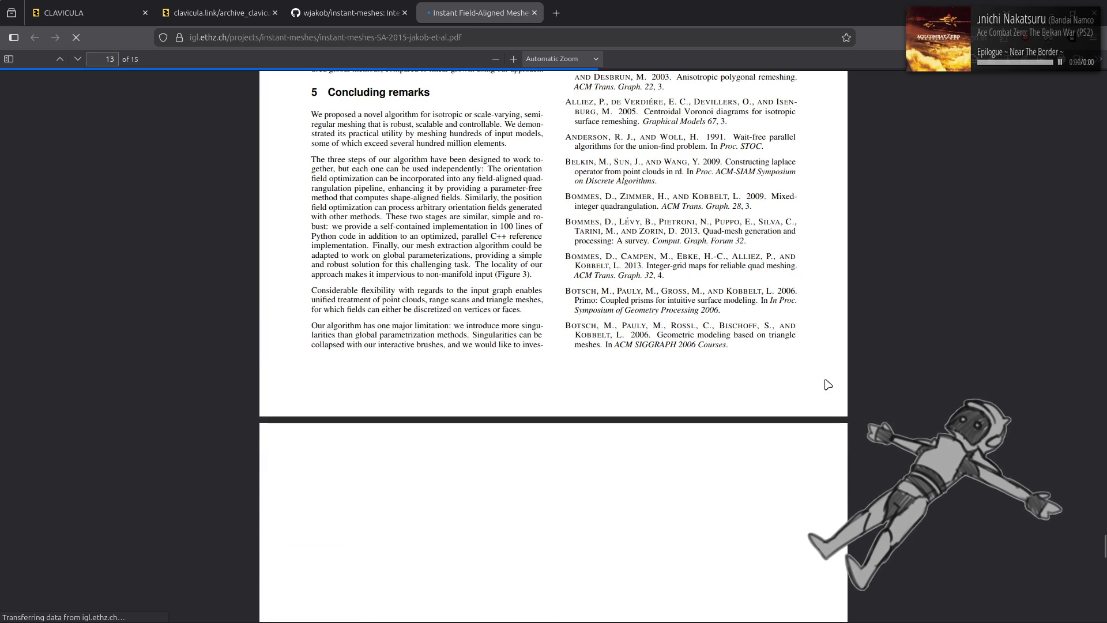
scroll(828, 384, "up", 10)
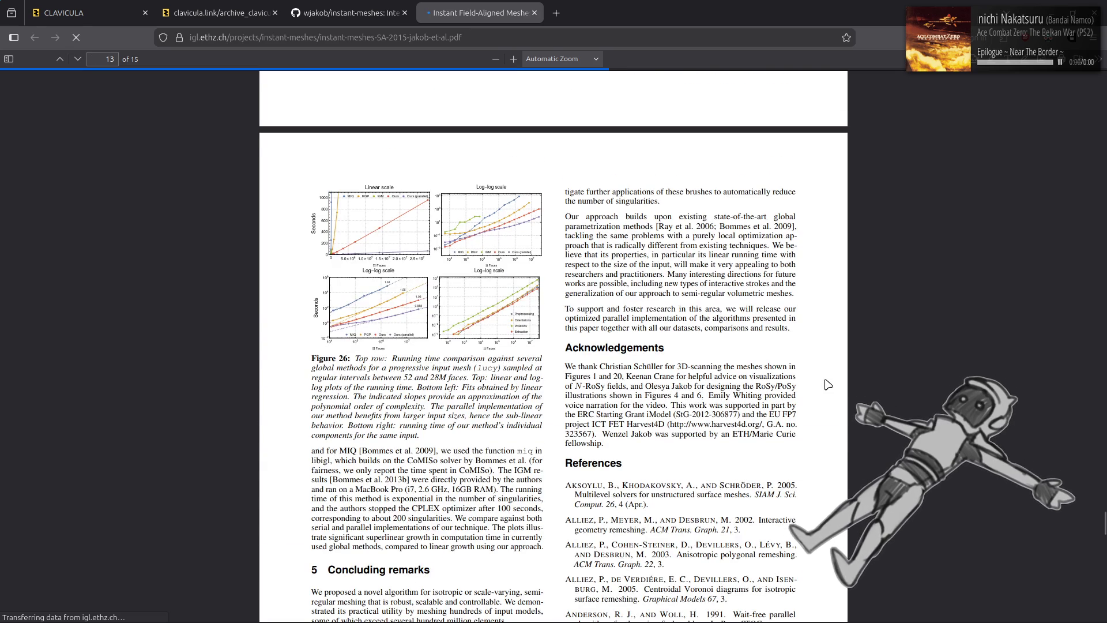
scroll(828, 385, "up", 15)
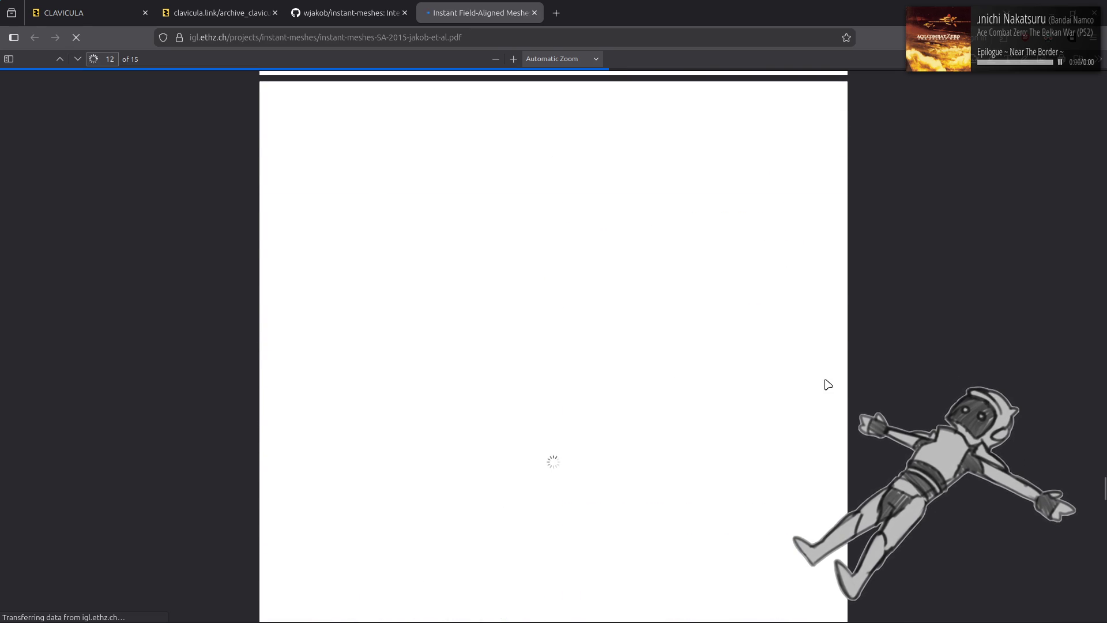
scroll(828, 385, "up", 8)
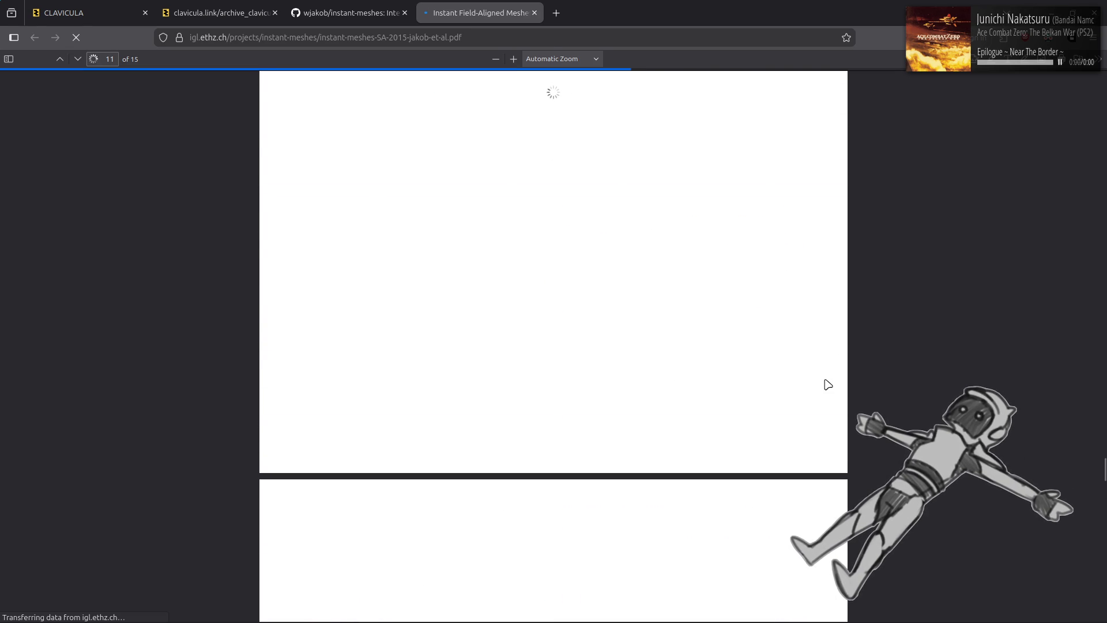
scroll(579, 251, "up", 12)
scroll(579, 250, "up", 20)
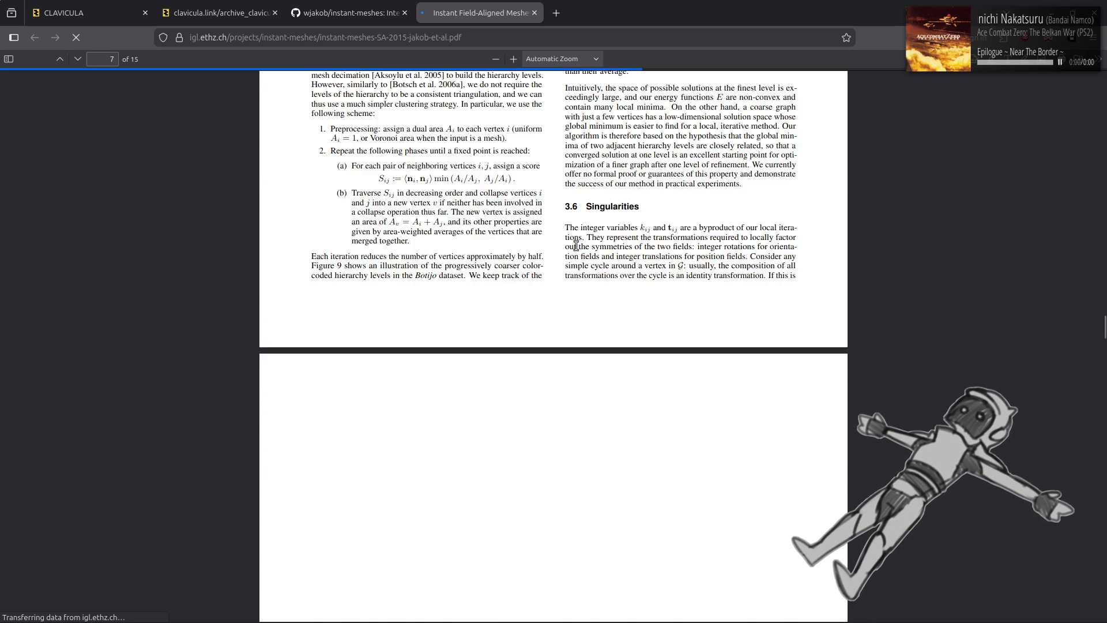
scroll(576, 245, "up", 10)
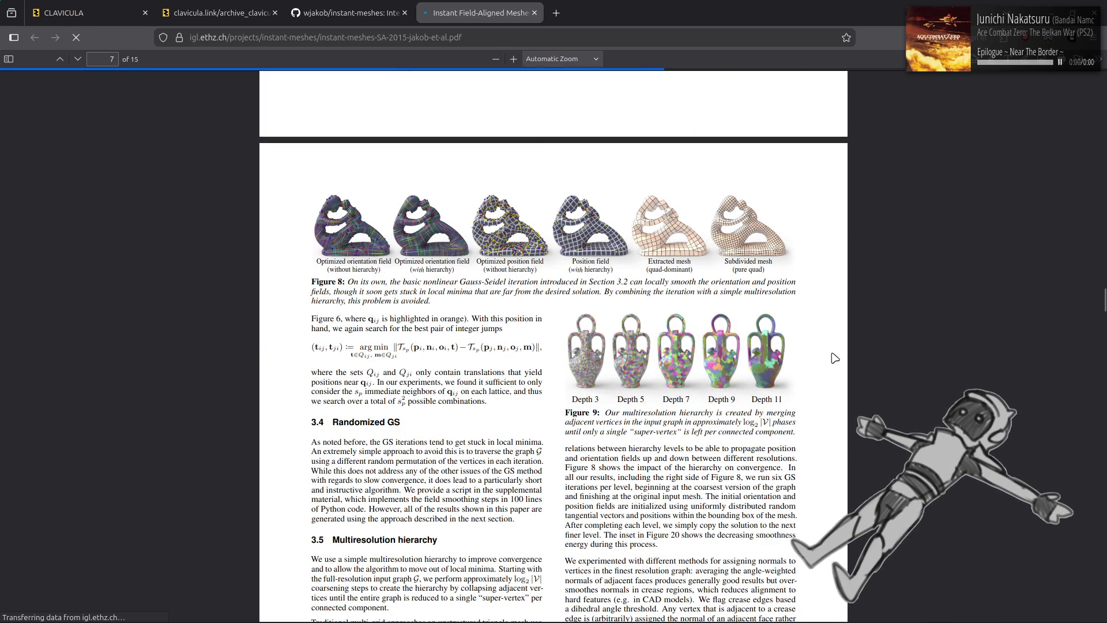
scroll(833, 358, "up", 6)
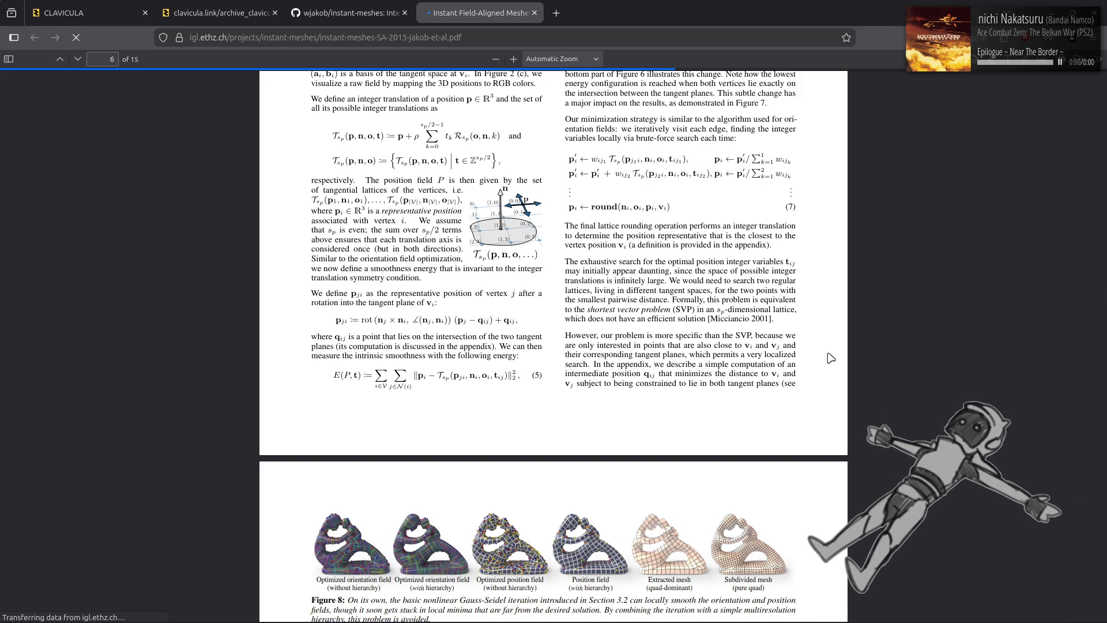
scroll(831, 358, "up", 7)
scroll(831, 358, "down", 13)
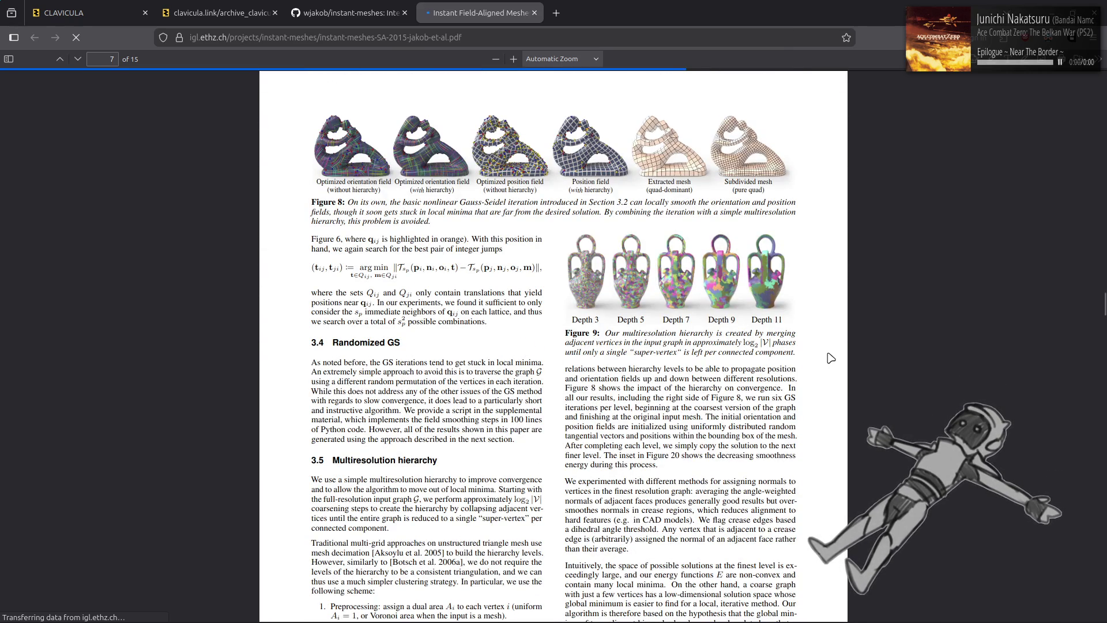
scroll(830, 358, "down", 15)
scroll(831, 358, "up", 13)
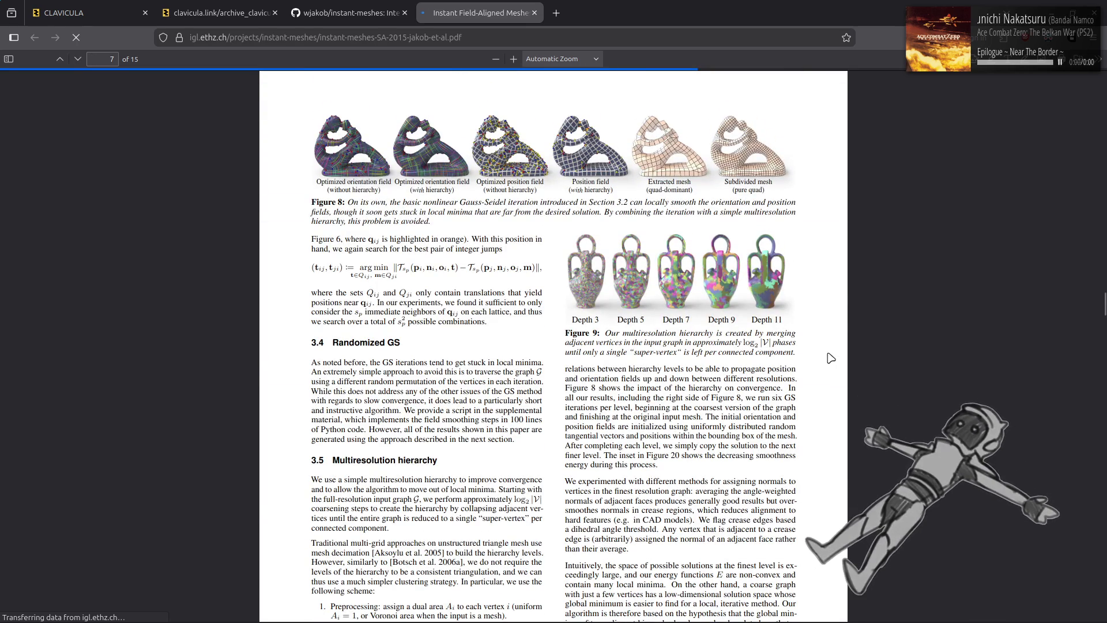
scroll(831, 358, "up", 10)
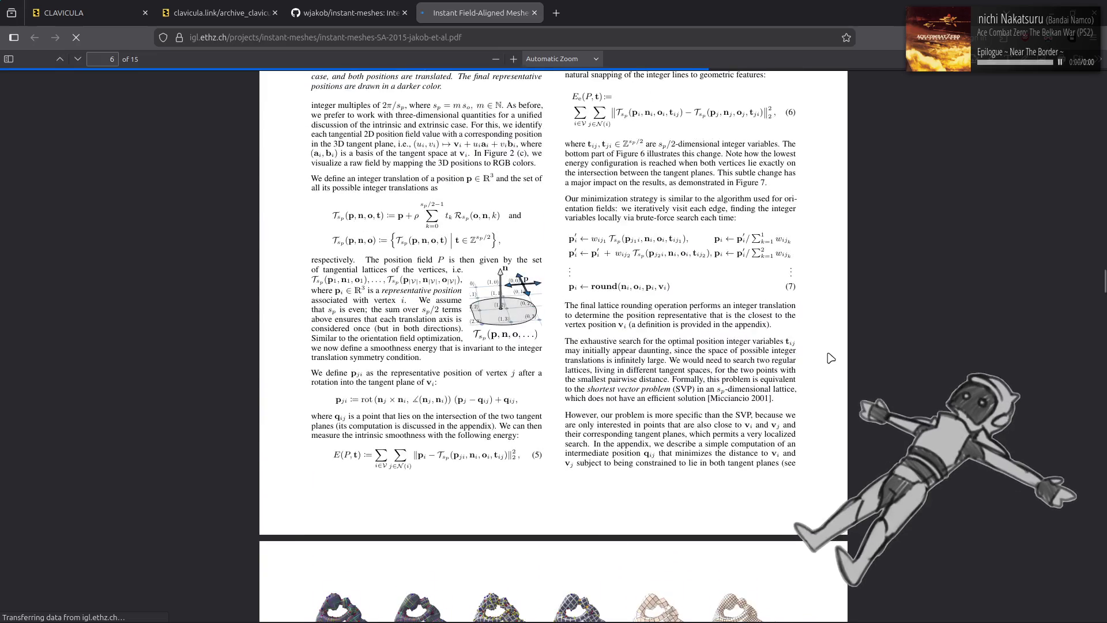
scroll(831, 358, "up", 10)
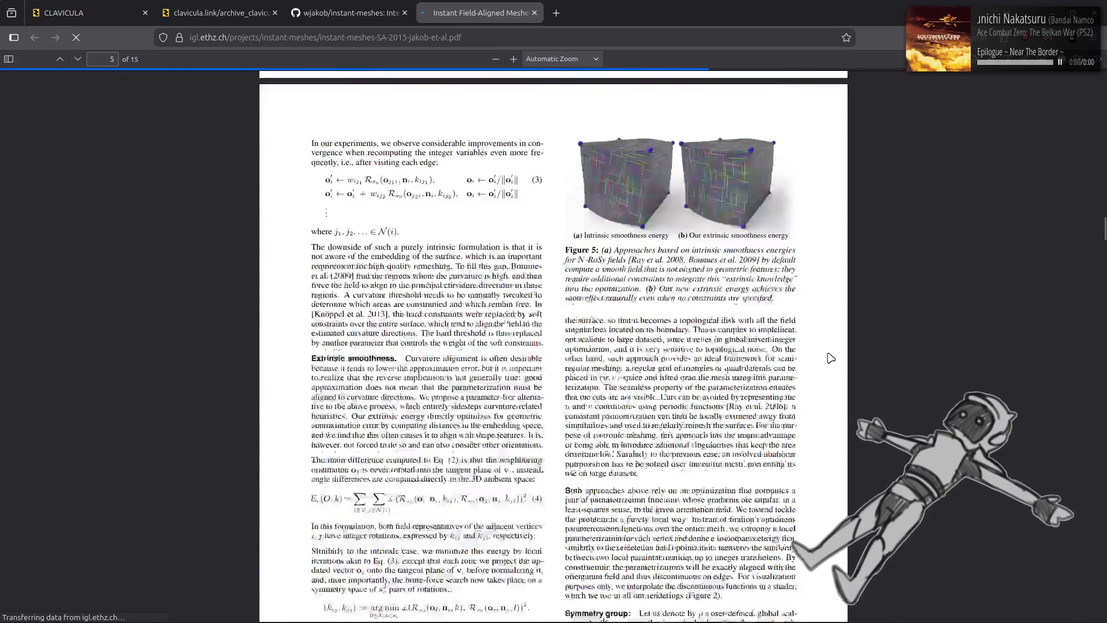
scroll(831, 358, "up", 10)
scroll(831, 358, "down", 15)
scroll(831, 358, "down", 20)
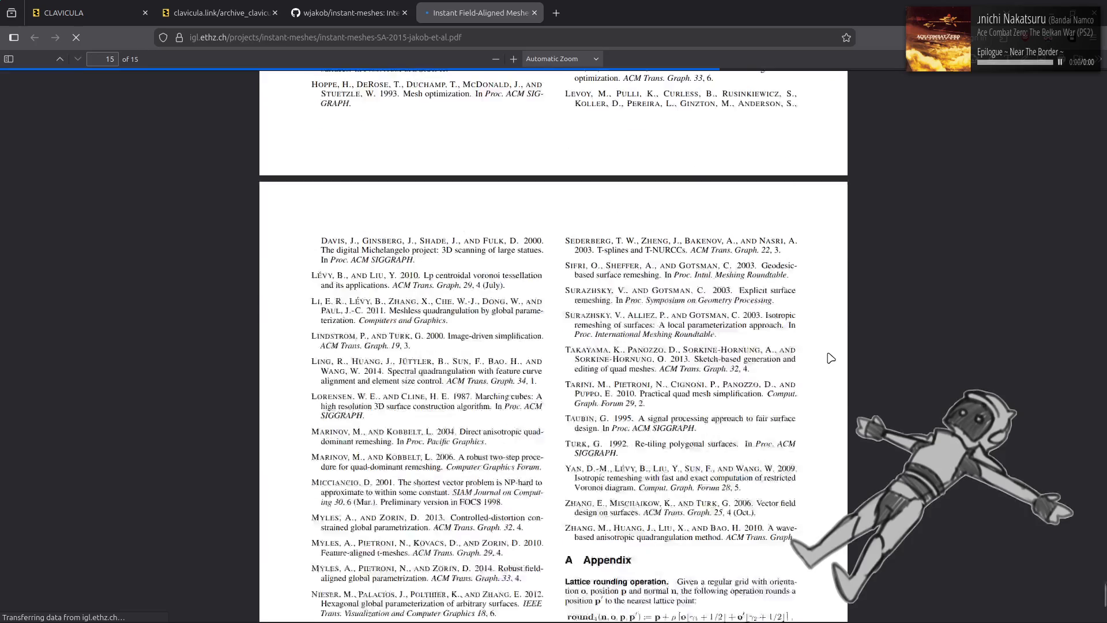
scroll(831, 358, "up", 20)
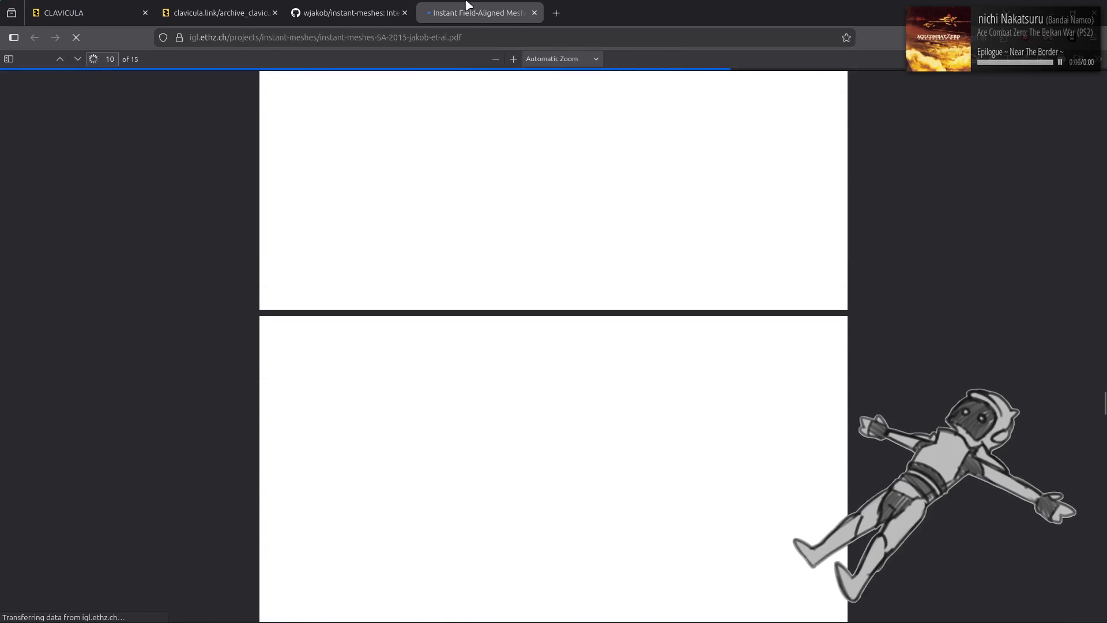